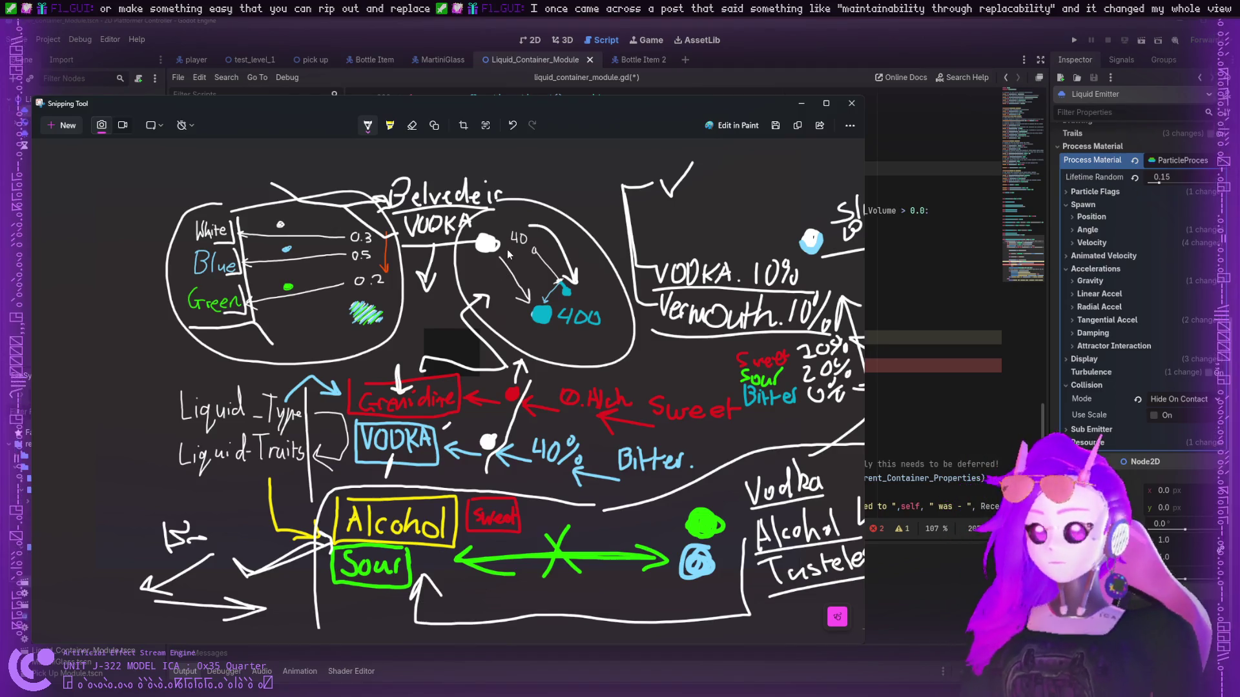
- Draw white connector lines looping to the left sketch and from below the Sour box
{"action": "scroll", "coordinate": [518, 324], "scroll_direction": "down", "scroll_amount": 3}
{"action": "scroll", "coordinate": [518, 323], "scroll_direction": "up", "scroll_amount": 3}
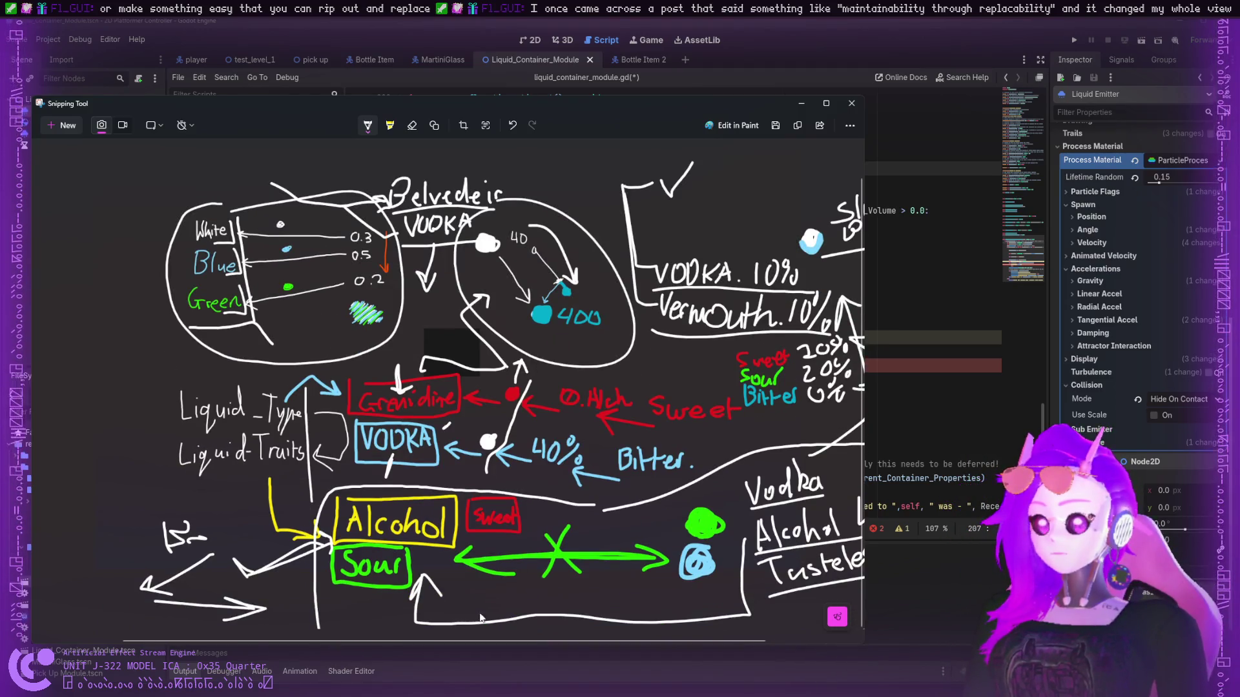
{"action": "scroll", "coordinate": [518, 324], "scroll_direction": "right", "scroll_amount": 3}
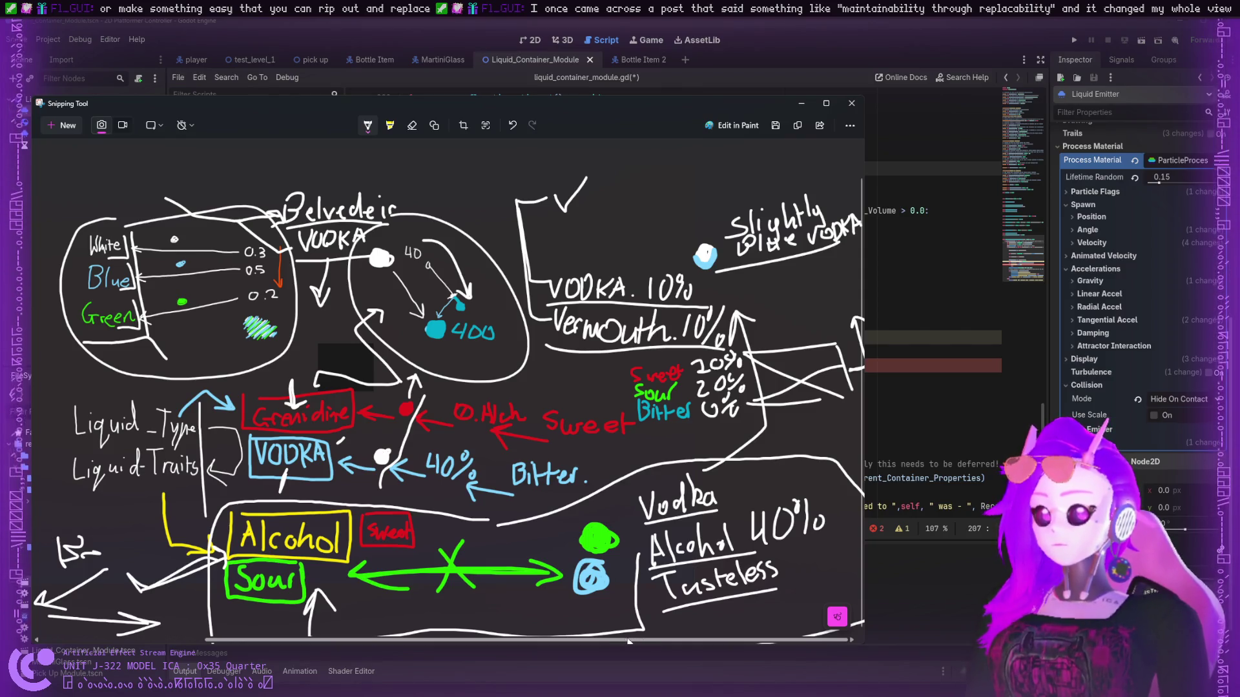
{"action": "left_click_drag", "start_coordinate": [552, 640], "coordinate": [336, 630]}
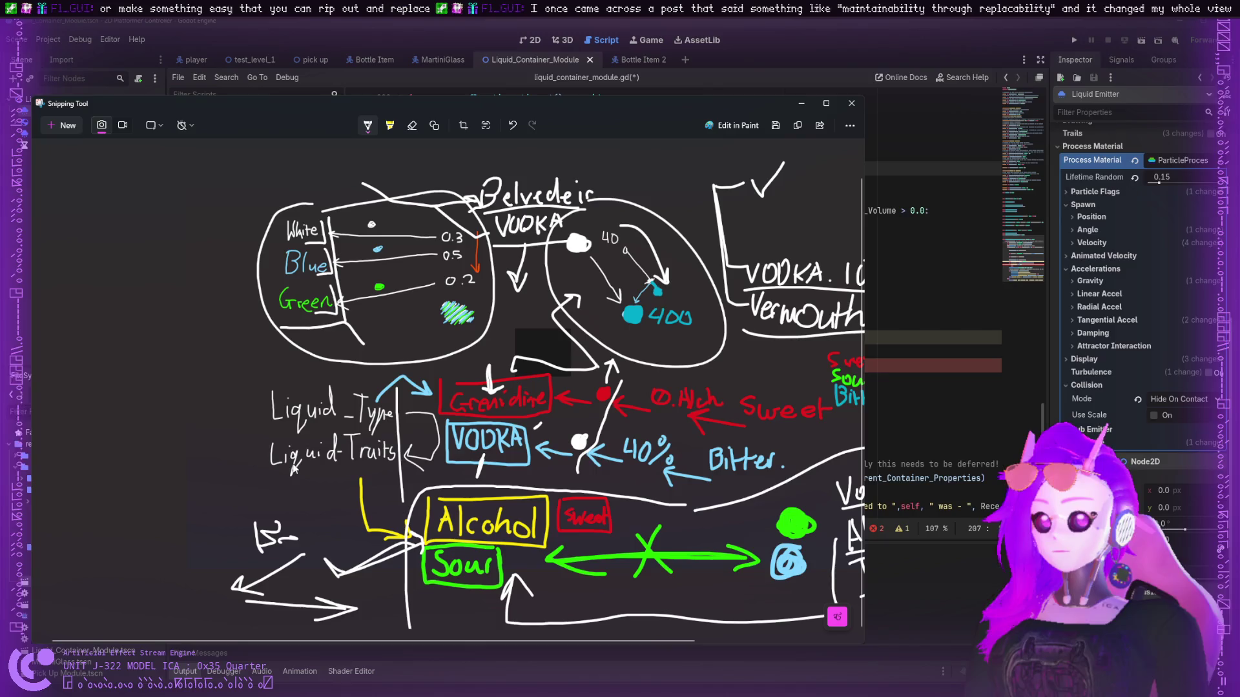
{"action": "mouse_move", "coordinate": [459, 379]}
{"action": "left_mouse_down"}
{"action": "mouse_move", "coordinate": [437, 351]}
{"action": "mouse_move", "coordinate": [181, 349]}
{"action": "mouse_move", "coordinate": [168, 305]}
{"action": "left_mouse_up"}
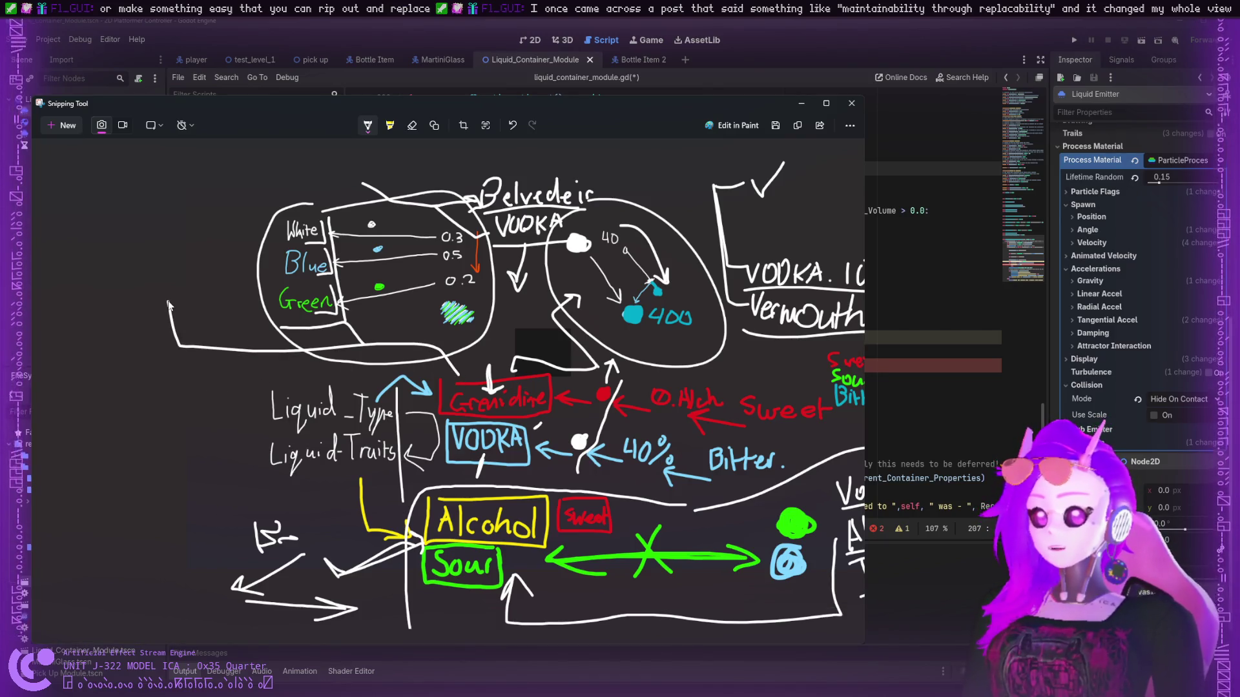
{"action": "mouse_move", "coordinate": [473, 594]}
{"action": "left_mouse_down"}
{"action": "mouse_move", "coordinate": [473, 615]}
{"action": "mouse_move", "coordinate": [239, 624]}
{"action": "mouse_move", "coordinate": [185, 523]}
{"action": "left_mouse_up"}
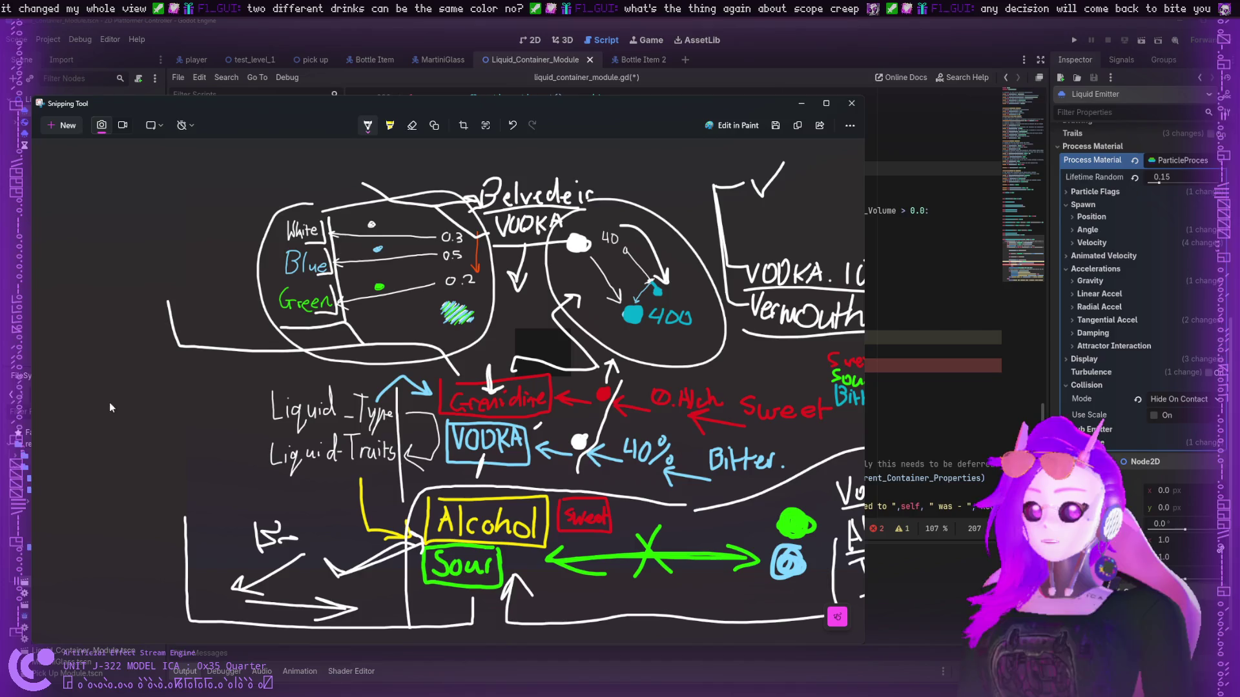
- Undo the stray strokes beside the 40 and copy the annotated sketch as an image
{"action": "mouse_move", "coordinate": [591, 220]}
{"action": "left_mouse_down"}
{"action": "mouse_move", "coordinate": [615, 234]}
{"action": "mouse_move", "coordinate": [644, 216]}
{"action": "mouse_move", "coordinate": [654, 186]}
{"action": "mouse_move", "coordinate": [651, 221]}
{"action": "mouse_move", "coordinate": [685, 211]}
{"action": "mouse_move", "coordinate": [652, 220]}
{"action": "left_mouse_up"}
{"action": "key", "text": "ctrl+z"}
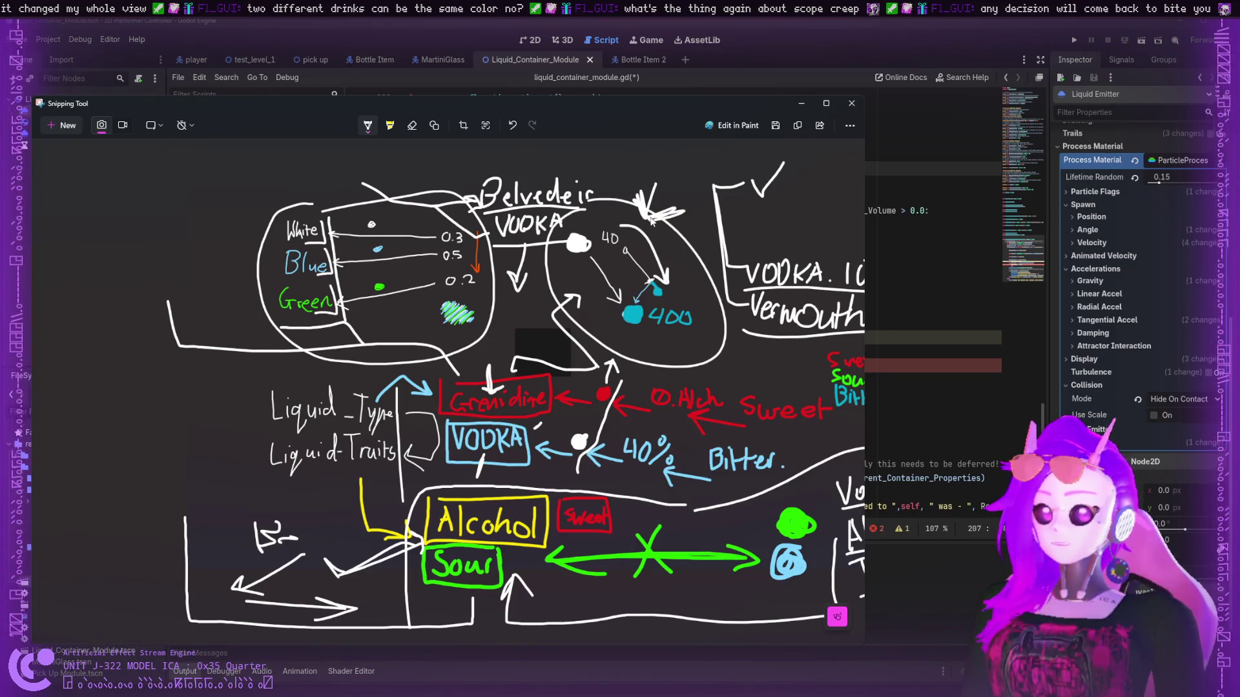
{"action": "key", "text": "ctrl+z"}
{"action": "key", "text": "ctrl+z"}
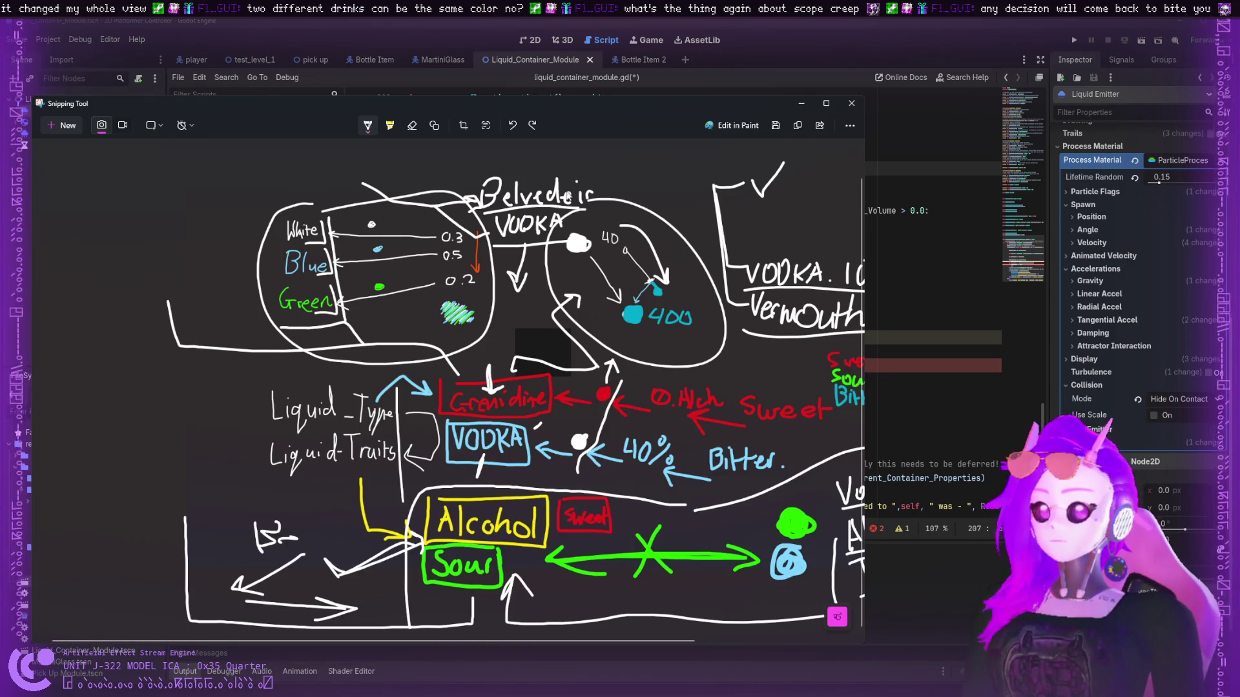
{"action": "left_click", "coordinate": [797, 125]}
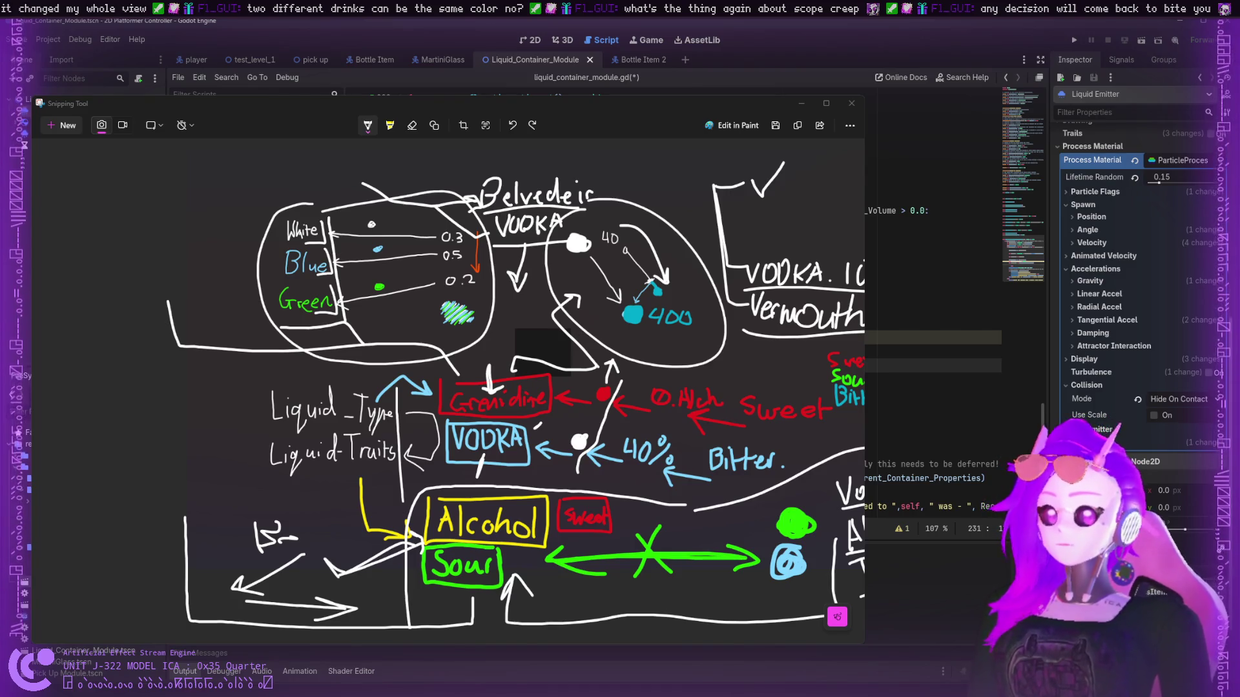
- Delete a line in the container script, then go to line 10 of the collider pod script
{"action": "key", "text": "Up"}
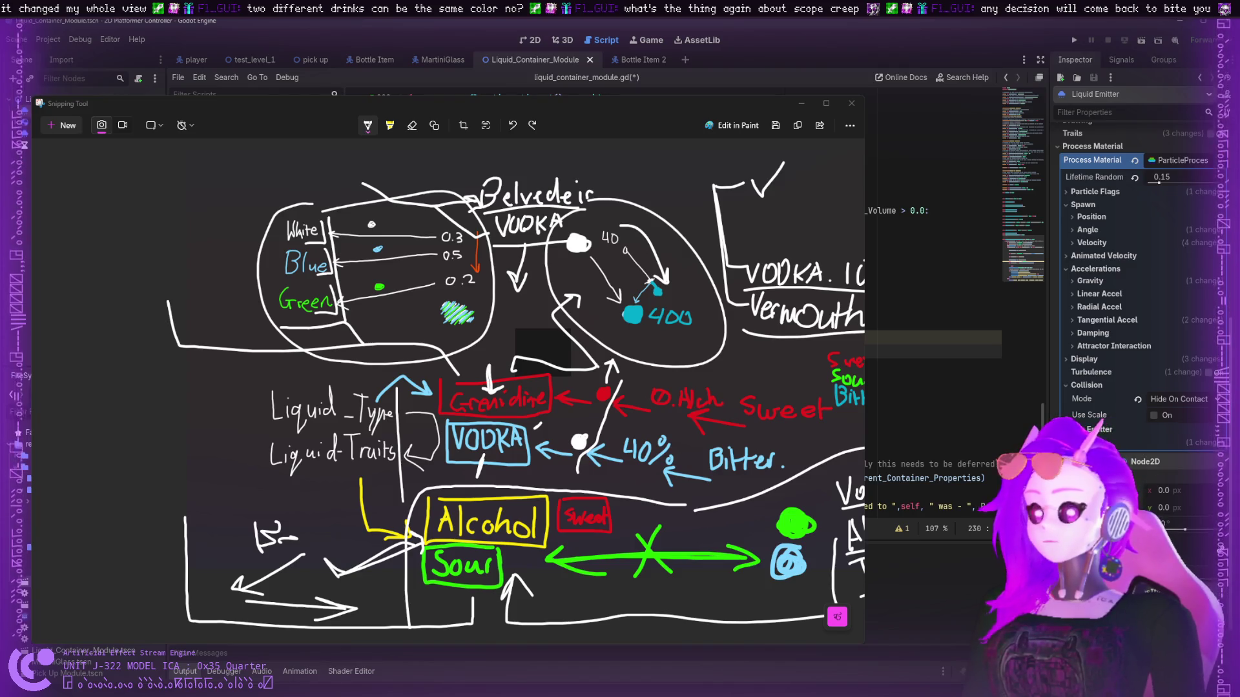
{"action": "scroll", "coordinate": [933, 387], "scroll_direction": "down", "scroll_amount": 1}
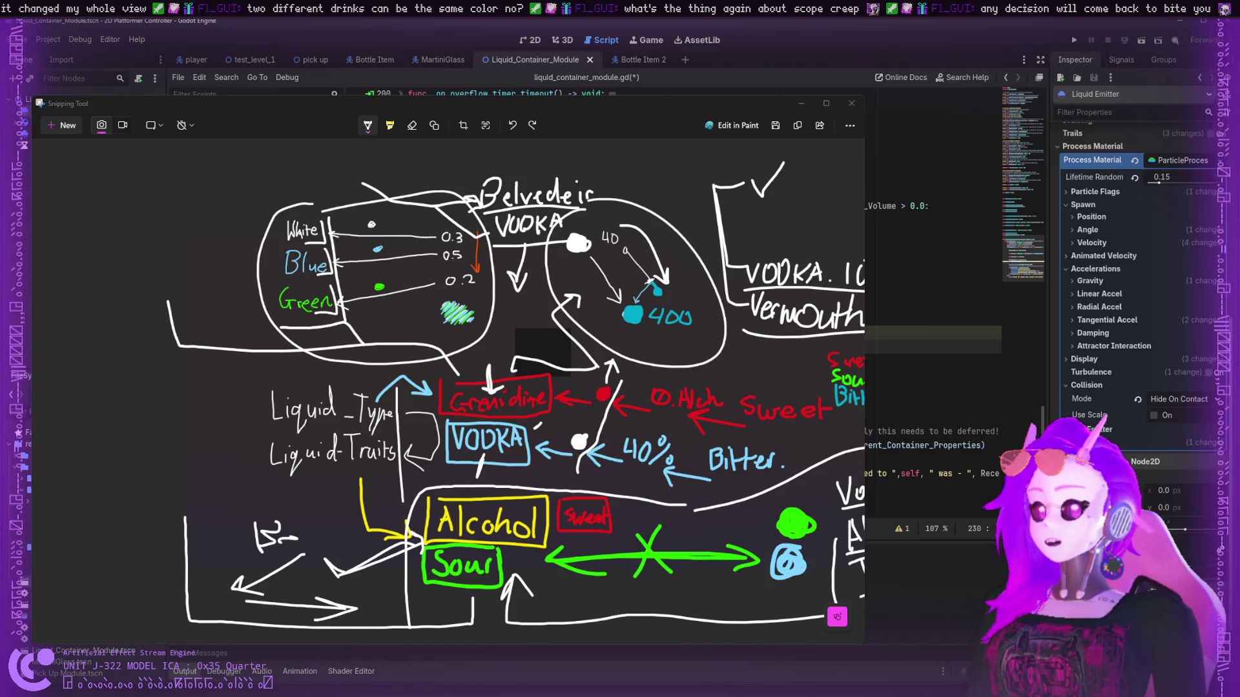
{"action": "key", "text": "BackSpace"}
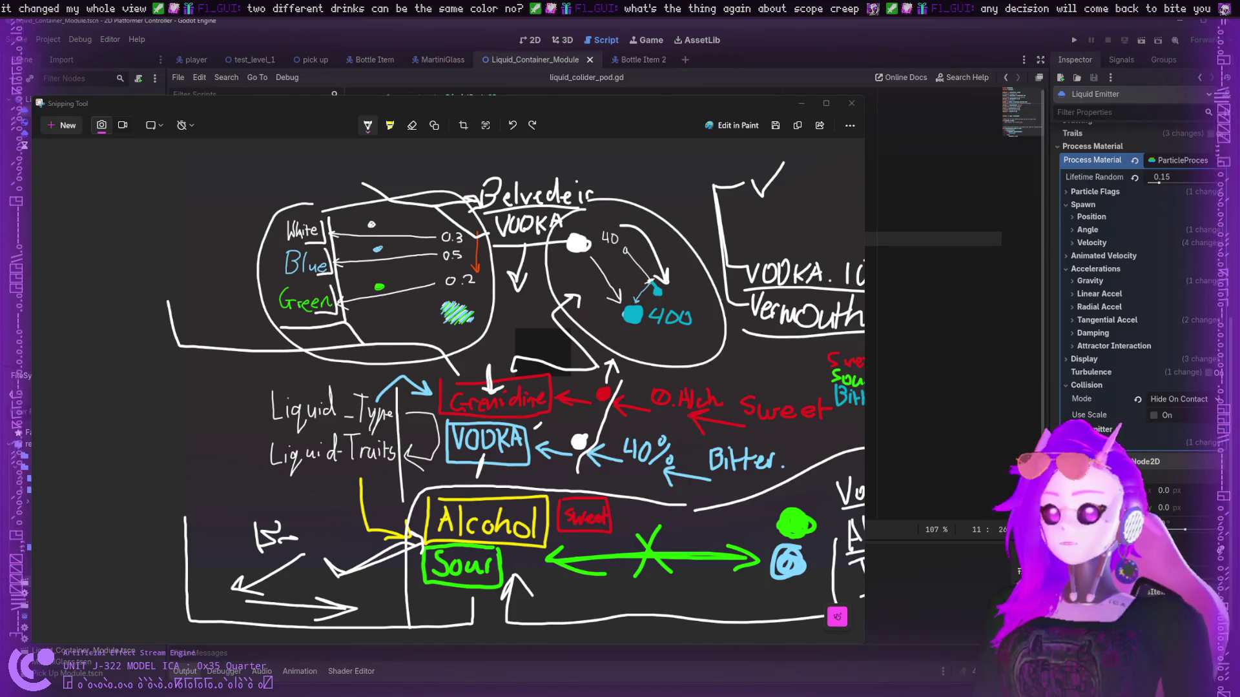
{"action": "left_click", "coordinate": [933, 224]}
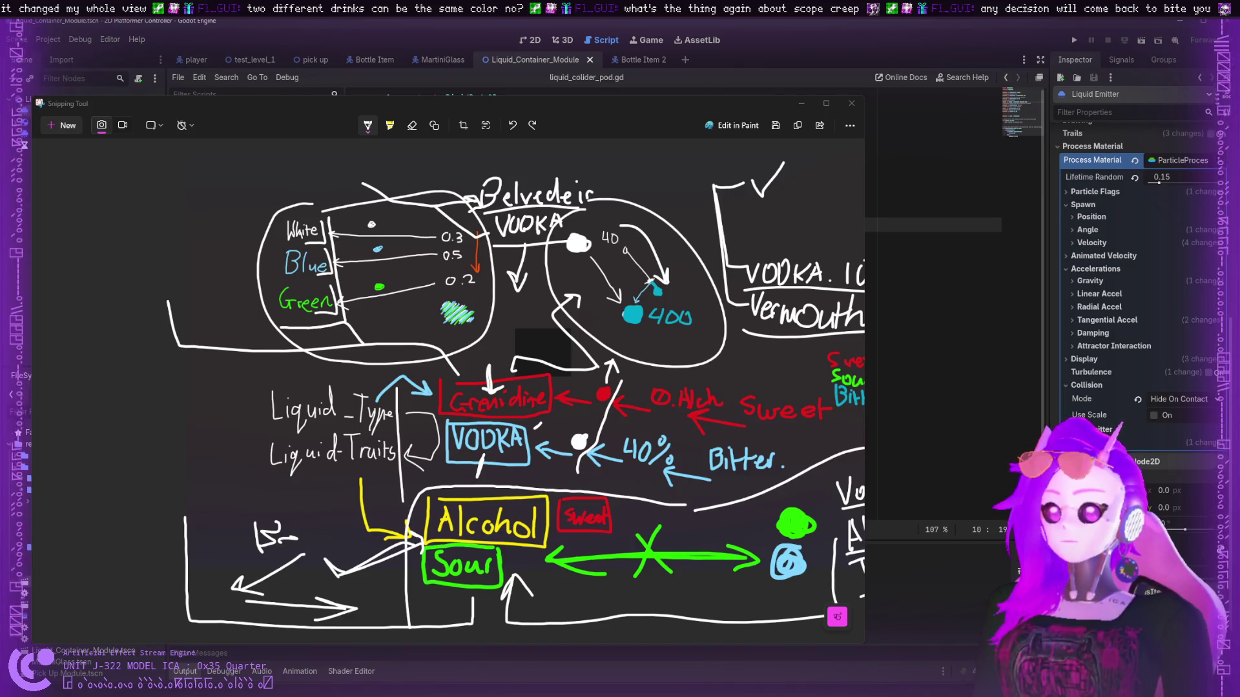
- Back in liquid_container_module.gd, edit line 230's flagged condition, typing 'volume )'
{"action": "key", "text": "alt+Left"}
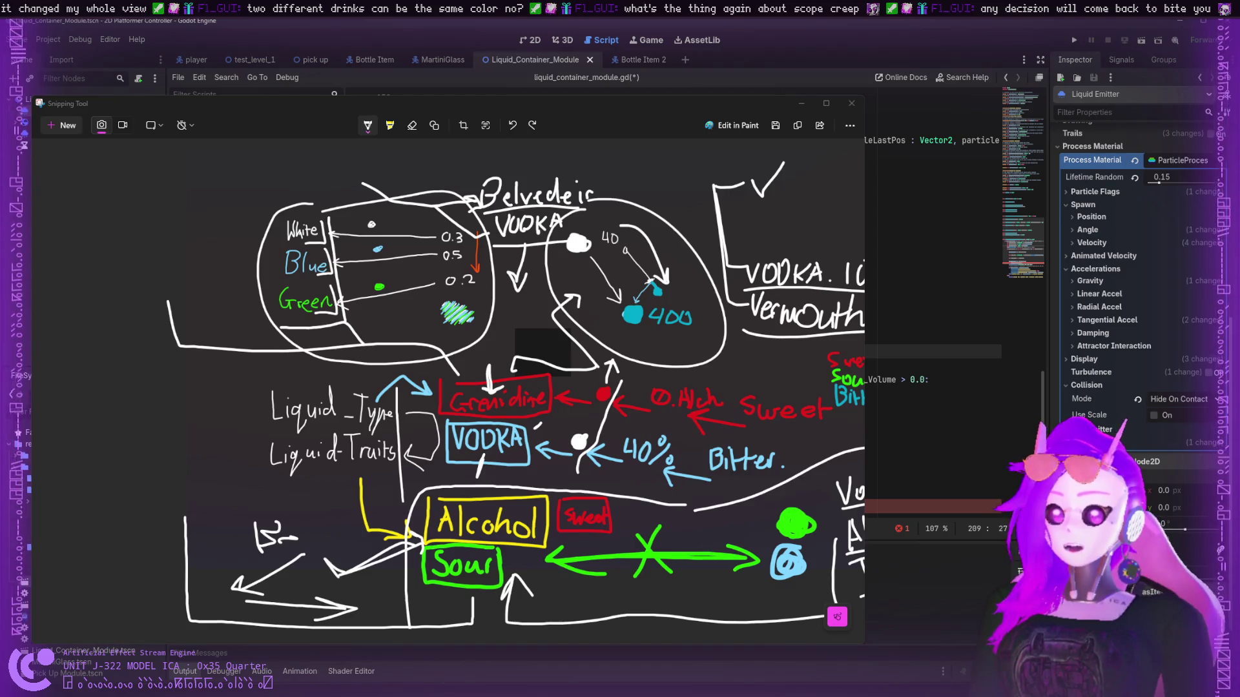
{"action": "scroll", "coordinate": [934, 323], "scroll_direction": "down", "scroll_amount": 2}
{"action": "left_click", "coordinate": [933, 380]}
{"action": "left_click", "coordinate": [923, 422]}
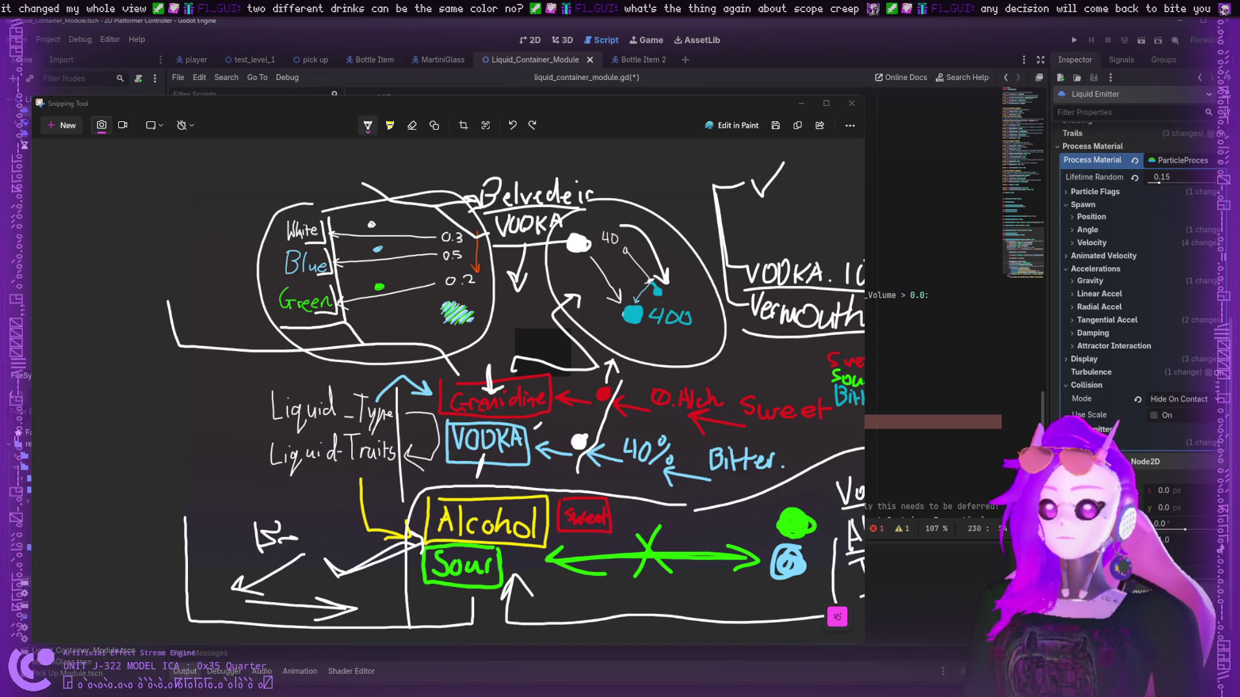
{"action": "left_click", "coordinate": [904, 268]}
{"action": "left_click", "coordinate": [936, 422]}
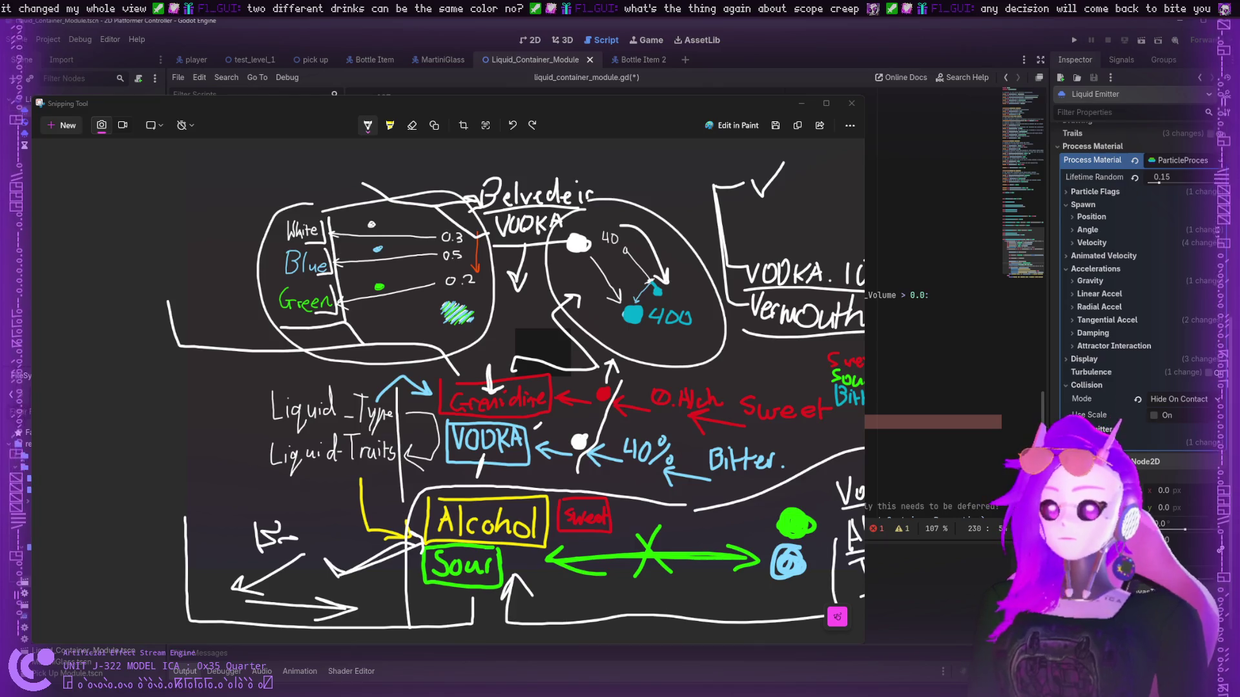
{"action": "left_click", "coordinate": [933, 267]}
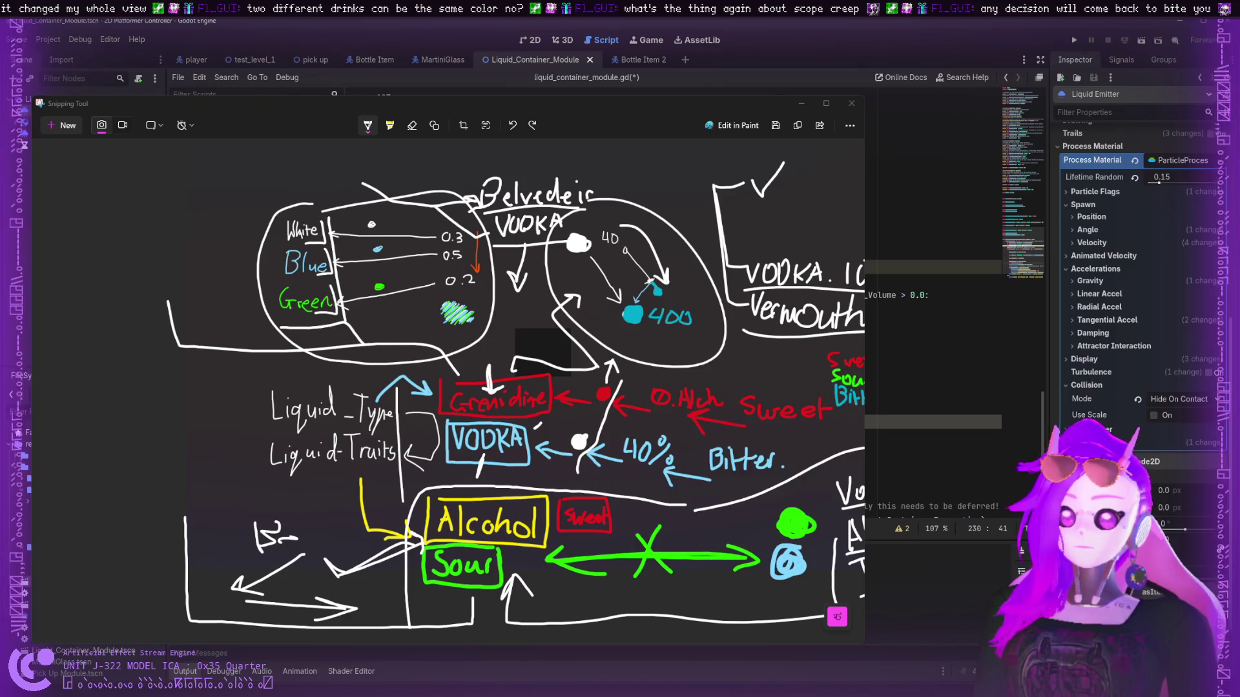
{"action": "type", "text": "volume"}
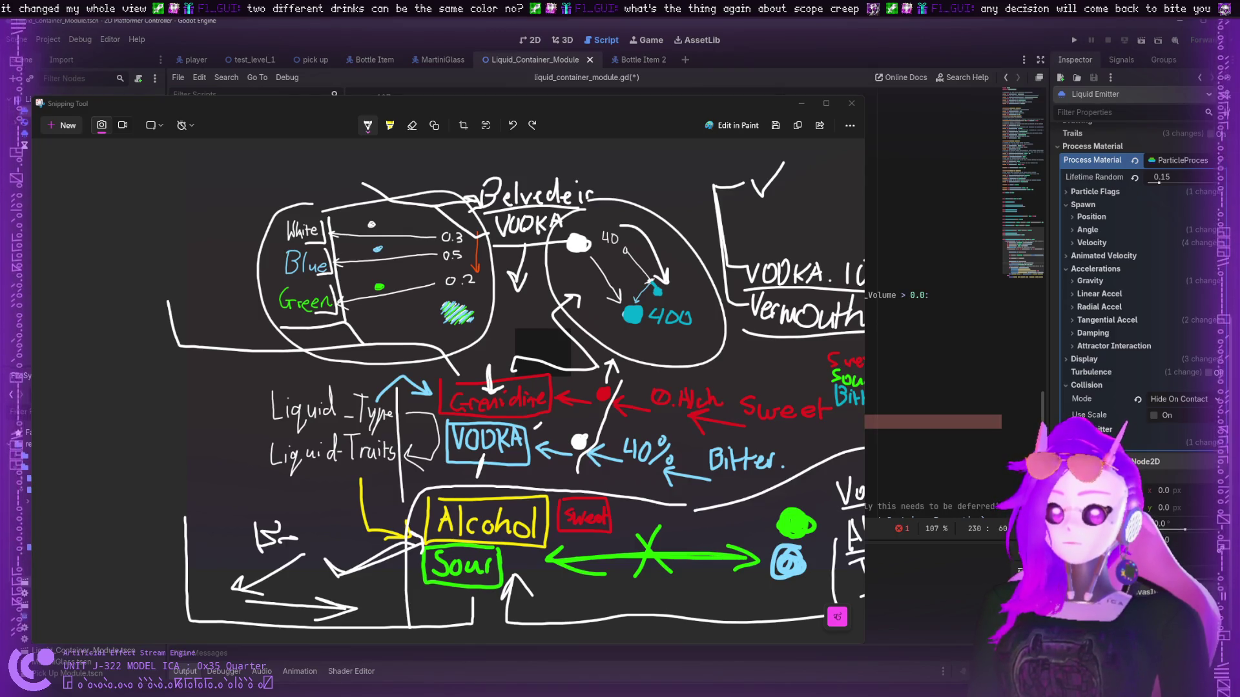
{"action": "type", "text": " )"}
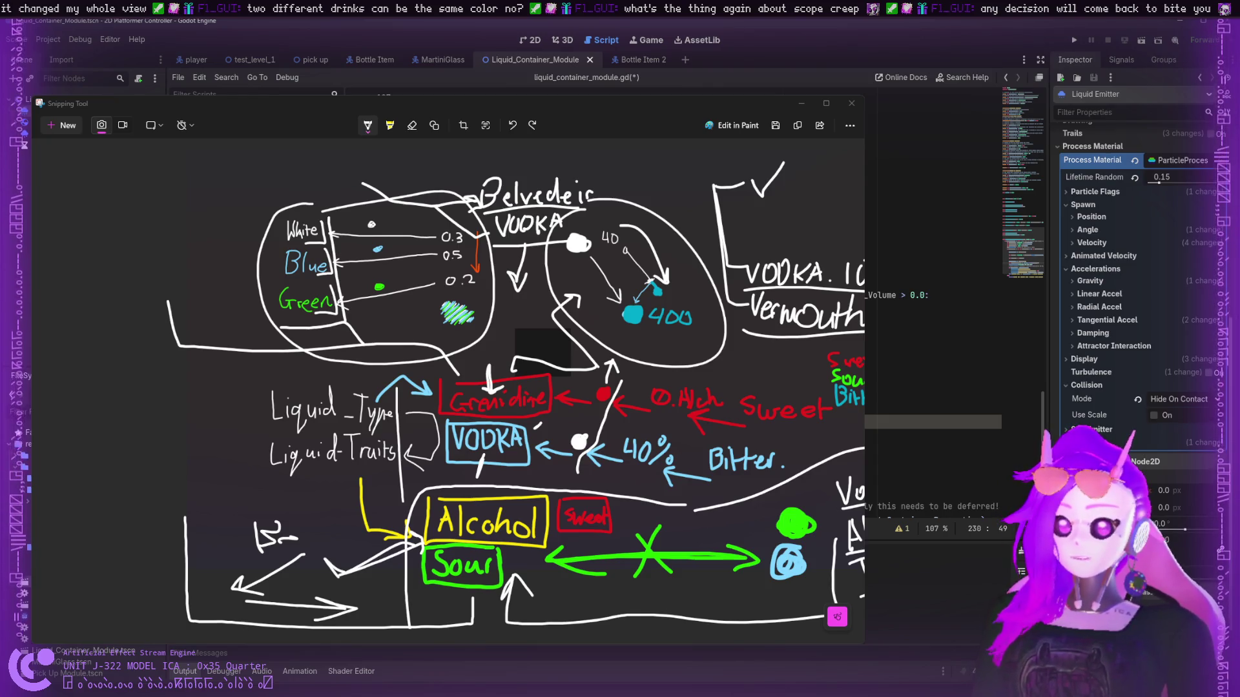
{"action": "key", "text": "BackSpace"}
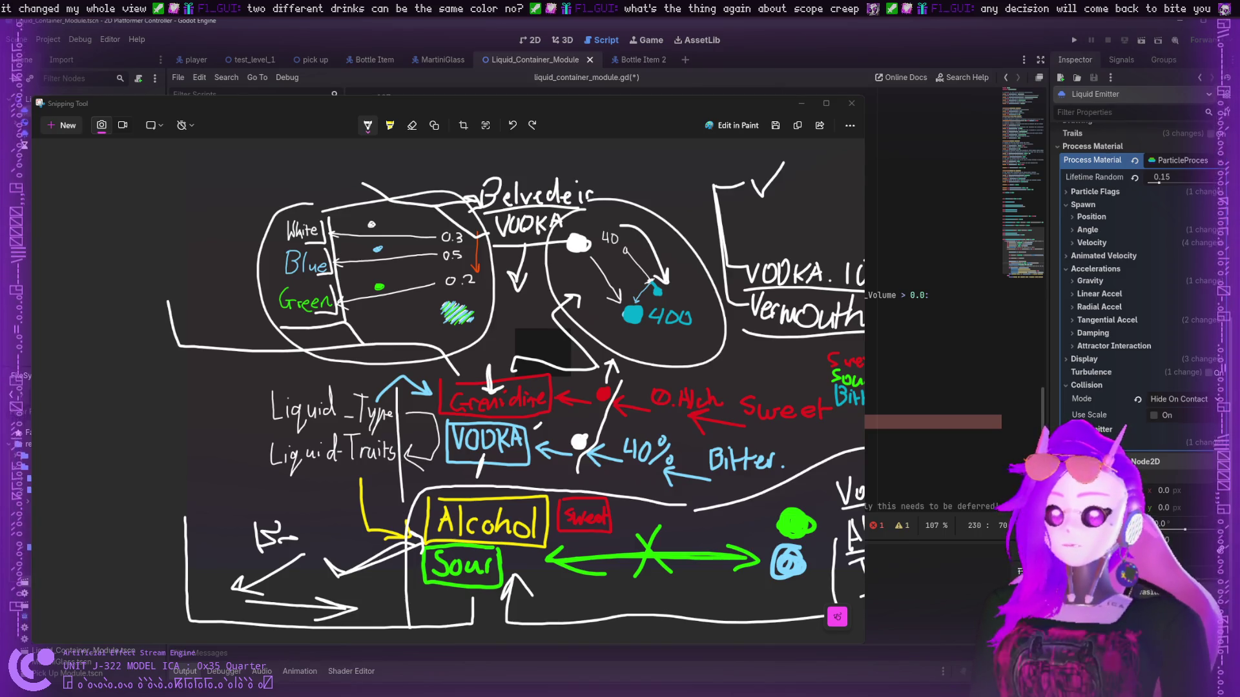
{"action": "scroll", "coordinate": [936, 388], "scroll_direction": "up", "scroll_amount": 10}
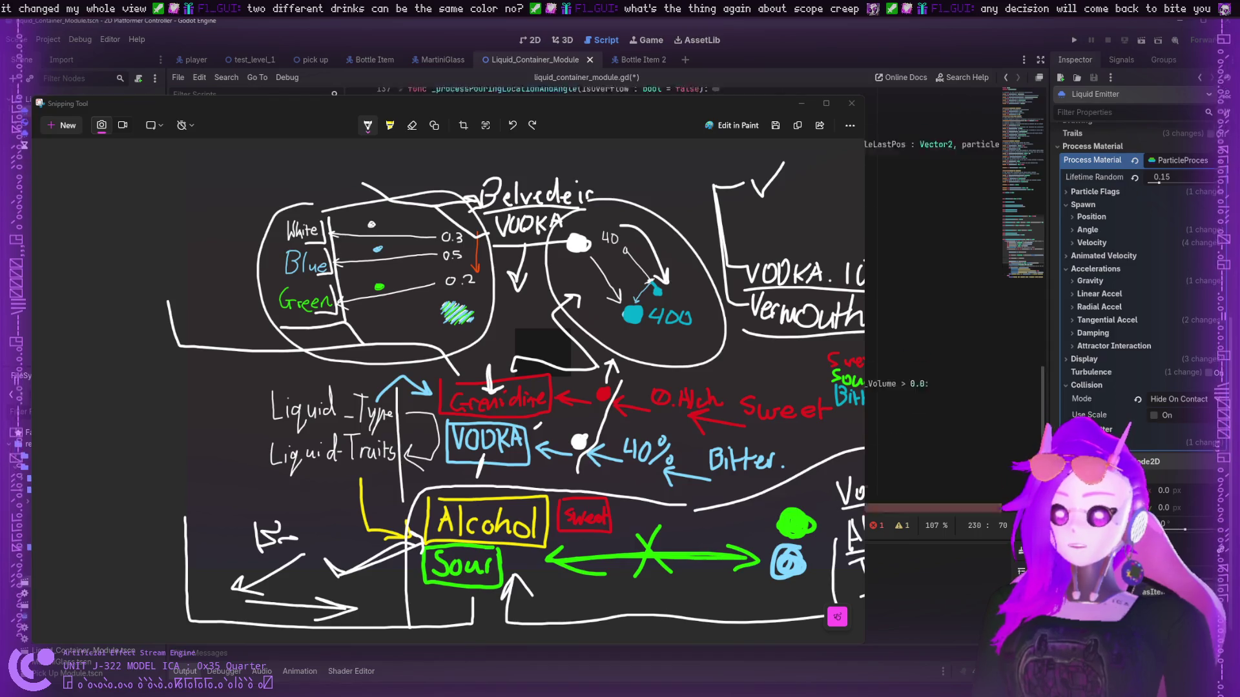
- Review lines 59 and 230 of the script, then close the Snipping Tool sketch with Alt+F4
{"action": "scroll", "coordinate": [936, 323], "scroll_direction": "down", "scroll_amount": 5}
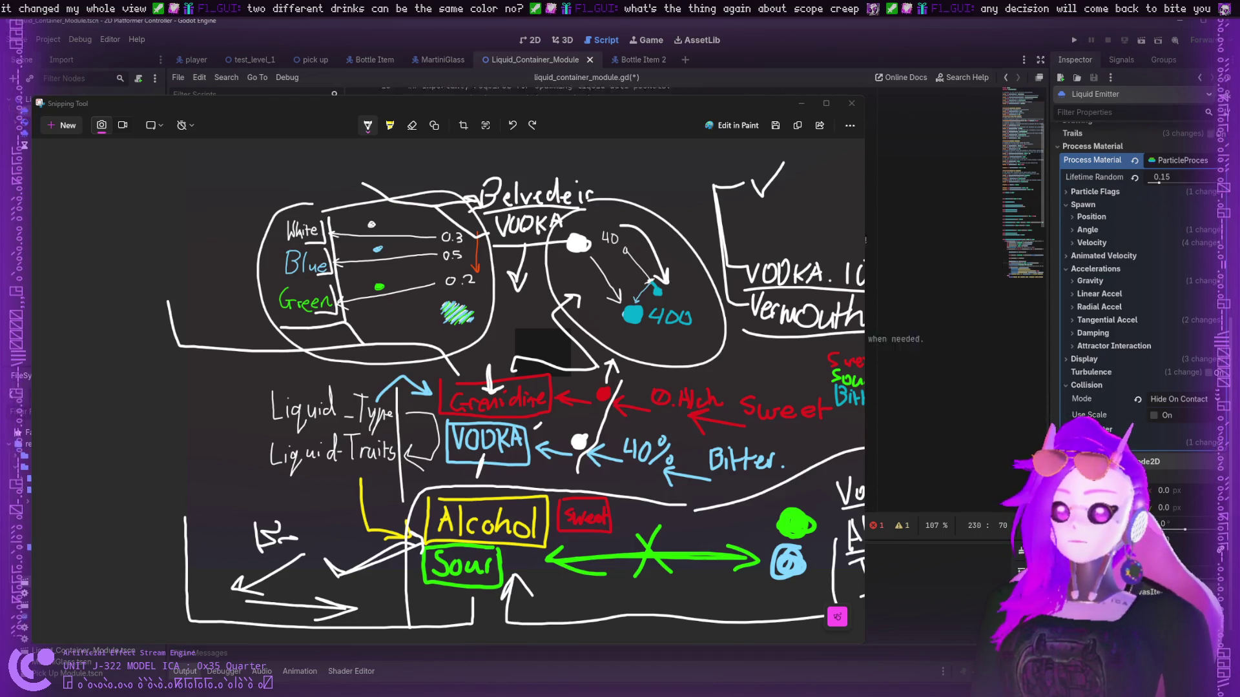
{"action": "scroll", "coordinate": [936, 323], "scroll_direction": "down", "scroll_amount": 4}
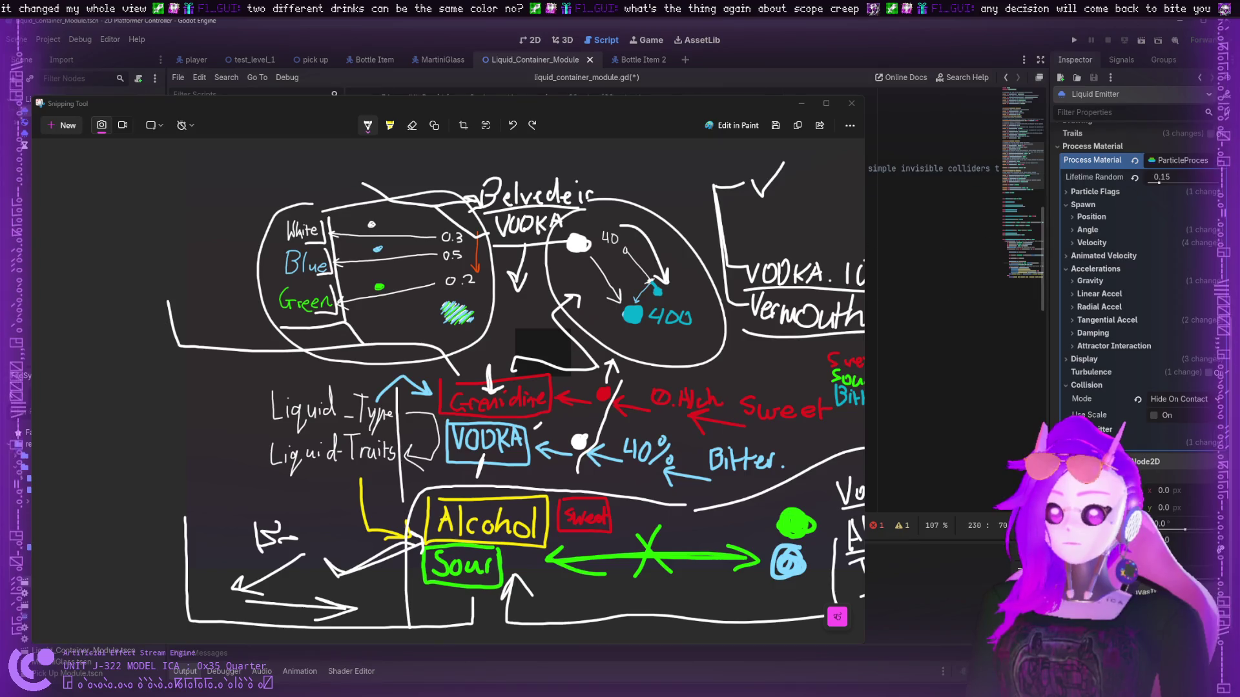
{"action": "left_click", "coordinate": [930, 421]}
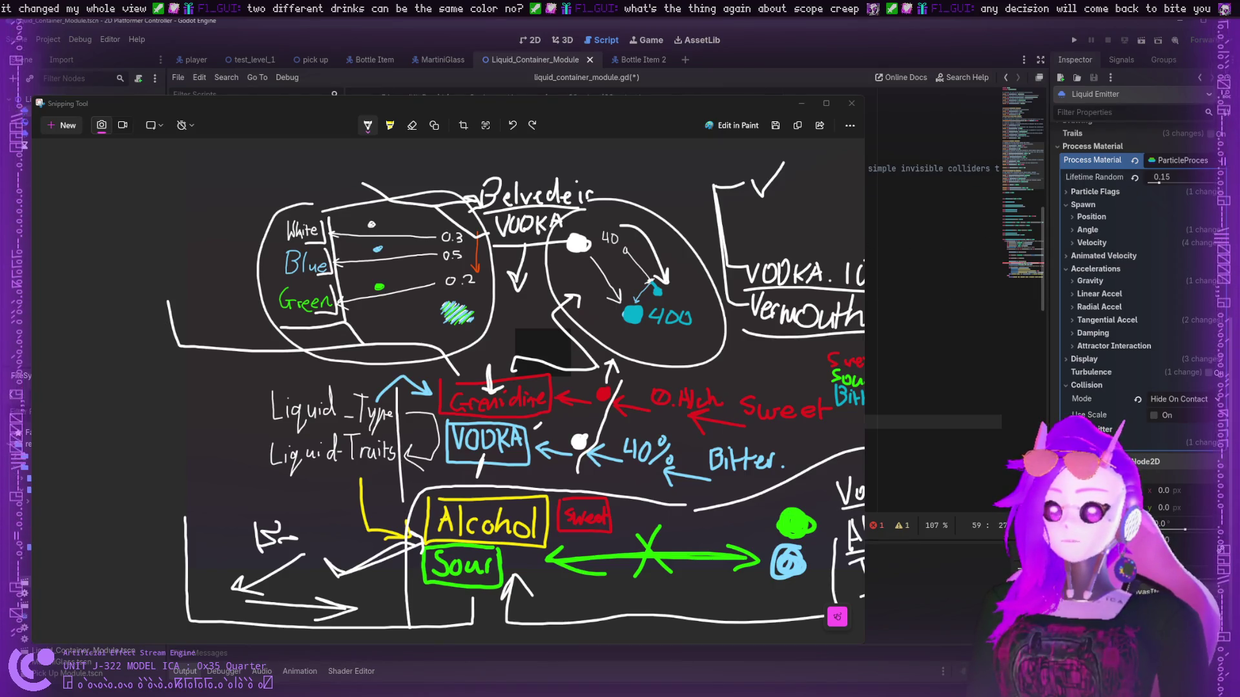
{"action": "scroll", "coordinate": [937, 323], "scroll_direction": "down", "scroll_amount": 5}
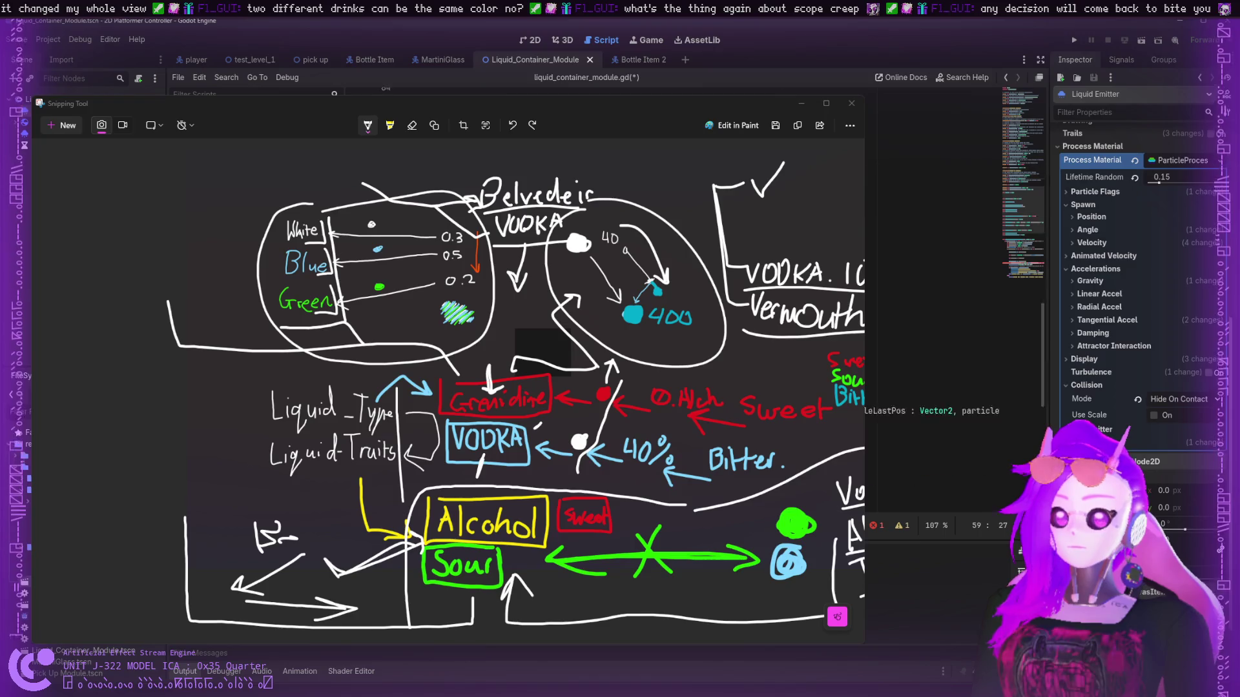
{"action": "left_click", "coordinate": [936, 356]}
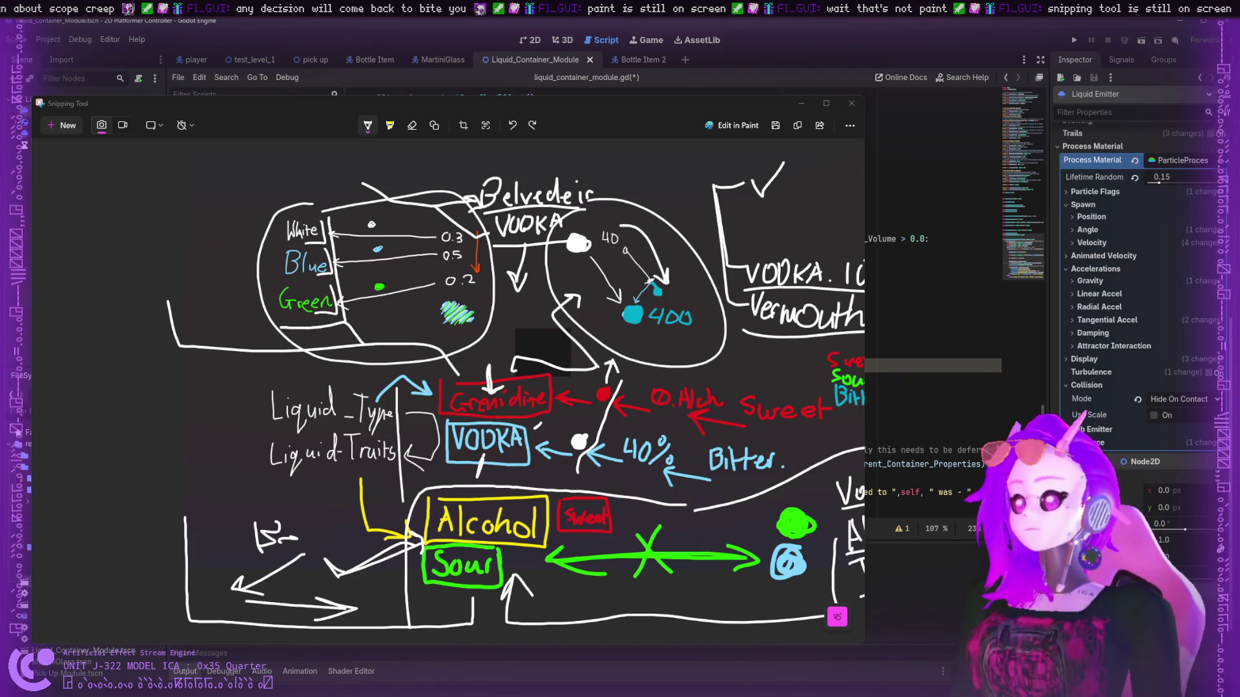
{"action": "key", "text": "alt+F4"}
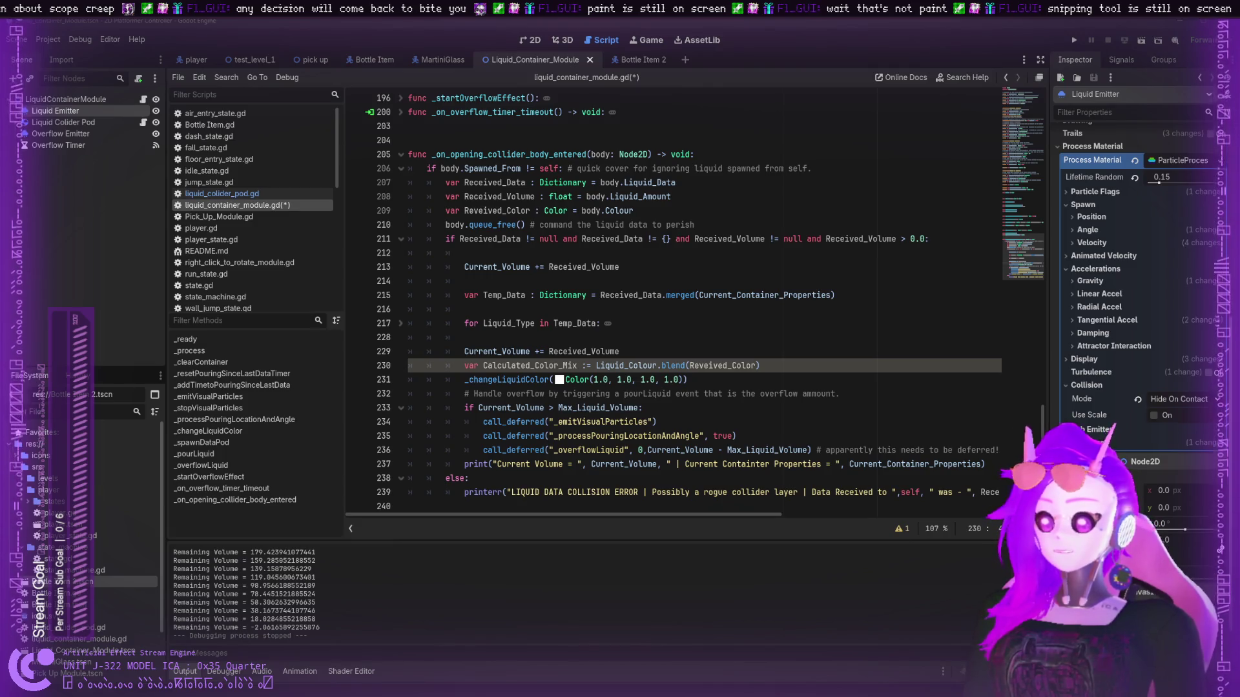
{"action": "left_click", "coordinate": [698, 366]}
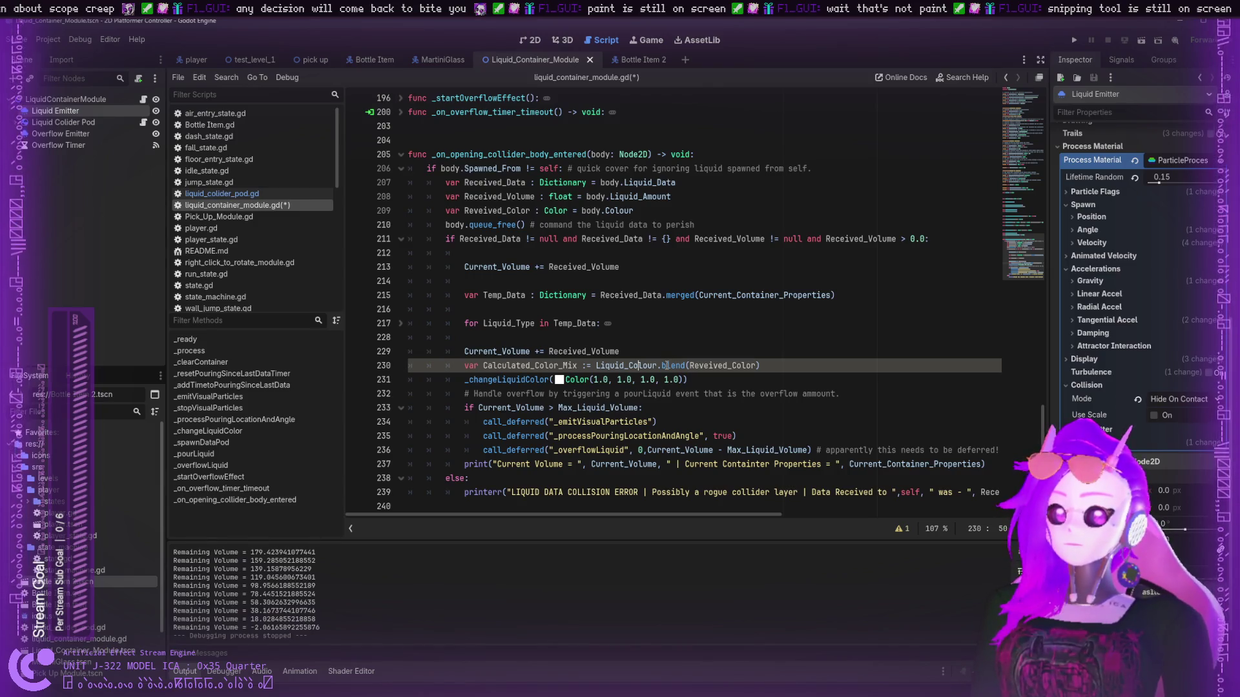
{"action": "left_click", "coordinate": [675, 367]}
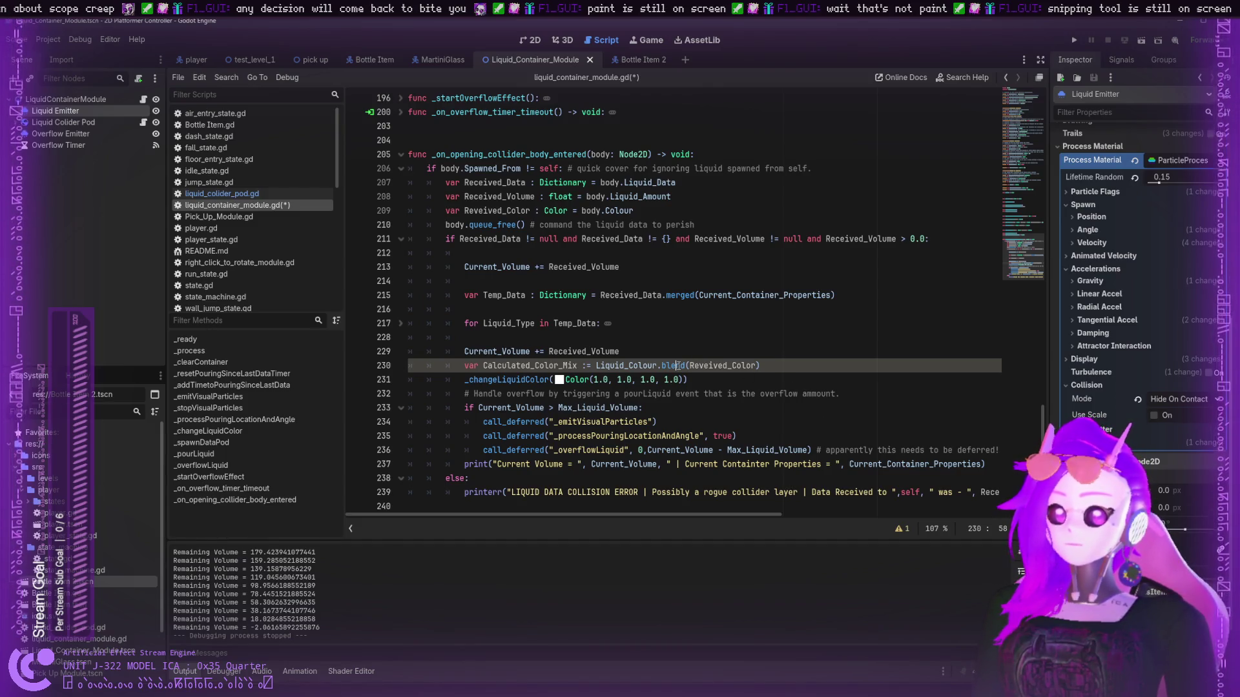
- Delete blend(Reveived_Color) on line 230 and insert lerp after Liquid_Colour from autocomplete
{"action": "left_click_drag", "start_coordinate": [767, 366], "coordinate": [661, 365]}
{"action": "key", "text": "BackSpace"}
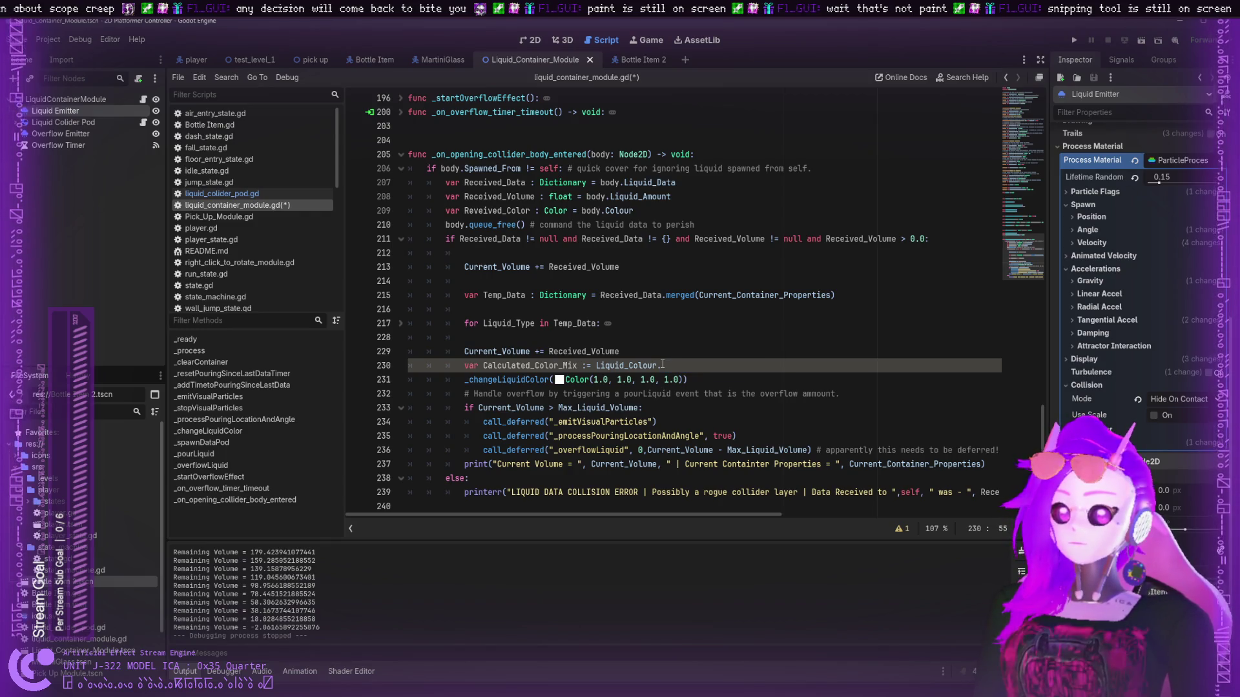
{"action": "key", "text": "ctrl+space"}
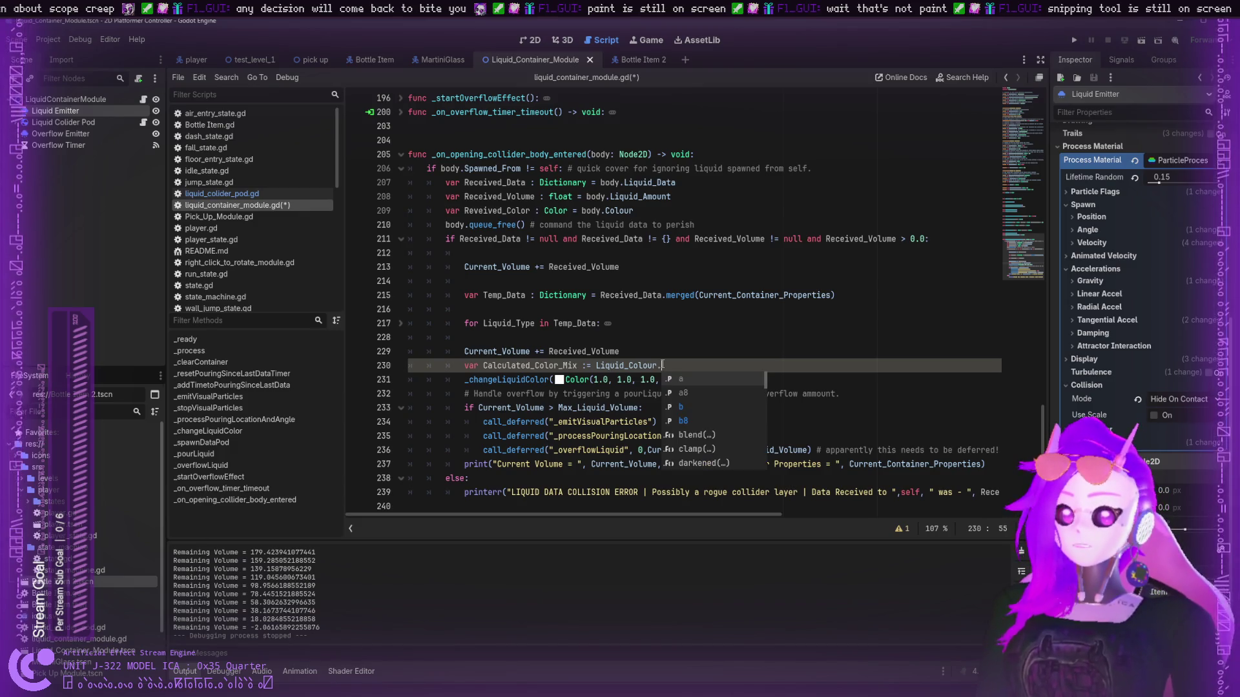
{"action": "scroll", "coordinate": [705, 426], "scroll_direction": "down", "scroll_amount": 3}
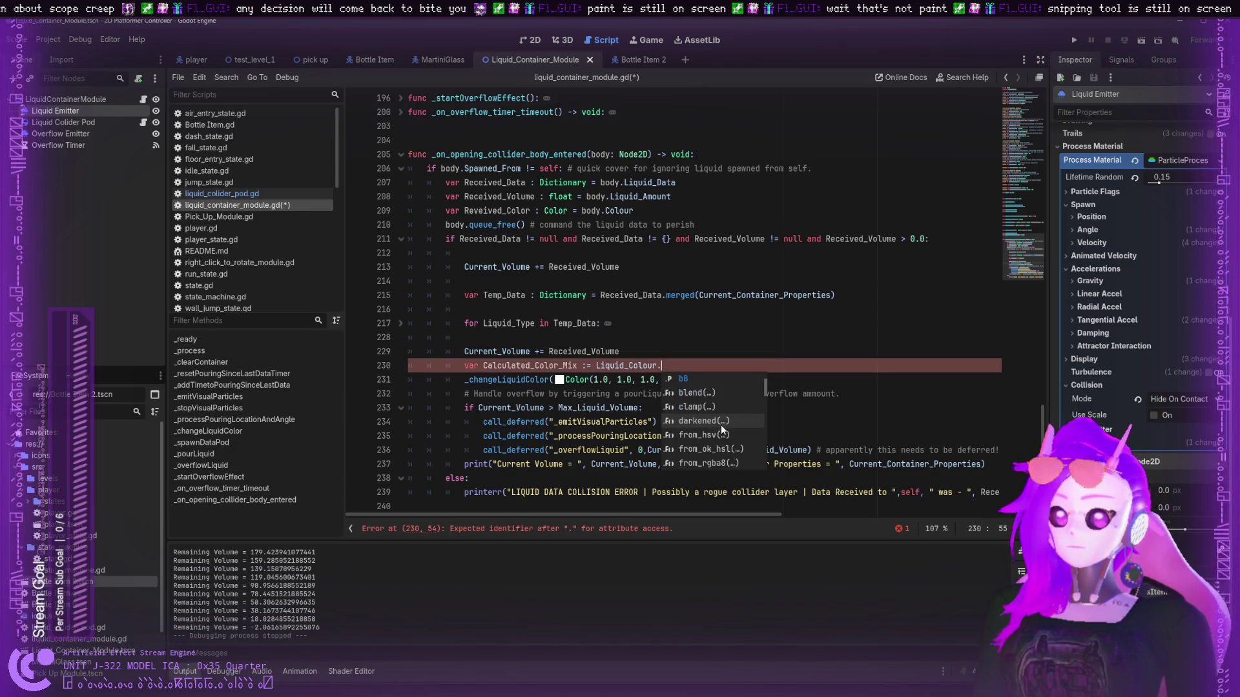
{"action": "scroll", "coordinate": [715, 440], "scroll_direction": "down", "scroll_amount": 4}
{"action": "scroll", "coordinate": [707, 424], "scroll_direction": "down", "scroll_amount": 3}
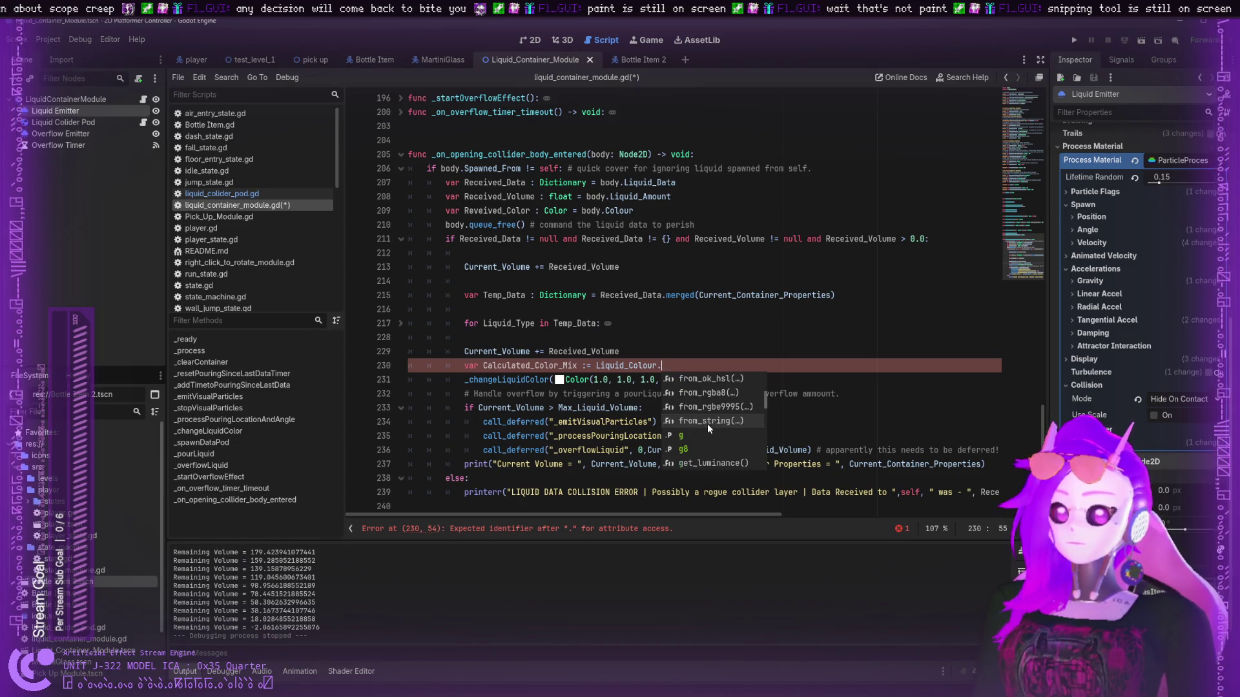
{"action": "scroll", "coordinate": [717, 423], "scroll_direction": "down", "scroll_amount": 6}
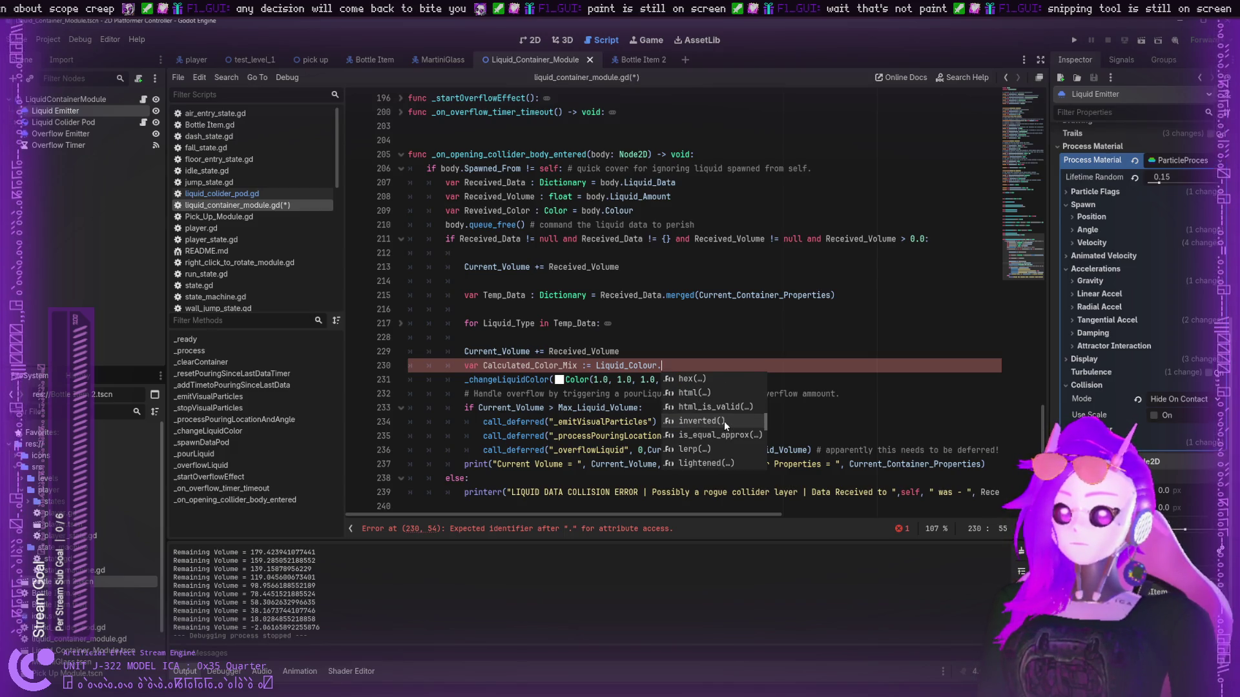
{"action": "scroll", "coordinate": [723, 421], "scroll_direction": "down", "scroll_amount": 1}
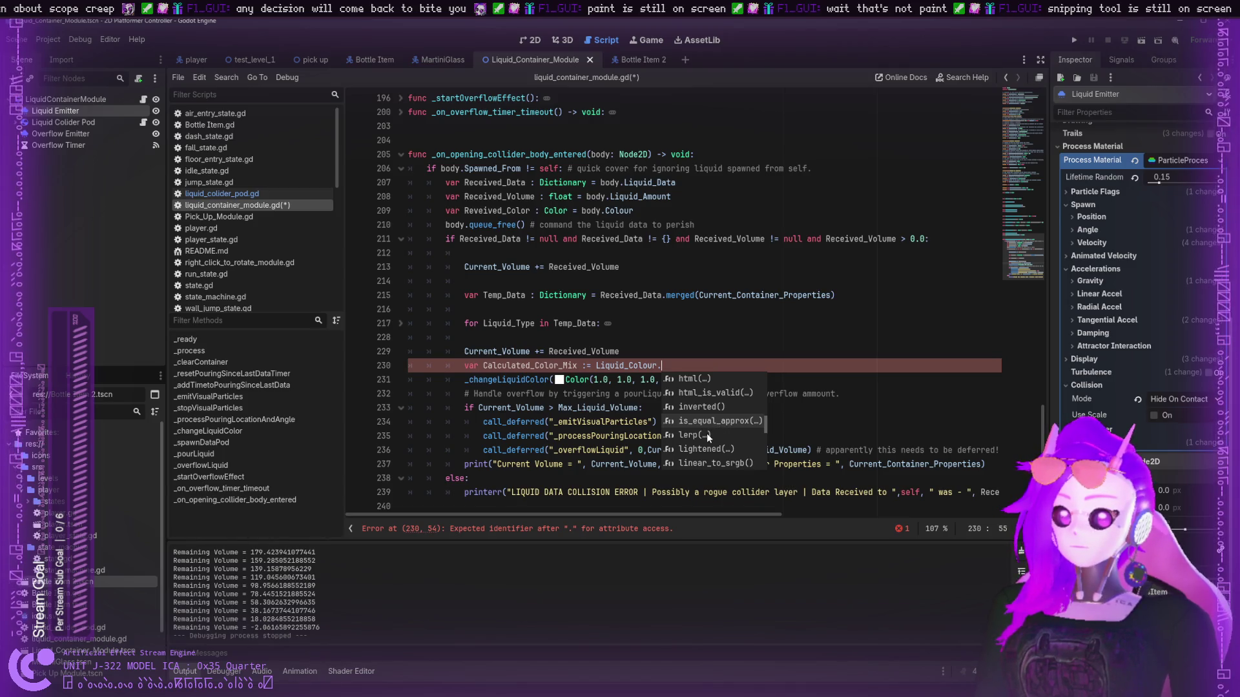
{"action": "scroll", "coordinate": [706, 433], "scroll_direction": "down", "scroll_amount": 1}
{"action": "left_click", "coordinate": [708, 421]}
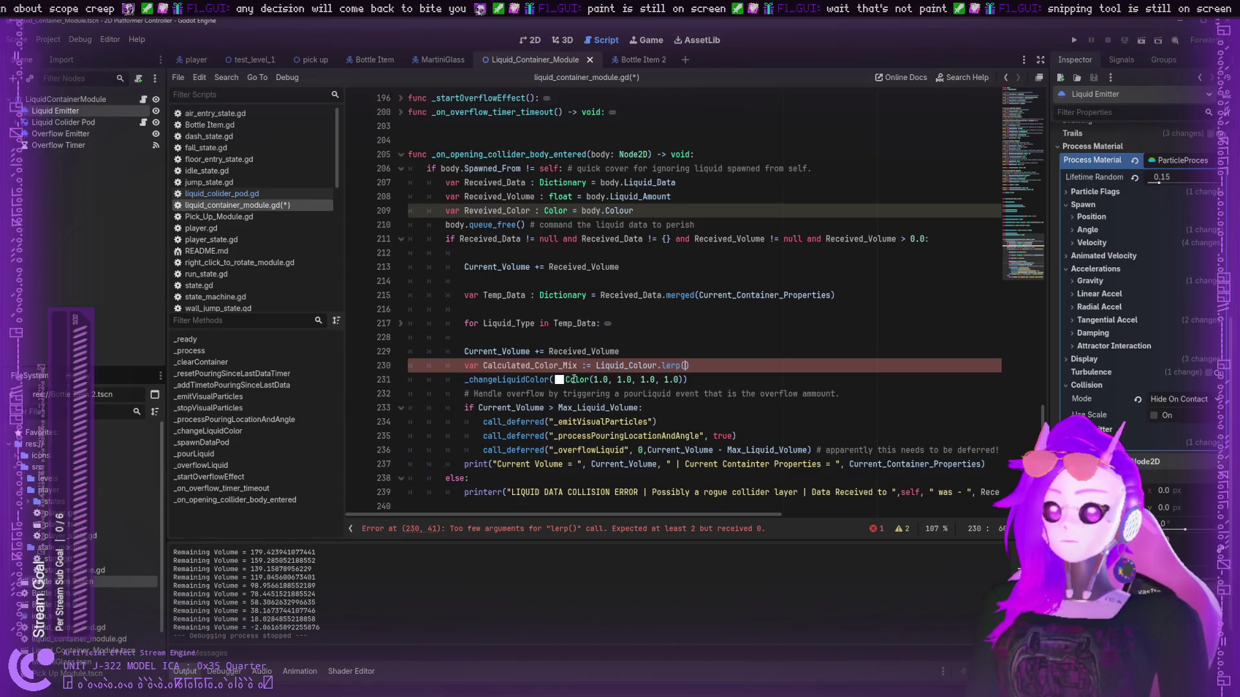
- Type 'Received_Color,' as the first lerp argument
{"action": "type", "text": "Receiv"}
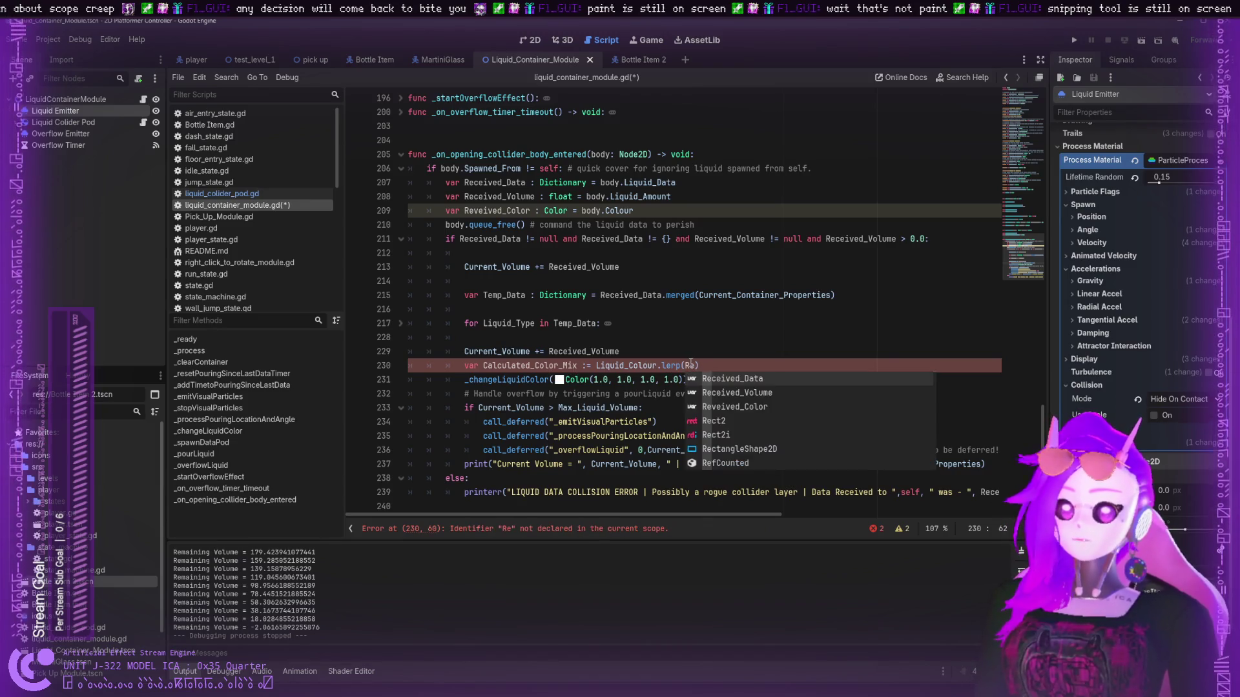
{"action": "type", "text": "ed_C"}
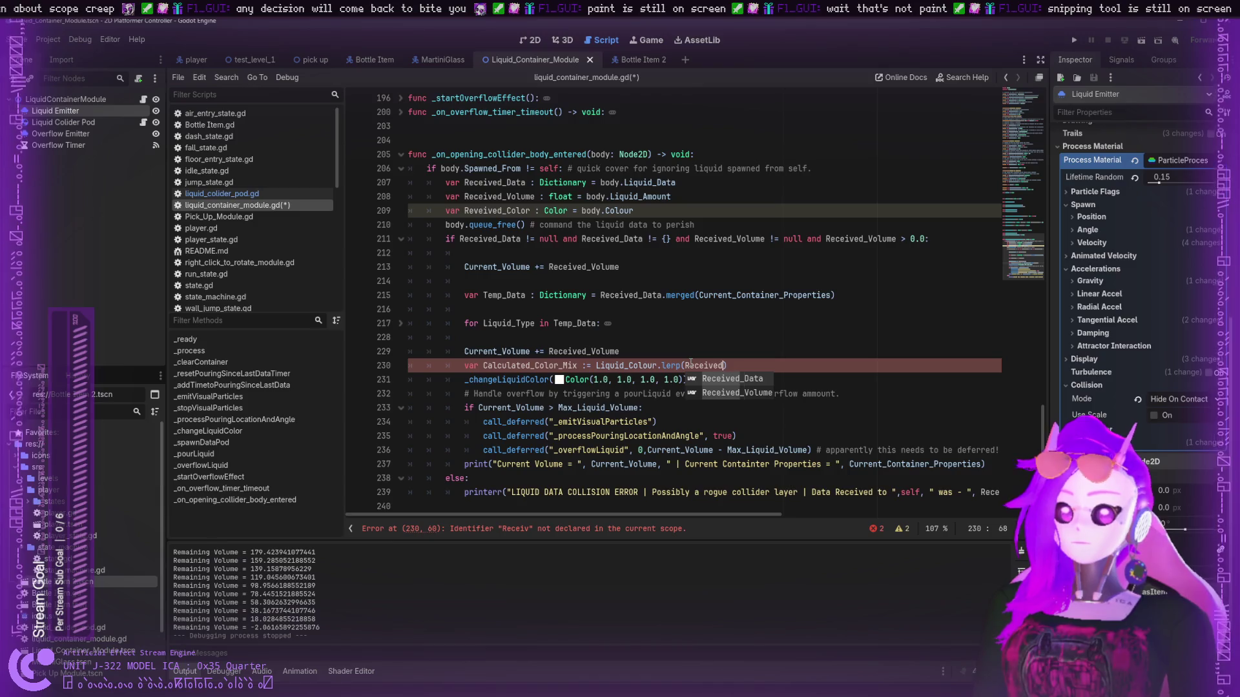
{"action": "key", "text": "BackSpace"}
{"action": "key", "text": "BackSpace"}
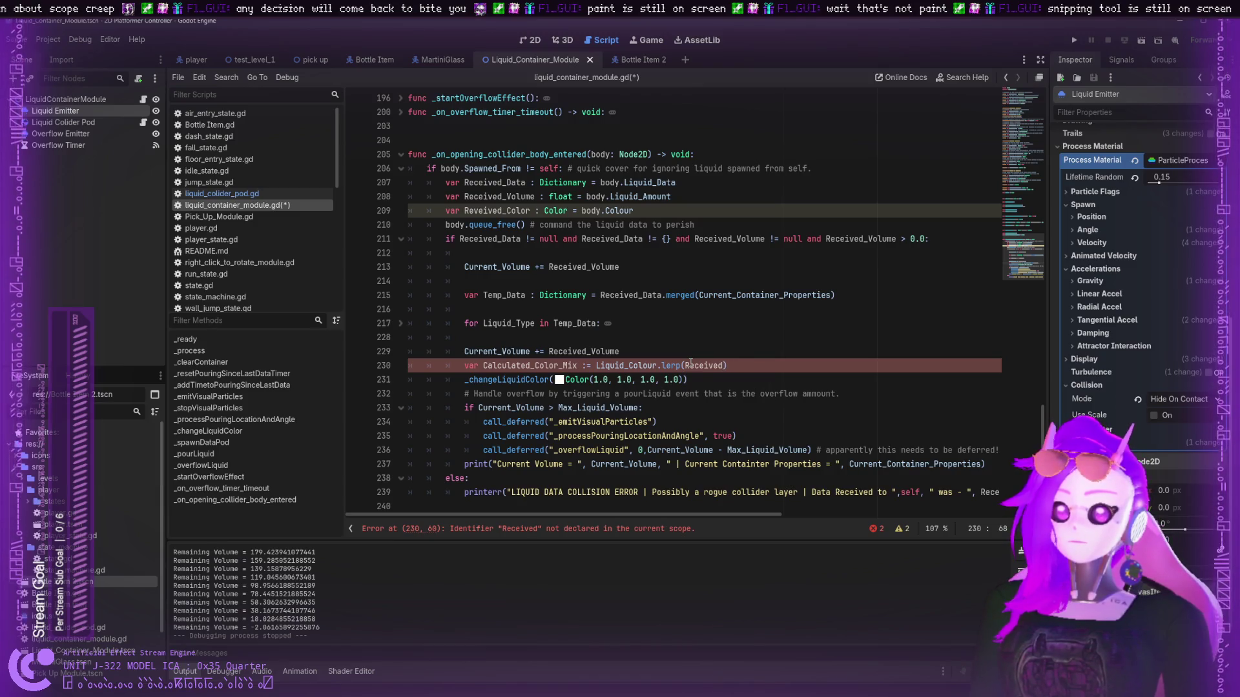
{"action": "type", "text": "_Color,"}
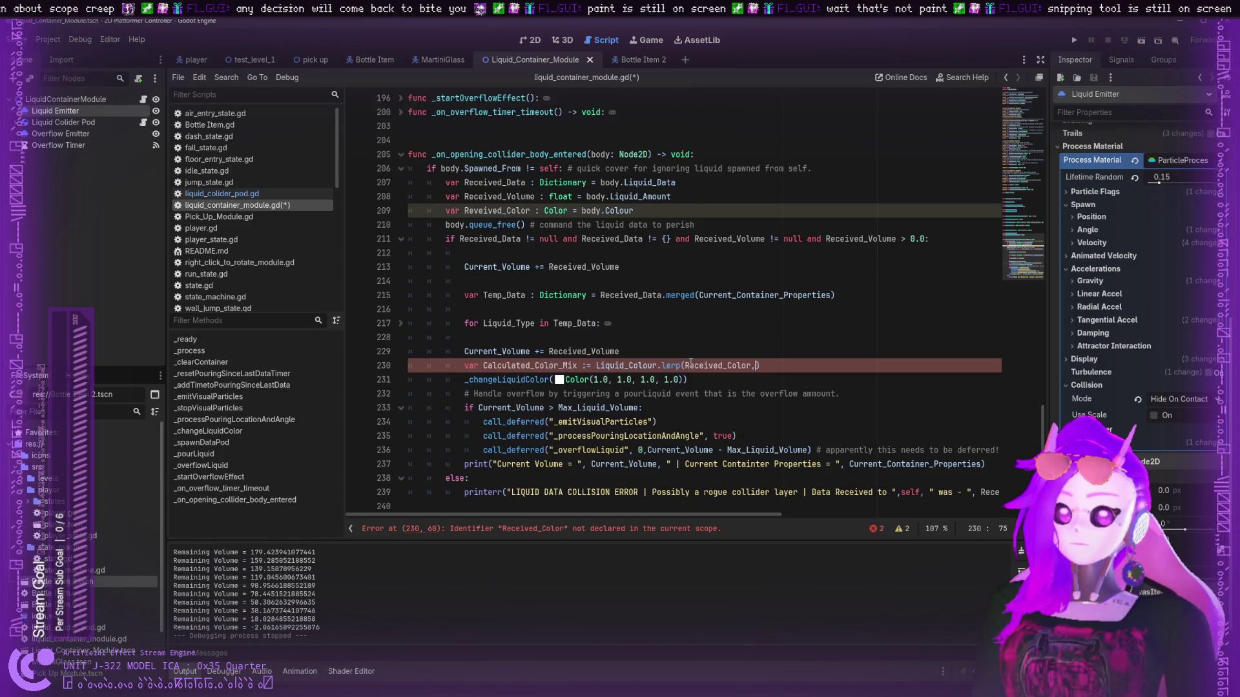
{"action": "key", "text": "BackSpace"}
{"action": "type", "text": ","}
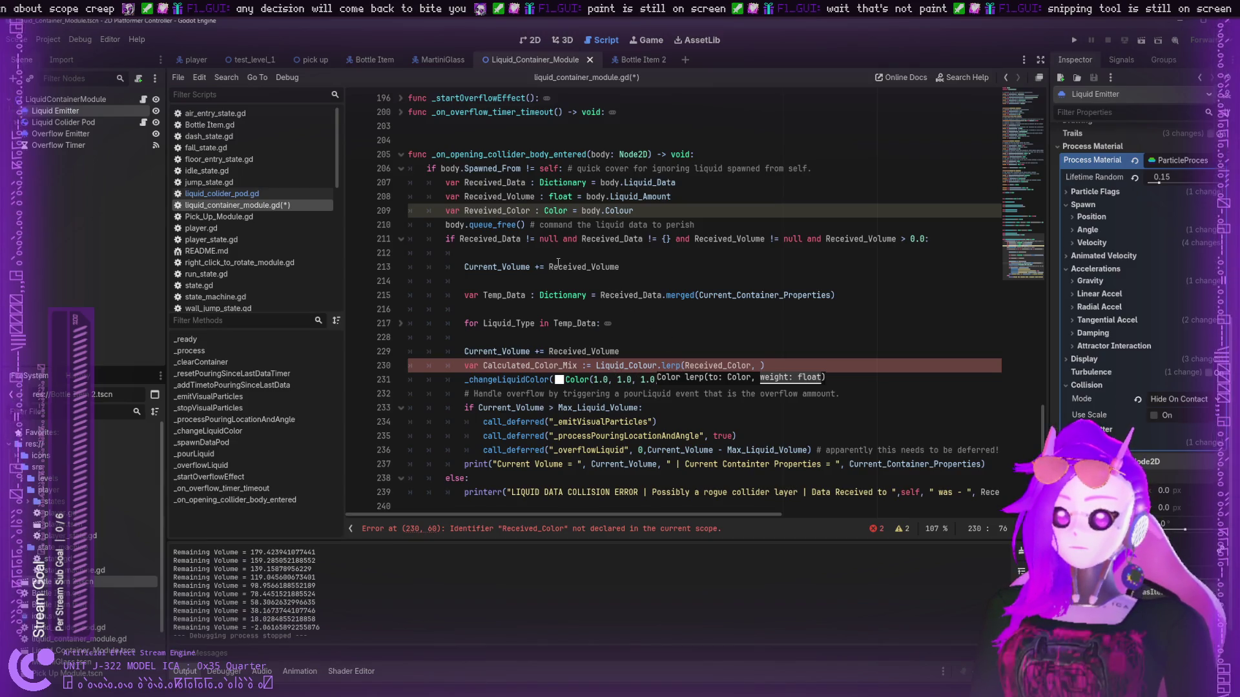
- Compare against the Received_Color declaration on line 209 and select line 230's lerp expression
{"action": "double_click", "coordinate": [506, 215]}
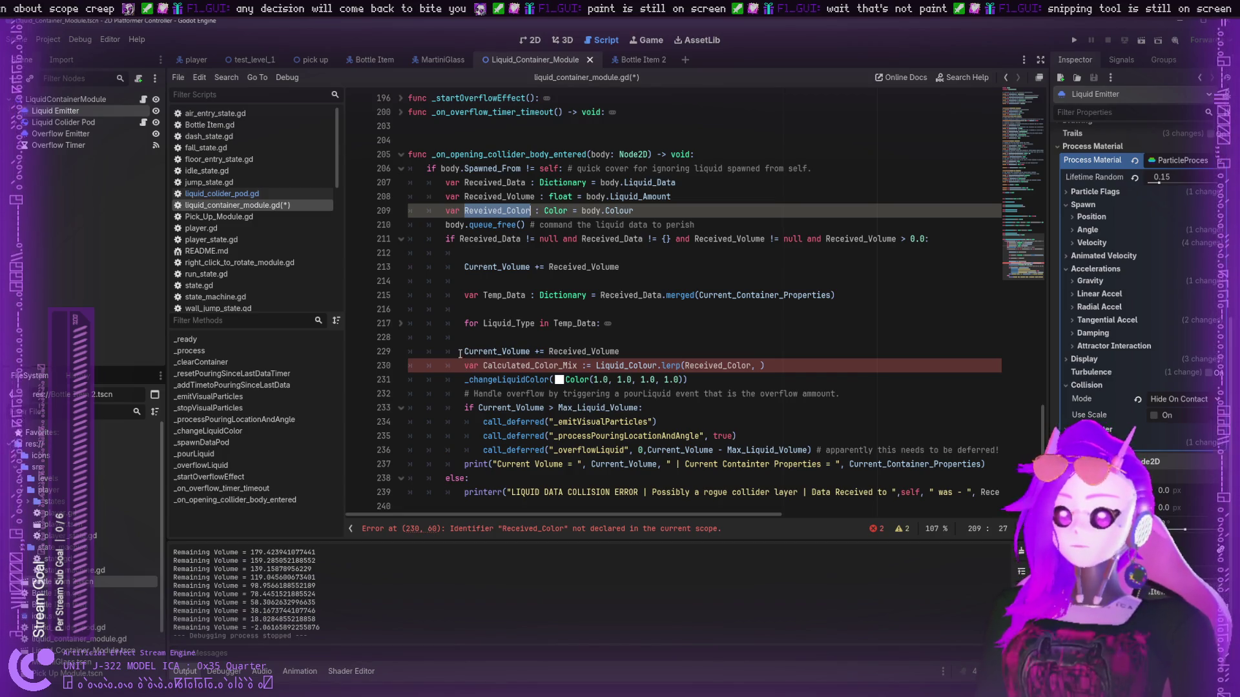
{"action": "left_click", "coordinate": [463, 366]}
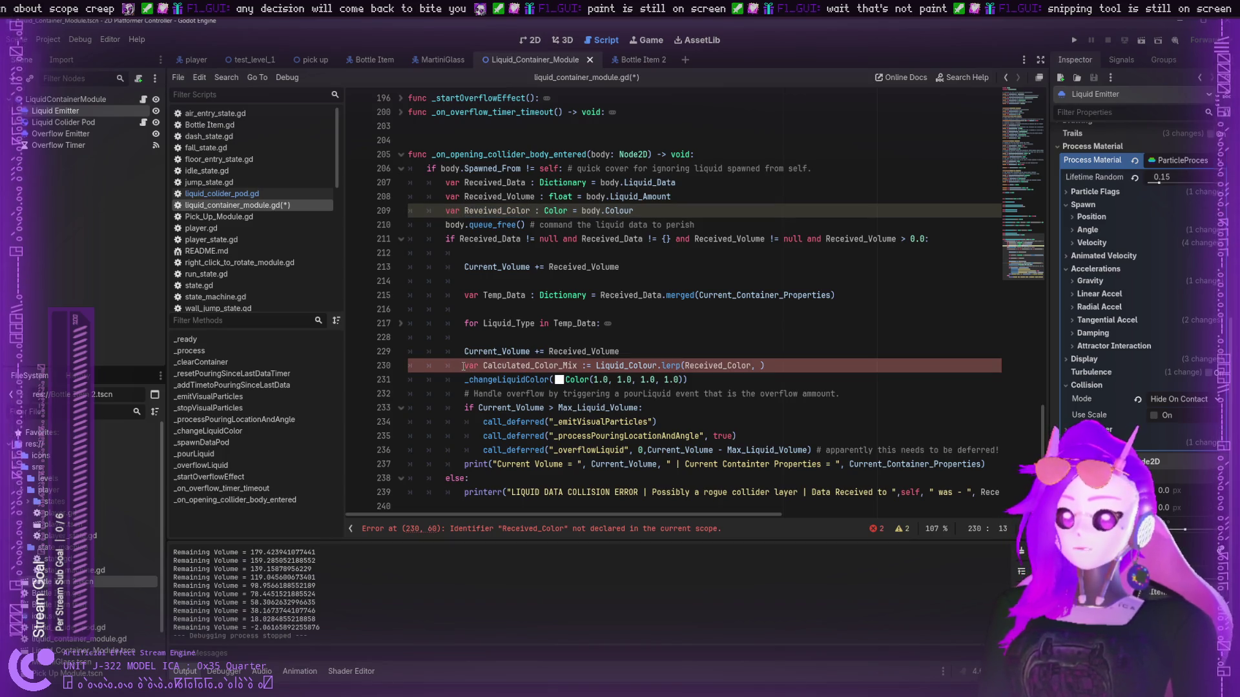
{"action": "double_click", "coordinate": [531, 211]}
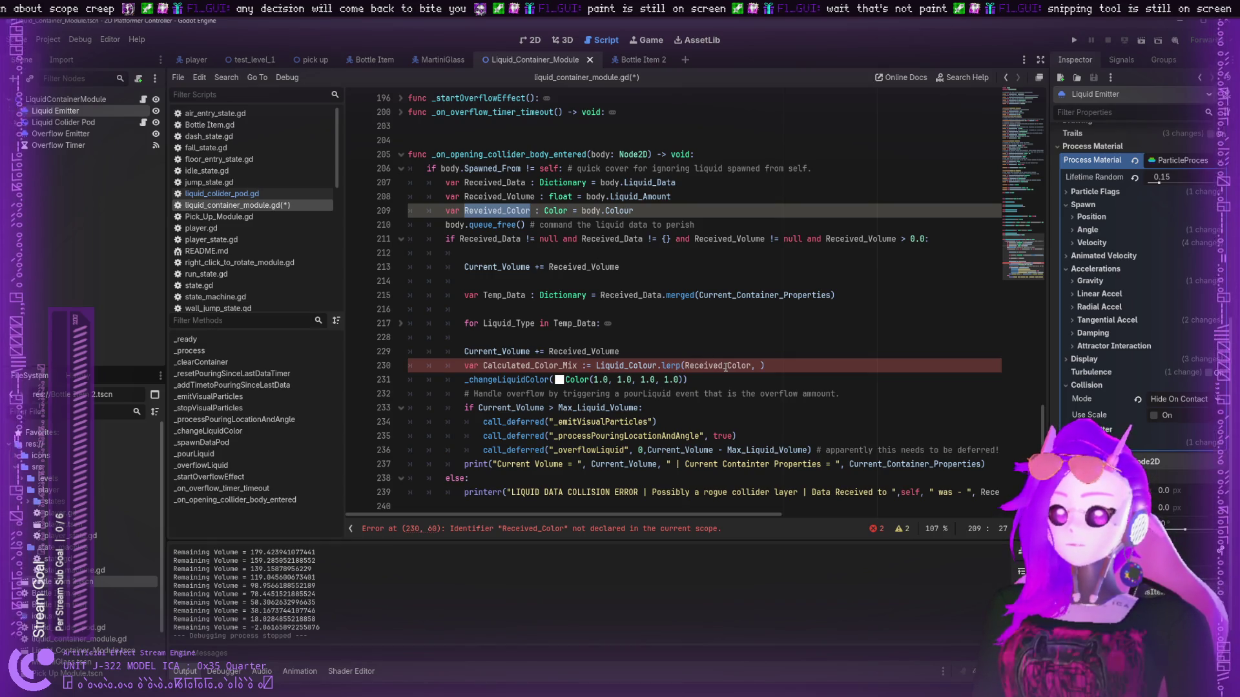
{"action": "double_click", "coordinate": [725, 366]}
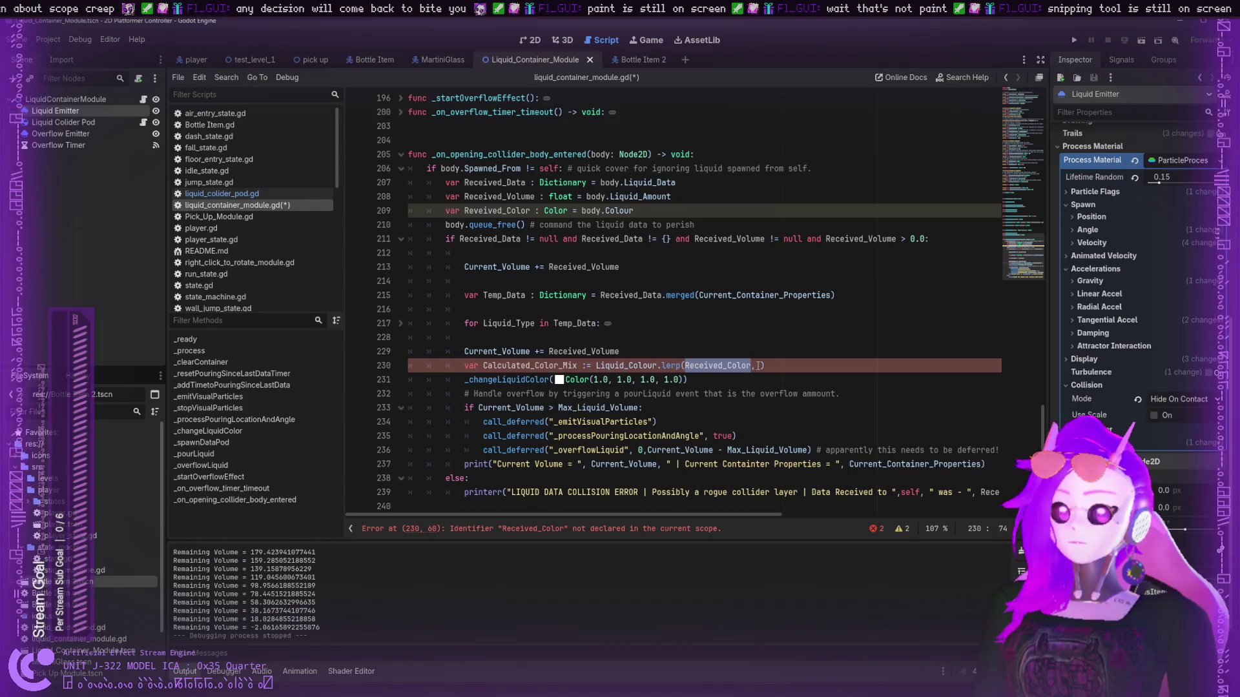
{"action": "left_click_drag", "start_coordinate": [768, 365], "coordinate": [591, 366]}
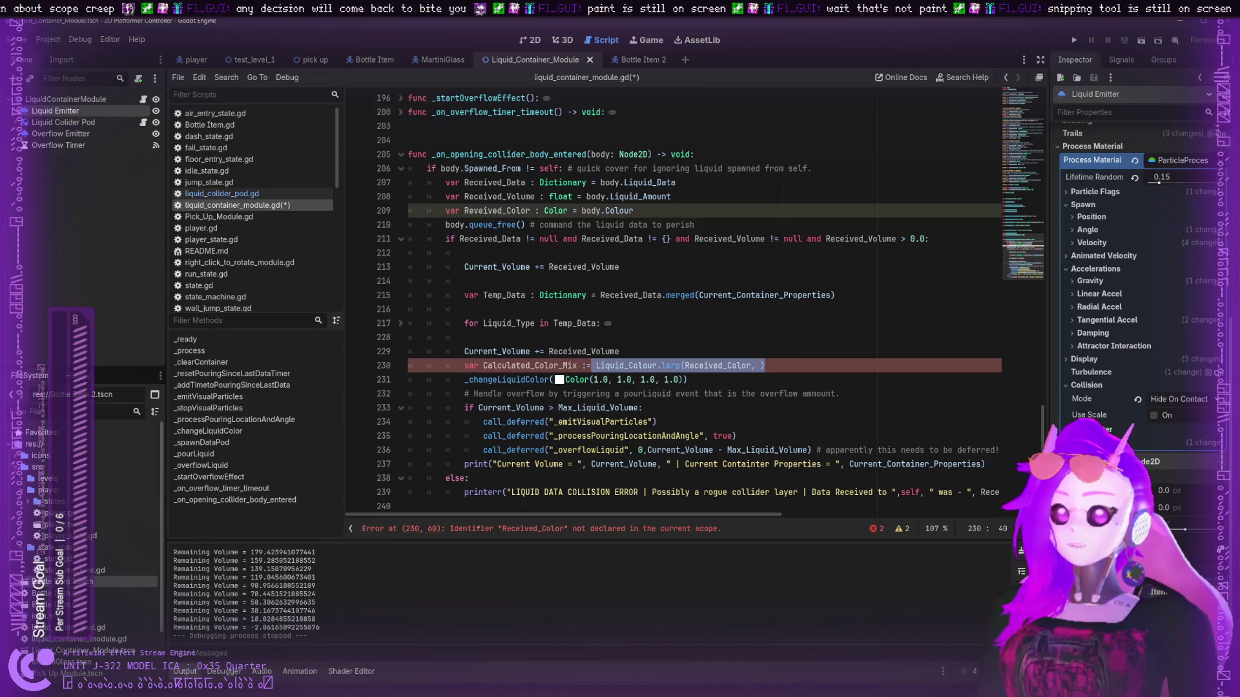
- Rewrite line 230 as Calculated_Color_Mix : Color = Liquid_Colour.lerp()
{"action": "key", "text": "BackSpace"}
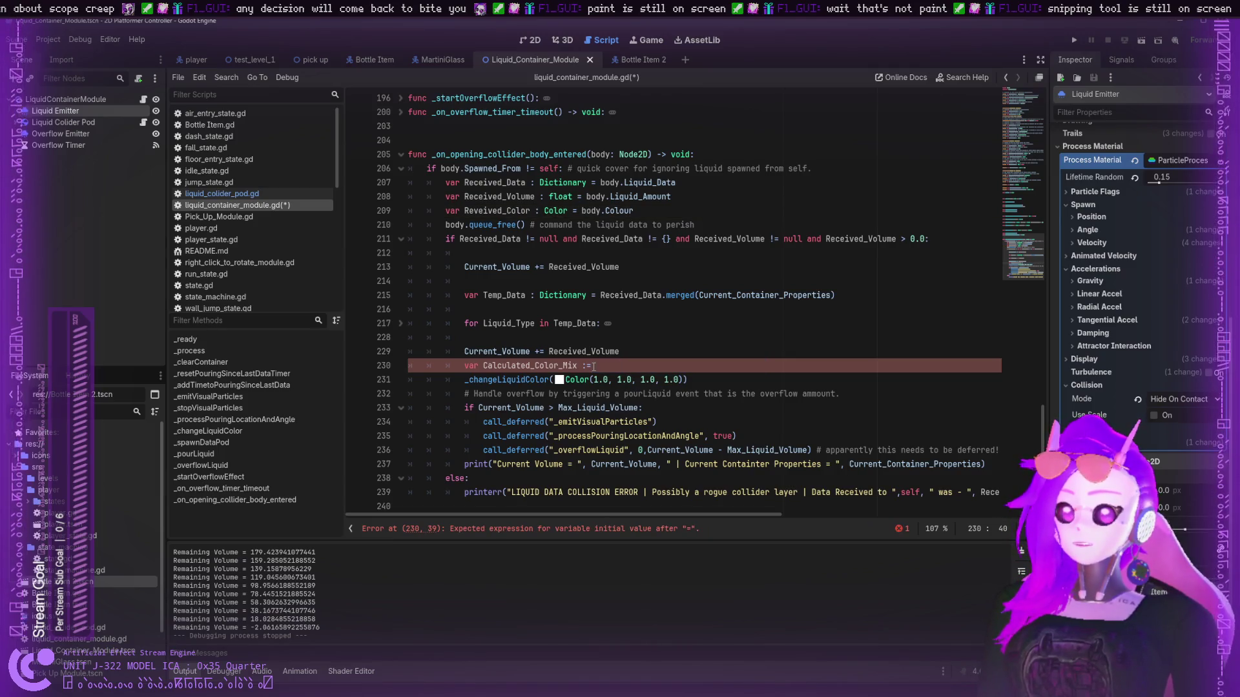
{"action": "key", "text": "BackSpace"}
{"action": "key", "text": "BackSpace"}
{"action": "key", "text": "BackSpace"}
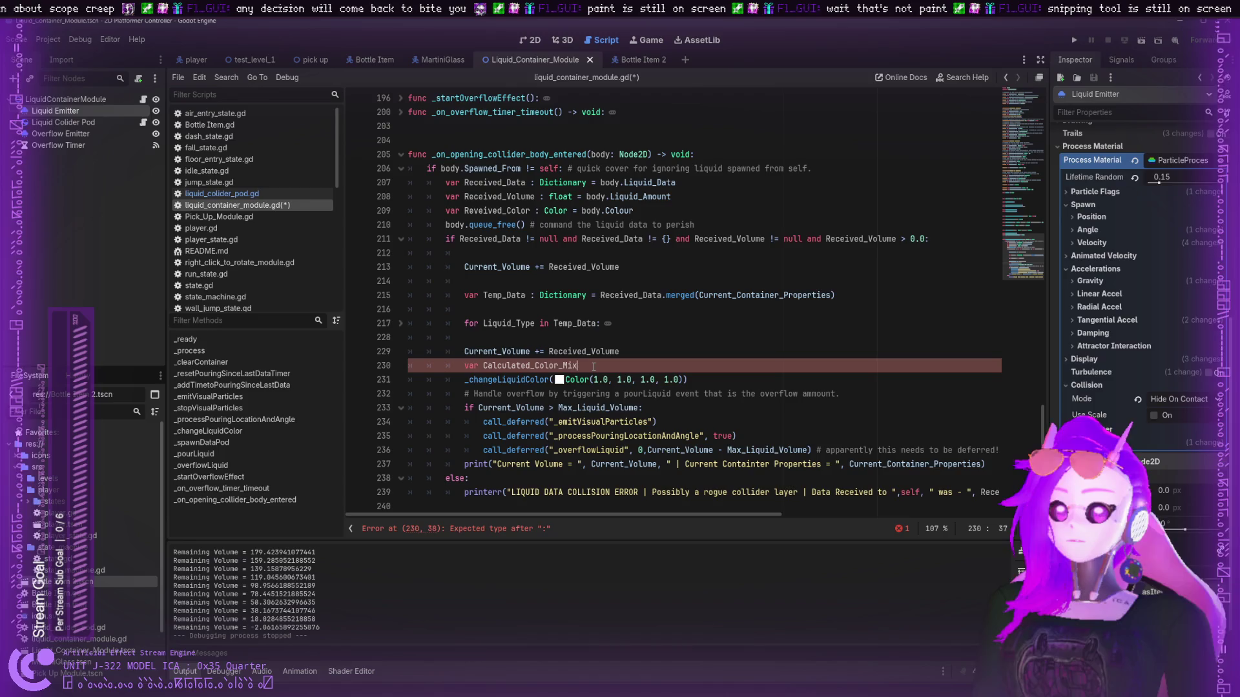
{"action": "type", "text": "i"}
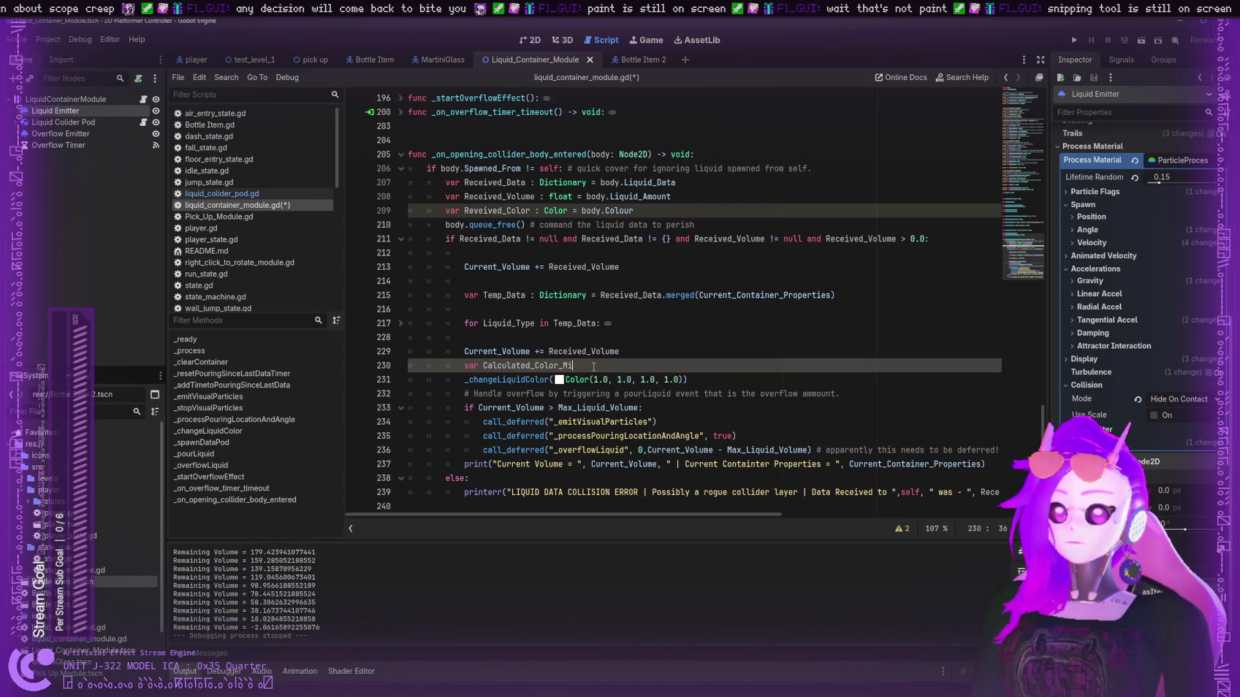
{"action": "type", "text": "x : Color = "}
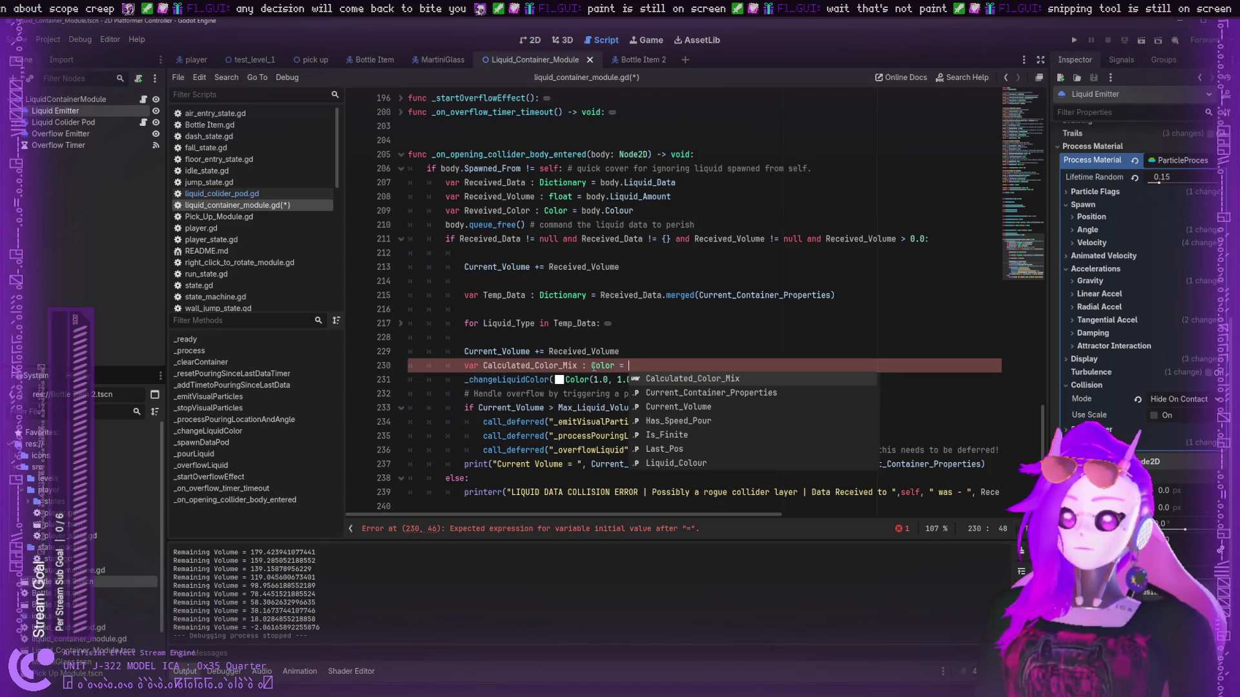
{"action": "type", "text": "Current"}
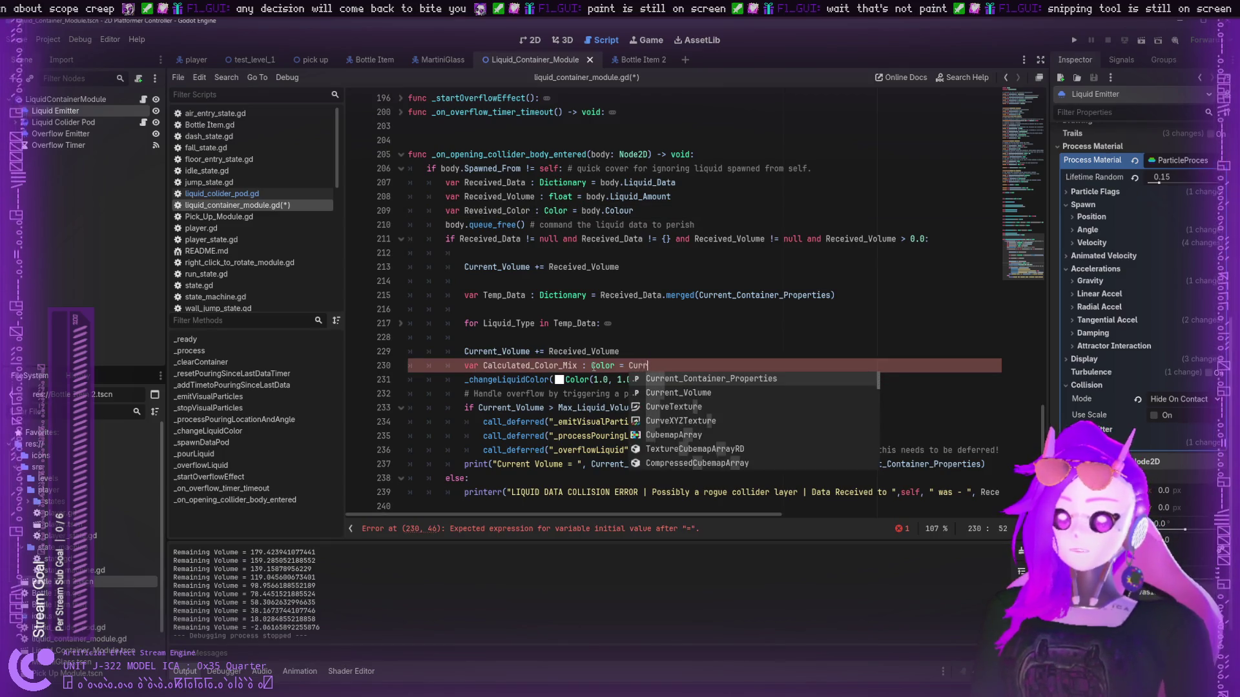
{"action": "key", "text": "BackSpace"}
{"action": "key", "text": "BackSpace"}
{"action": "key", "text": "BackSpace"}
{"action": "type", "text": "Liquid_Colour"}
{"action": "type", "text": "."}
{"action": "type", "text": "lerp"}
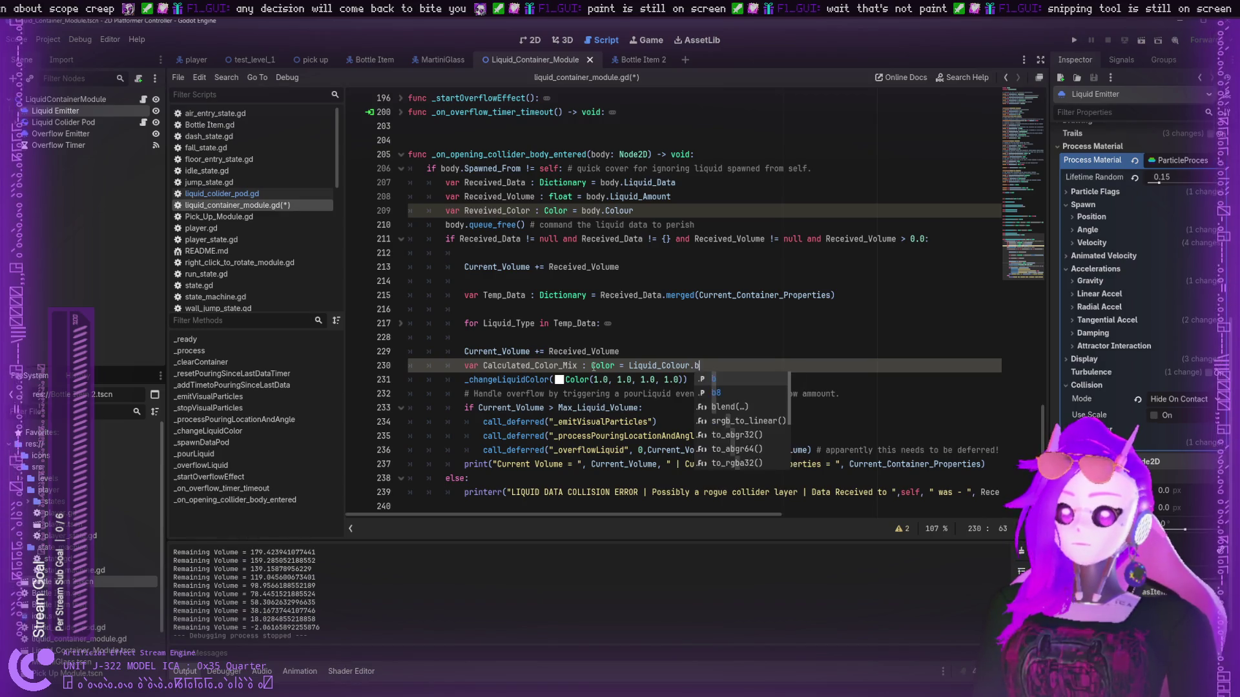
{"action": "key", "text": "Return"}
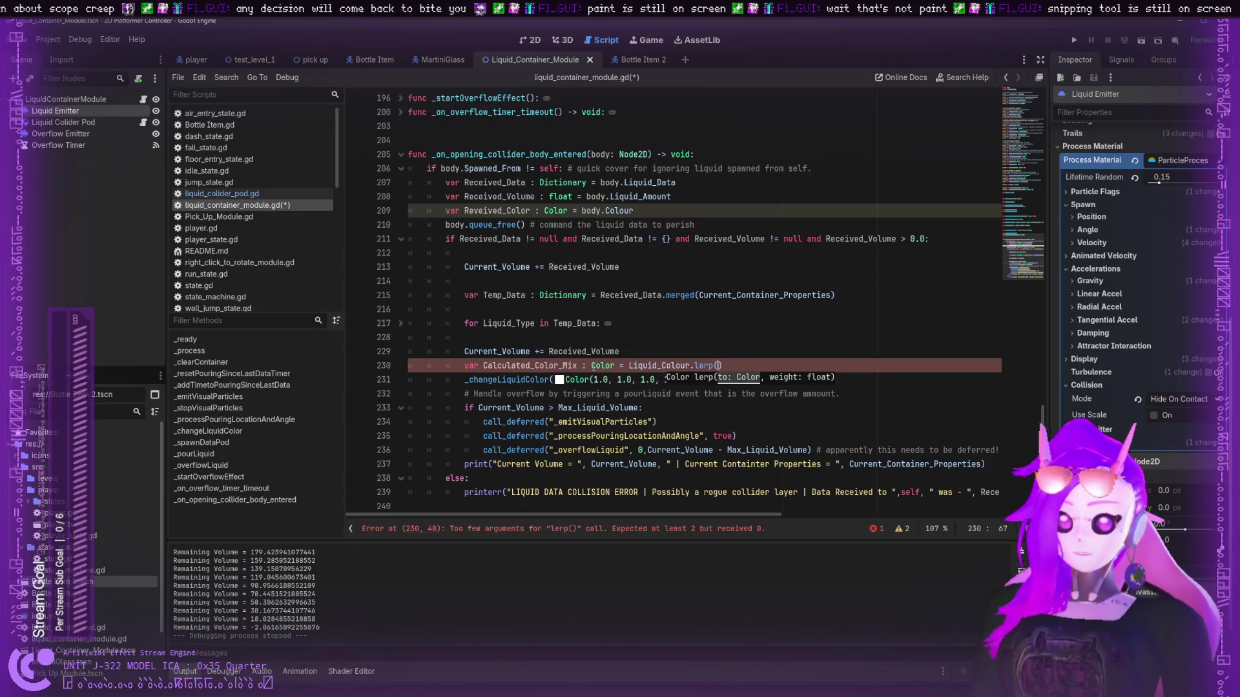
- Remove the undeclared Received_Color argument from lerp and open a new line above the colour mix
{"action": "type", "text": "Rece"}
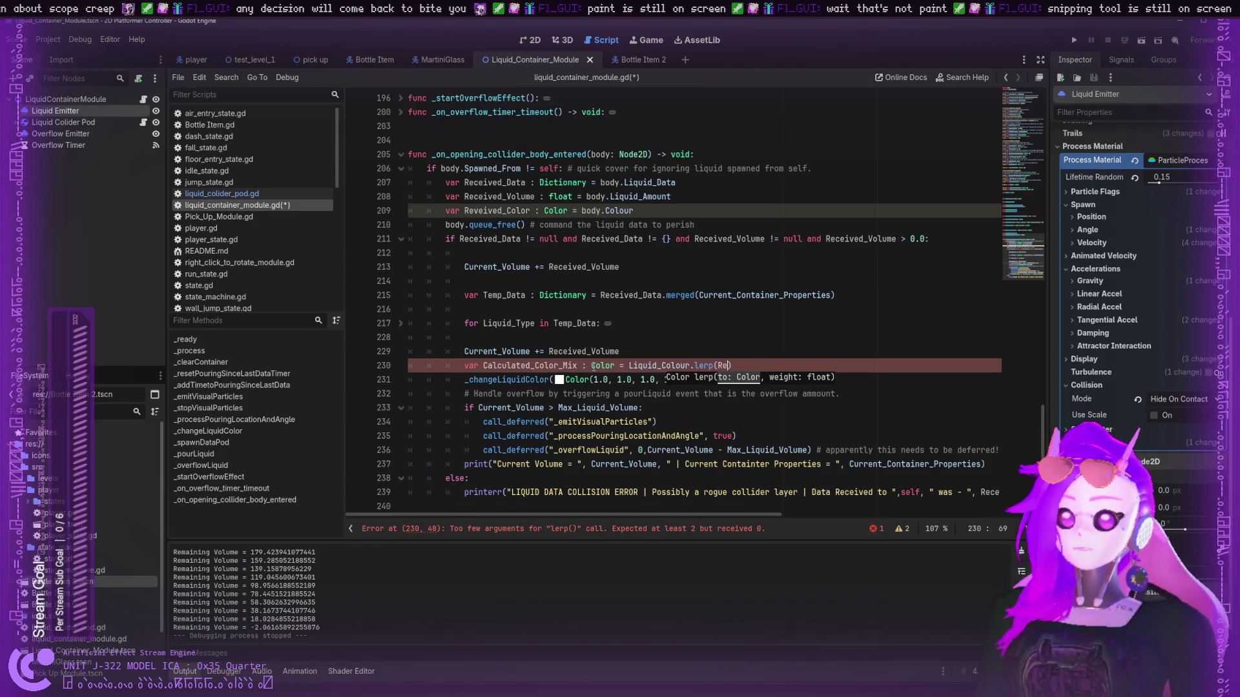
{"action": "type", "text": "ived_Color"}
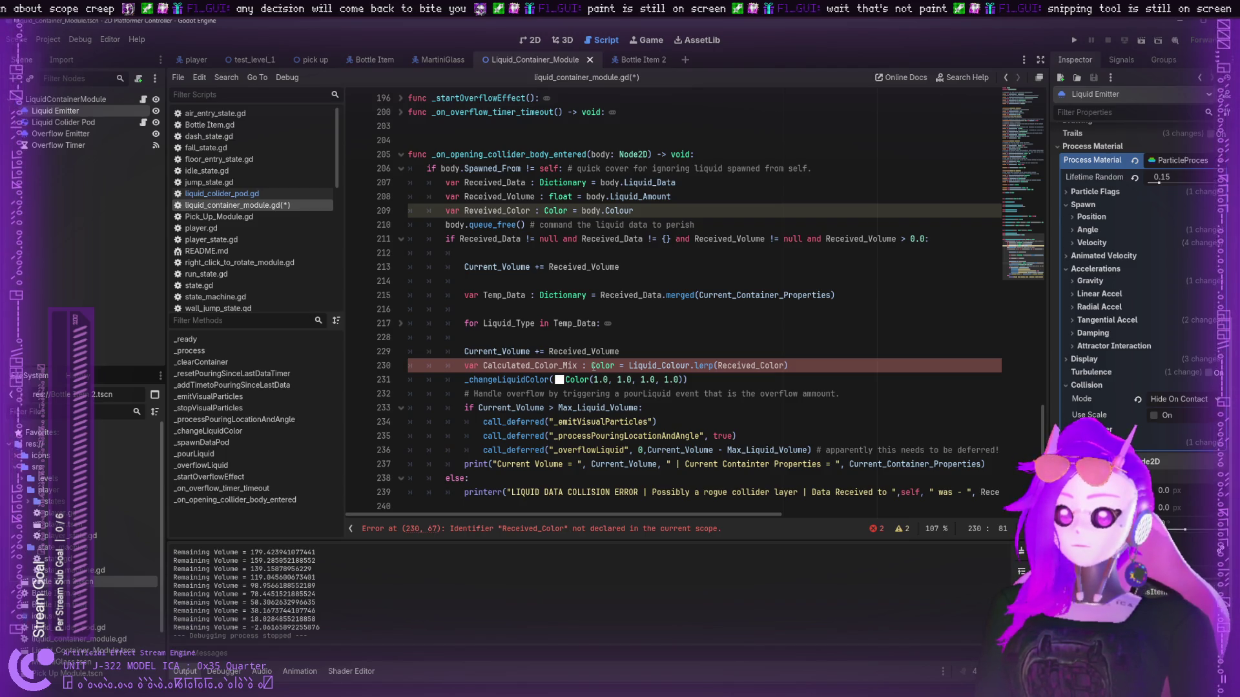
{"action": "key", "text": "BackSpace"}
{"action": "key", "text": "BackSpace"}
{"action": "key", "text": "BackSpace"}
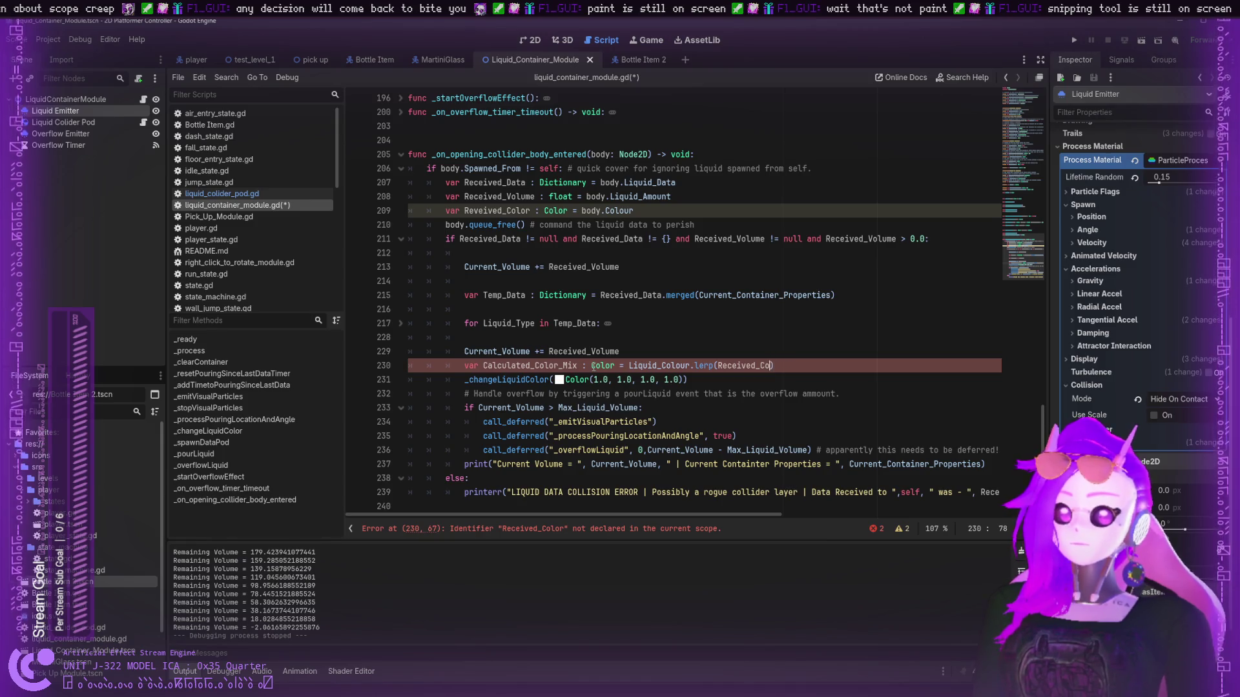
{"action": "key", "text": "BackSpace"}
{"action": "key", "text": "BackSpace"}
{"action": "key", "text": "BackSpace"}
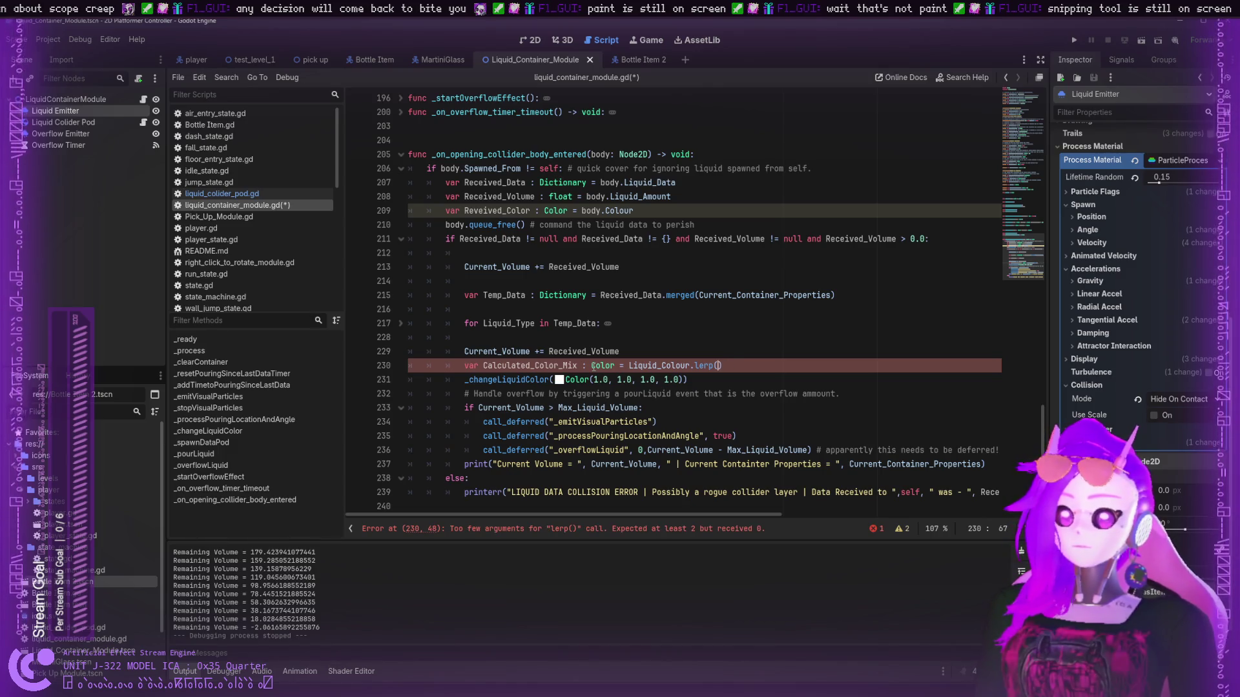
{"action": "left_click", "coordinate": [636, 363]}
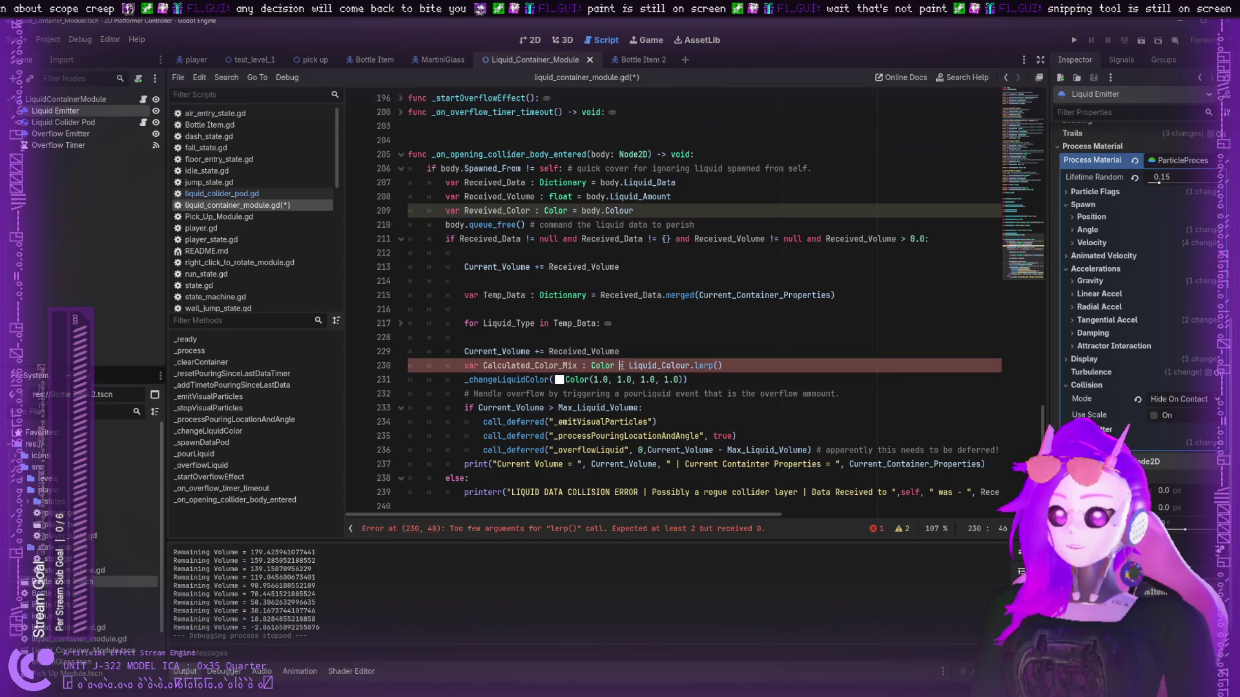
{"action": "left_click", "coordinate": [632, 355]}
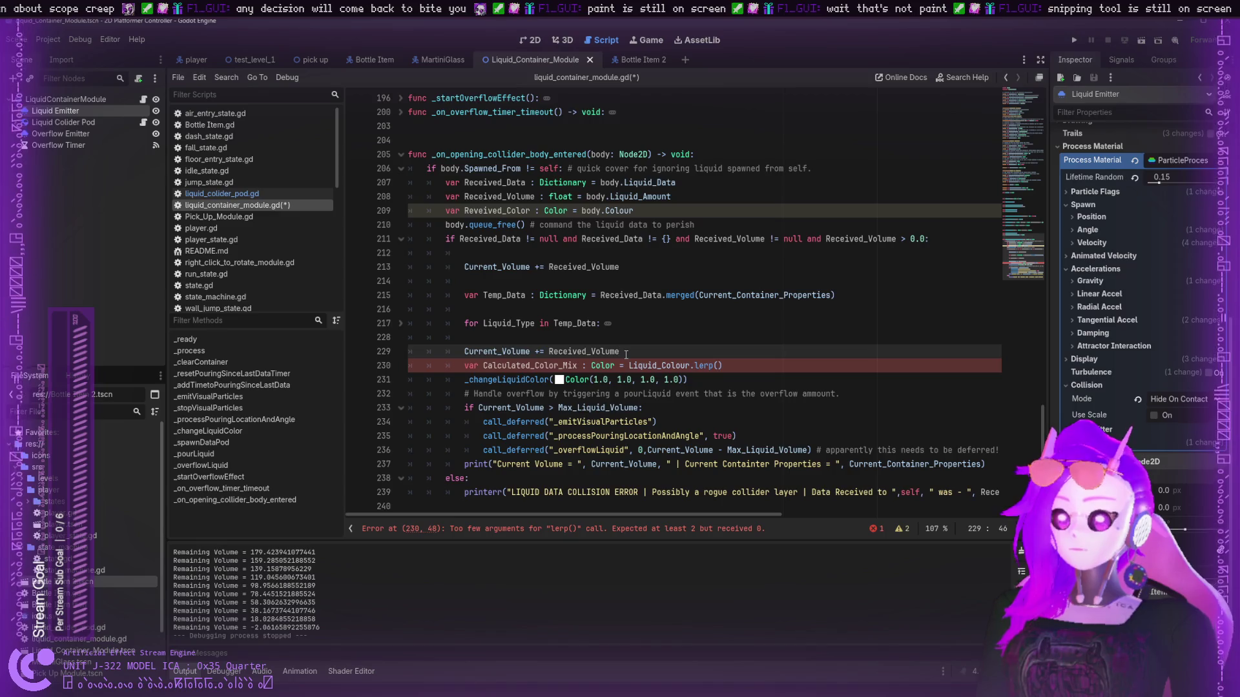
{"action": "key", "text": "Return"}
- Add a temporary line var Test := Reveived_Color above the colour mix
{"action": "type", "text": "var "}
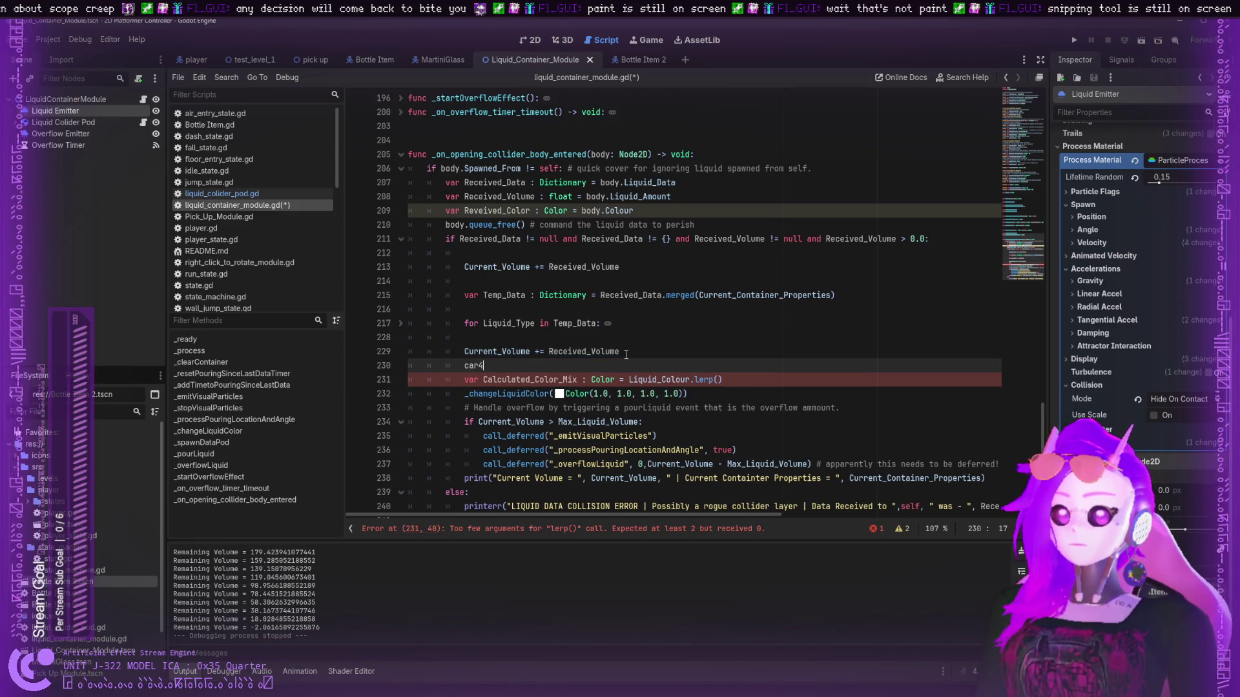
{"action": "type", "text": "Test ="}
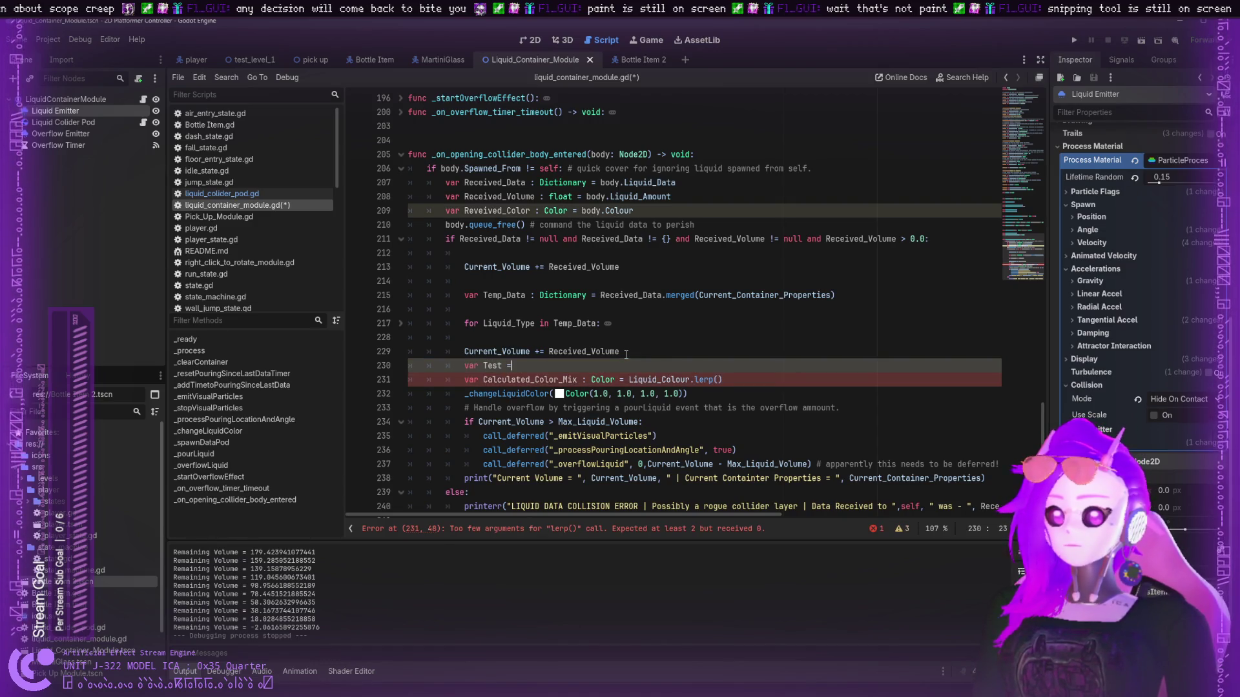
{"action": "key", "text": "BackSpace"}
{"action": "type", "text": ":= "}
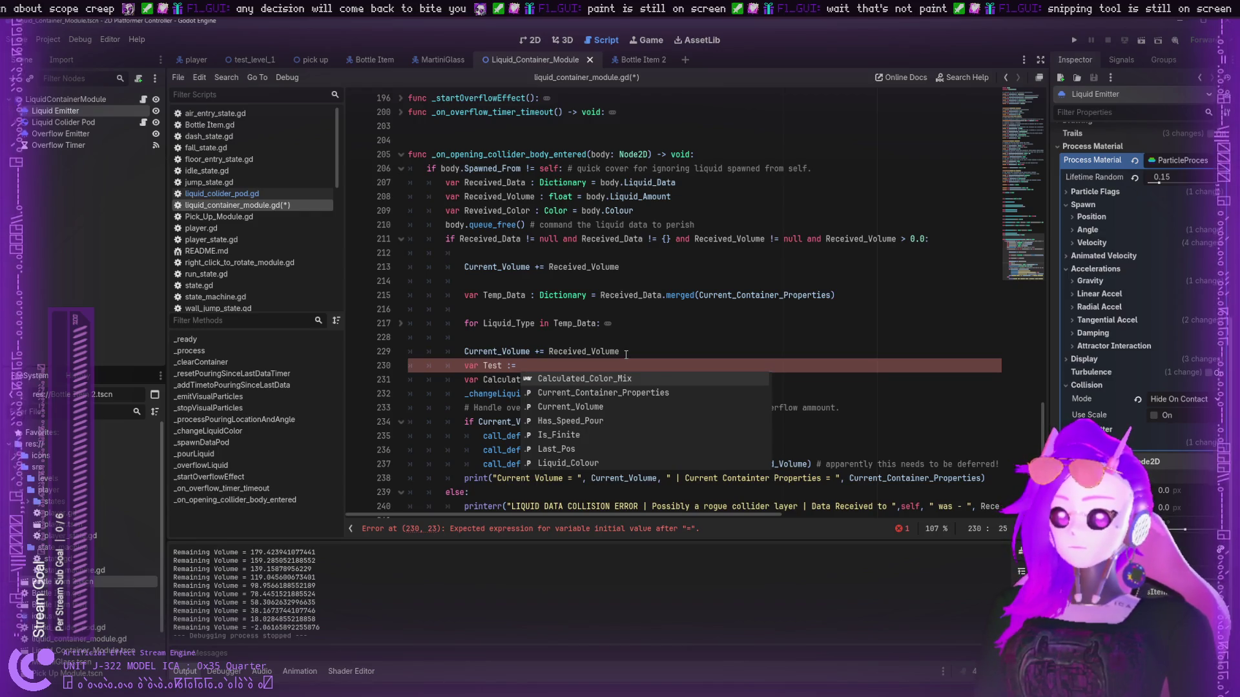
{"action": "type", "text": "Re"}
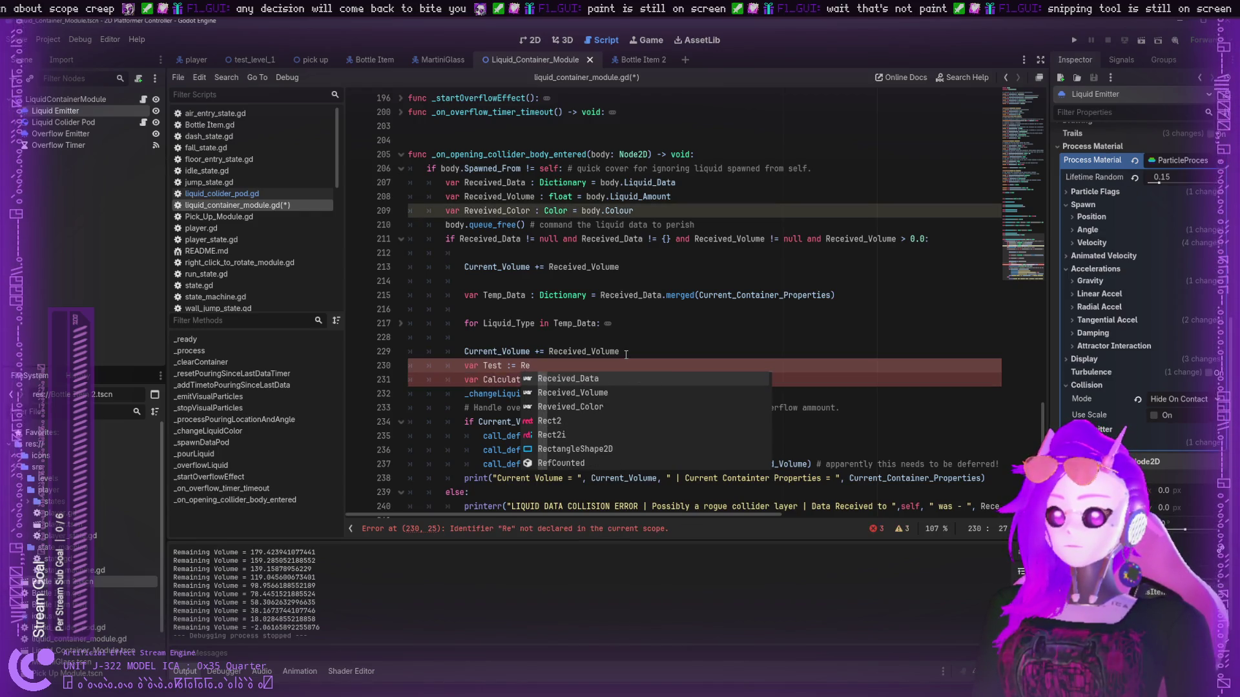
{"action": "key", "text": "Down"}
{"action": "key", "text": "Down"}
{"action": "key", "text": "Return"}
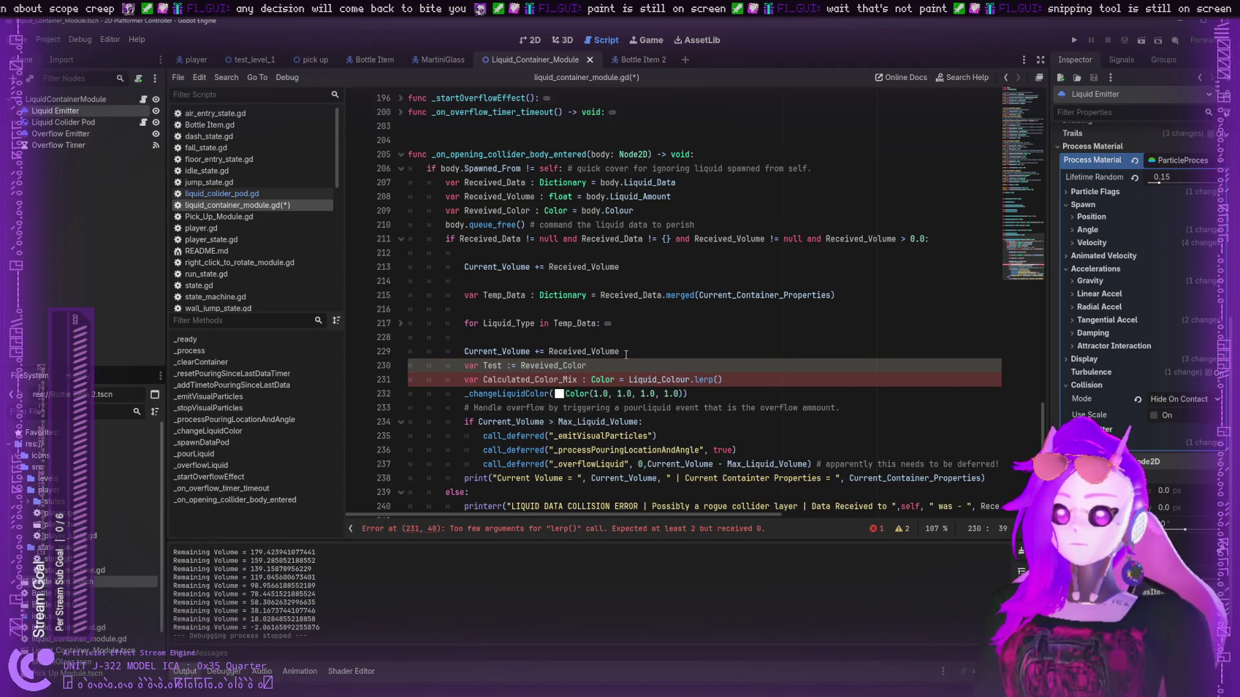
- Put Reveived_Color inside the Liquid_Colour.lerp() parentheses as its argument
{"action": "double_click", "coordinate": [494, 365]}
{"action": "key", "text": "ctrl+c"}
{"action": "left_click", "coordinate": [713, 381]}
{"action": "key", "text": "ctrl+v"}
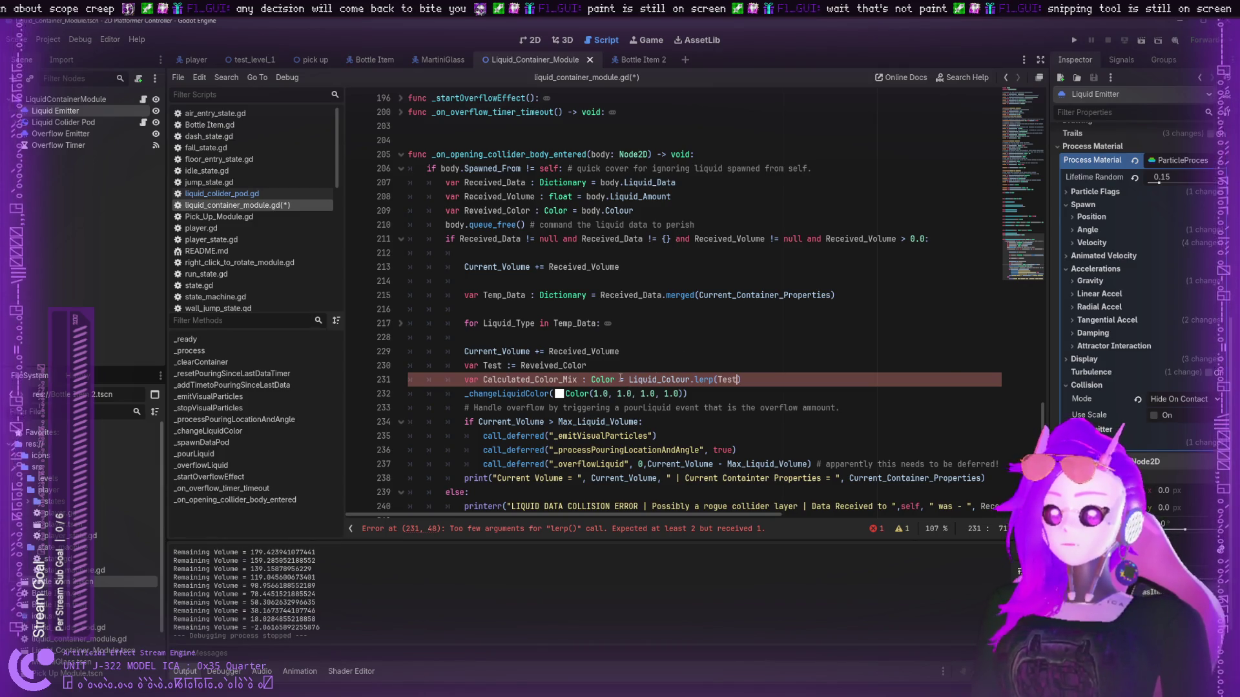
{"action": "left_click_drag", "start_coordinate": [616, 380], "coordinate": [587, 378]}
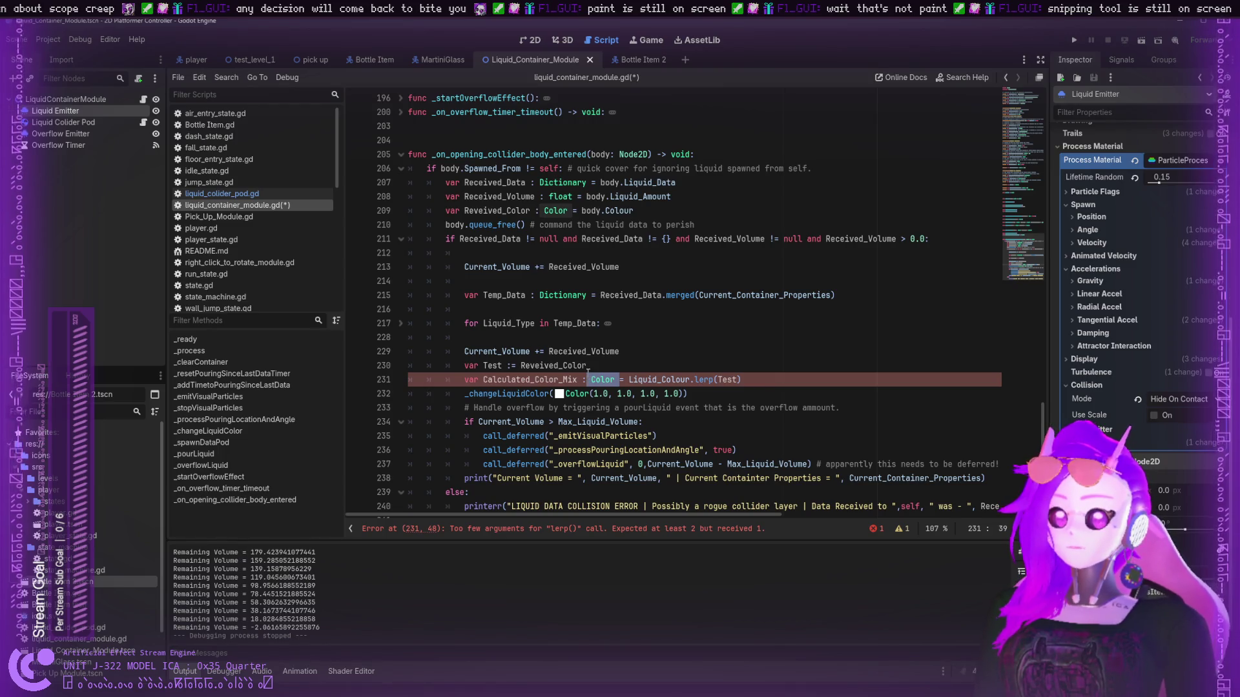
{"action": "left_click", "coordinate": [598, 364]}
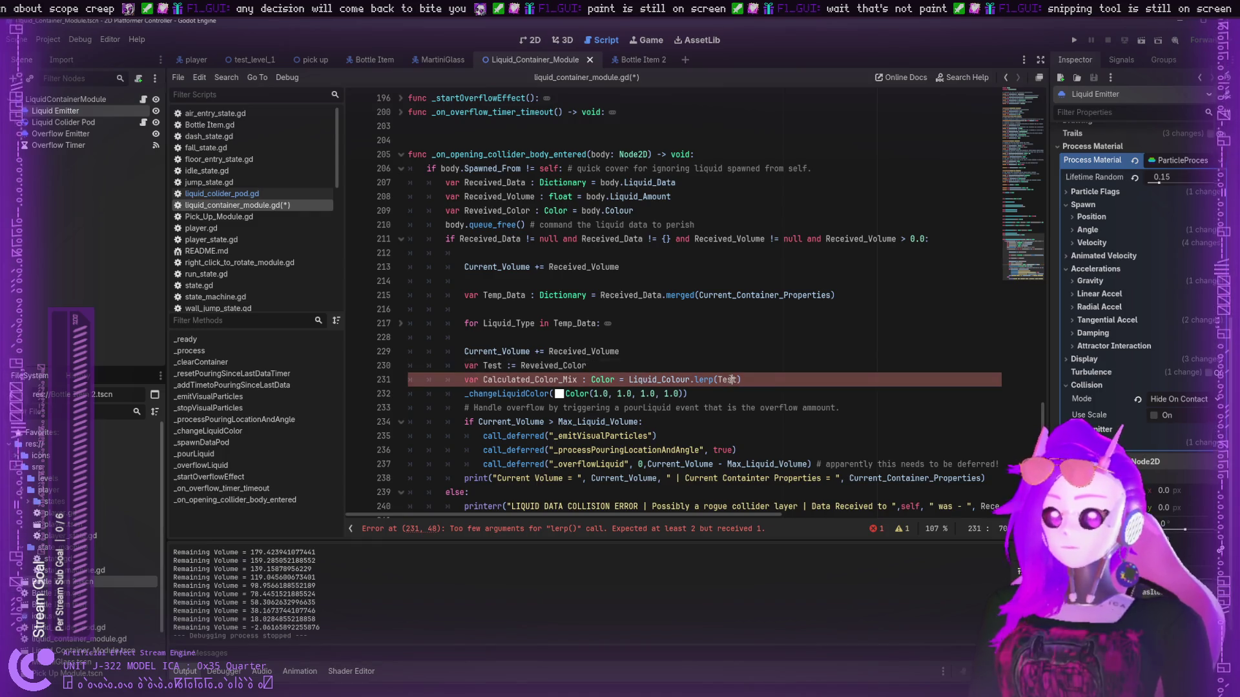
{"action": "double_click", "coordinate": [541, 366]}
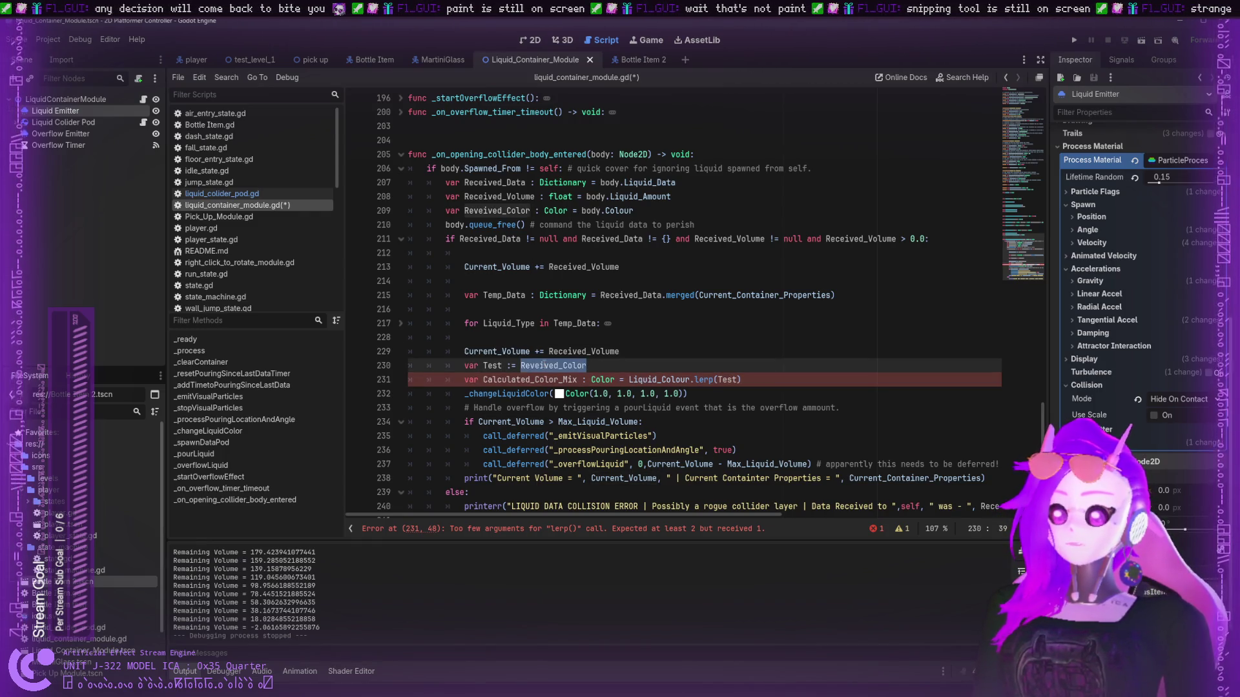
{"action": "key", "text": "ctrl+c"}
{"action": "double_click", "coordinate": [706, 379]}
{"action": "key", "text": "ctrl+v"}
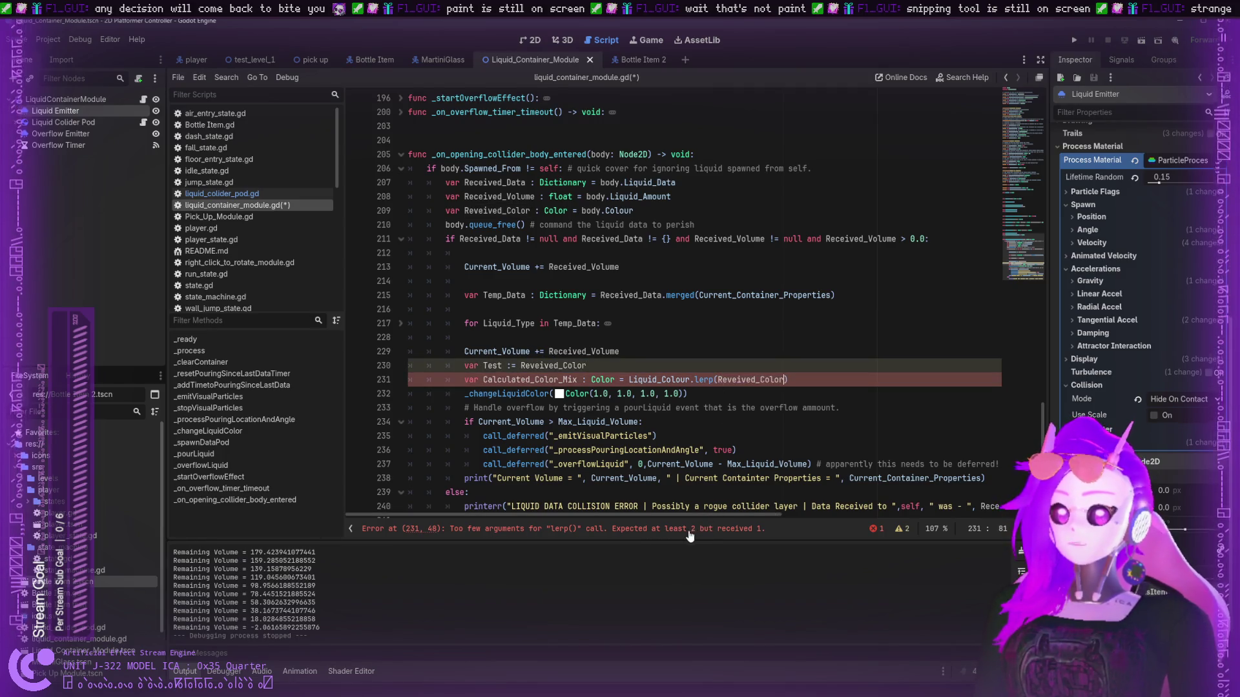
- Delete the temporary Test declaration and its leftover empty line
{"action": "left_click", "coordinate": [603, 370]}
{"action": "left_click", "coordinate": [804, 380]}
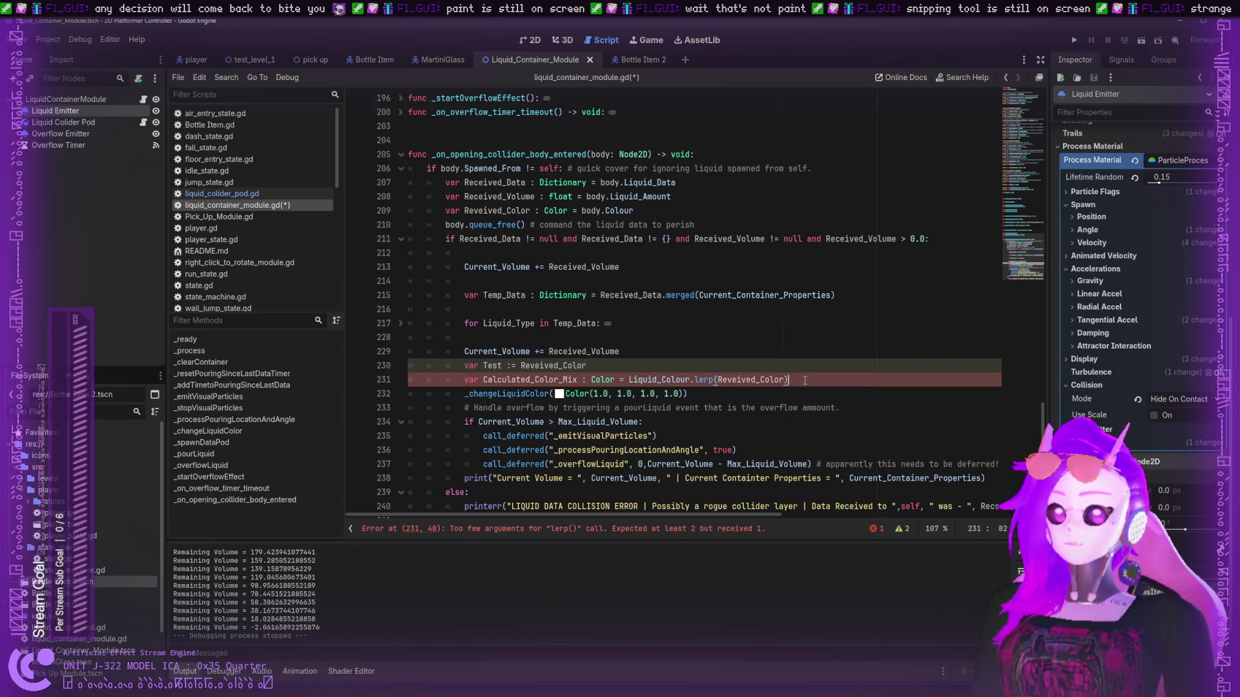
{"action": "key", "text": "Left"}
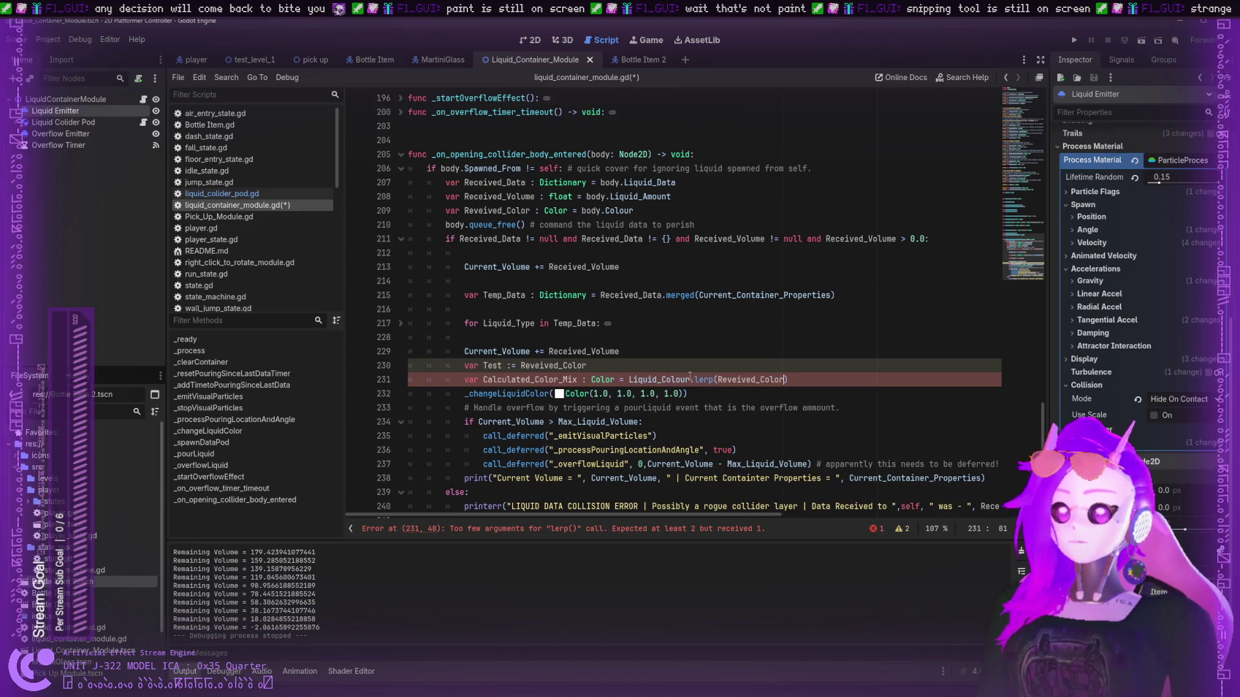
{"action": "left_click", "coordinate": [607, 365]}
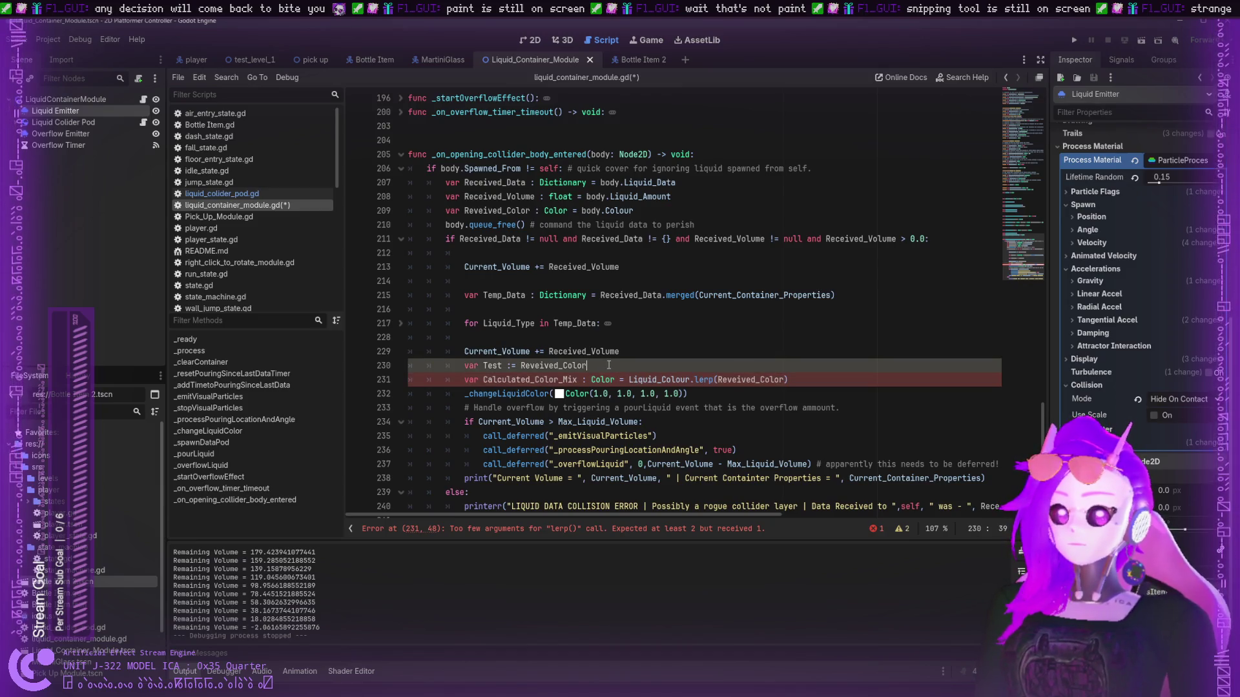
{"action": "mouse_move", "coordinate": [609, 365]}
{"action": "left_mouse_down"}
{"action": "mouse_move", "coordinate": [445, 365]}
{"action": "mouse_move", "coordinate": [459, 364]}
{"action": "left_mouse_up"}
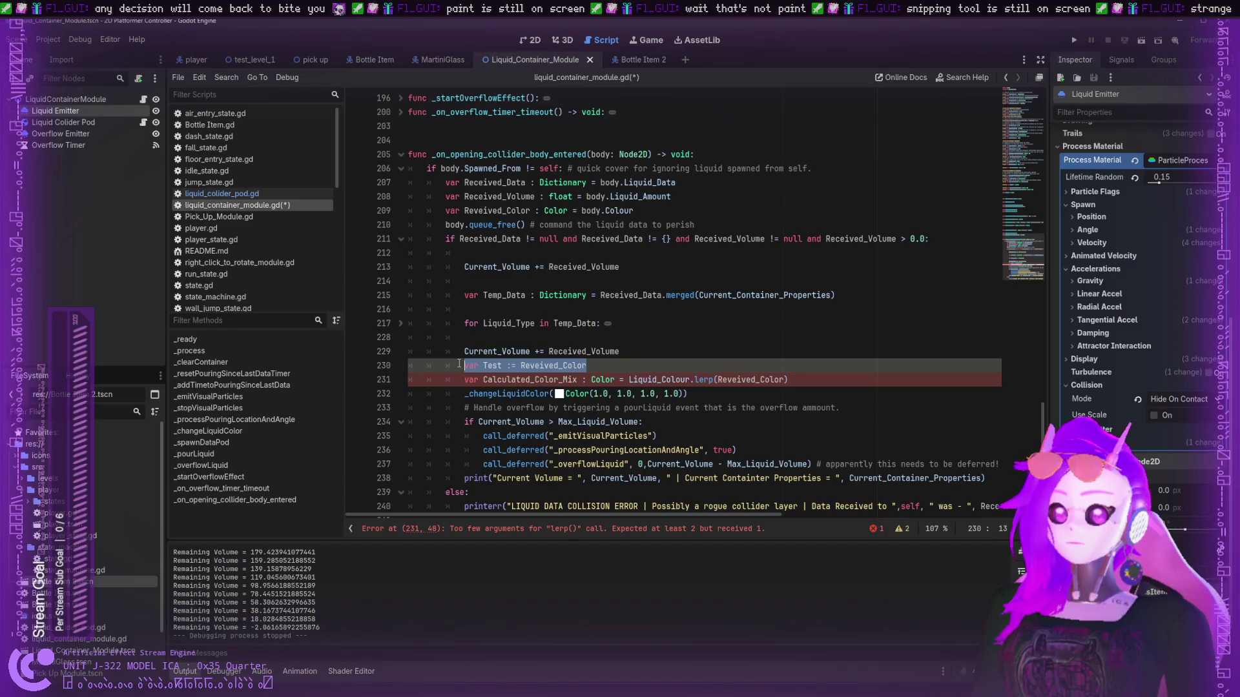
{"action": "key", "text": "BackSpace"}
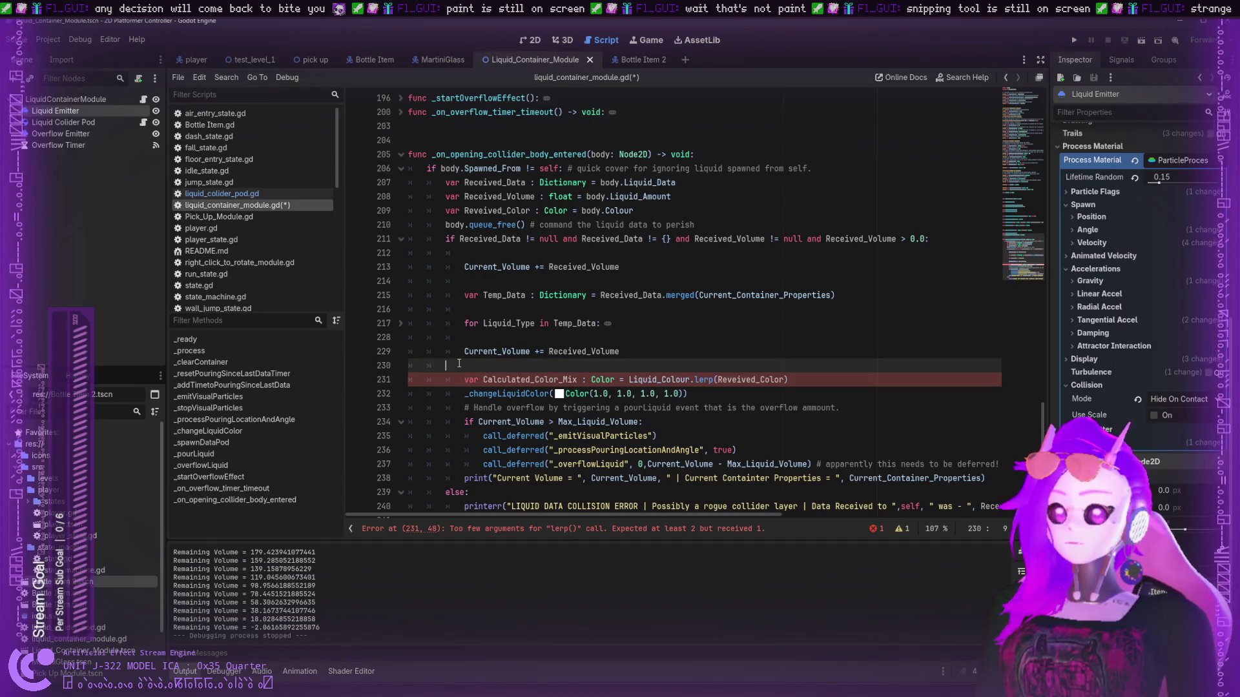
{"action": "key", "text": "BackSpace"}
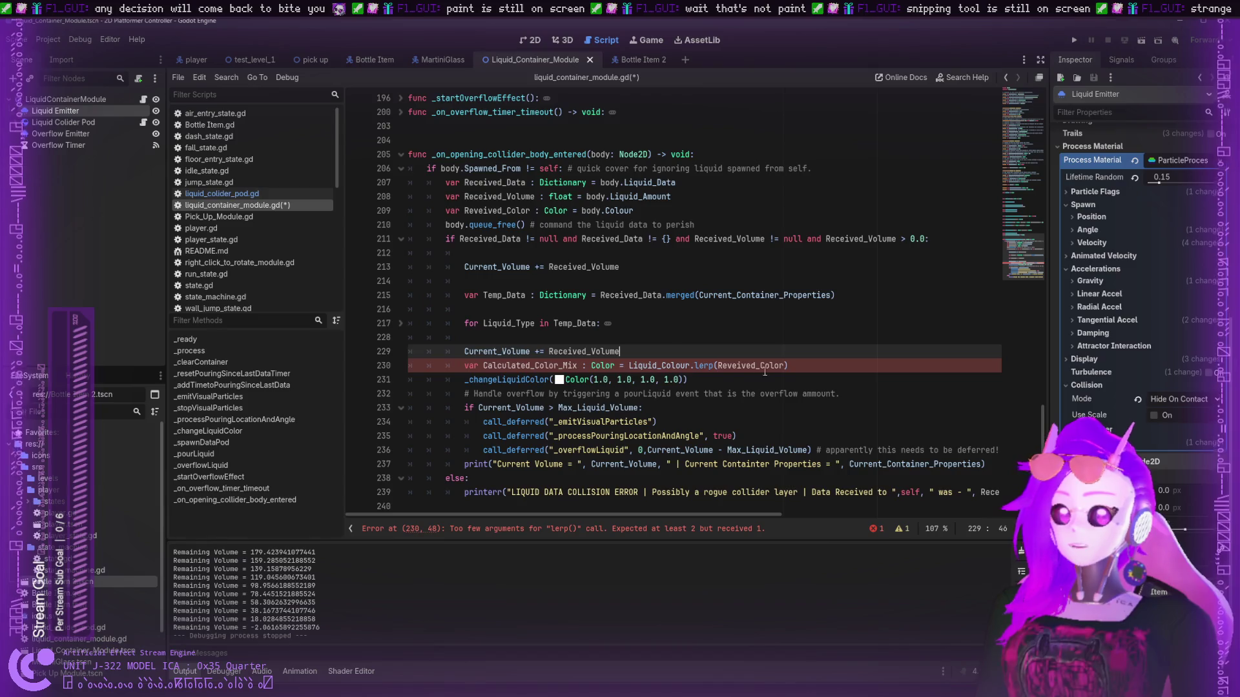
- Add Received_Volume as the second lerp argument after a comma
{"action": "left_click", "coordinate": [775, 365]}
{"action": "left_click", "coordinate": [741, 351]}
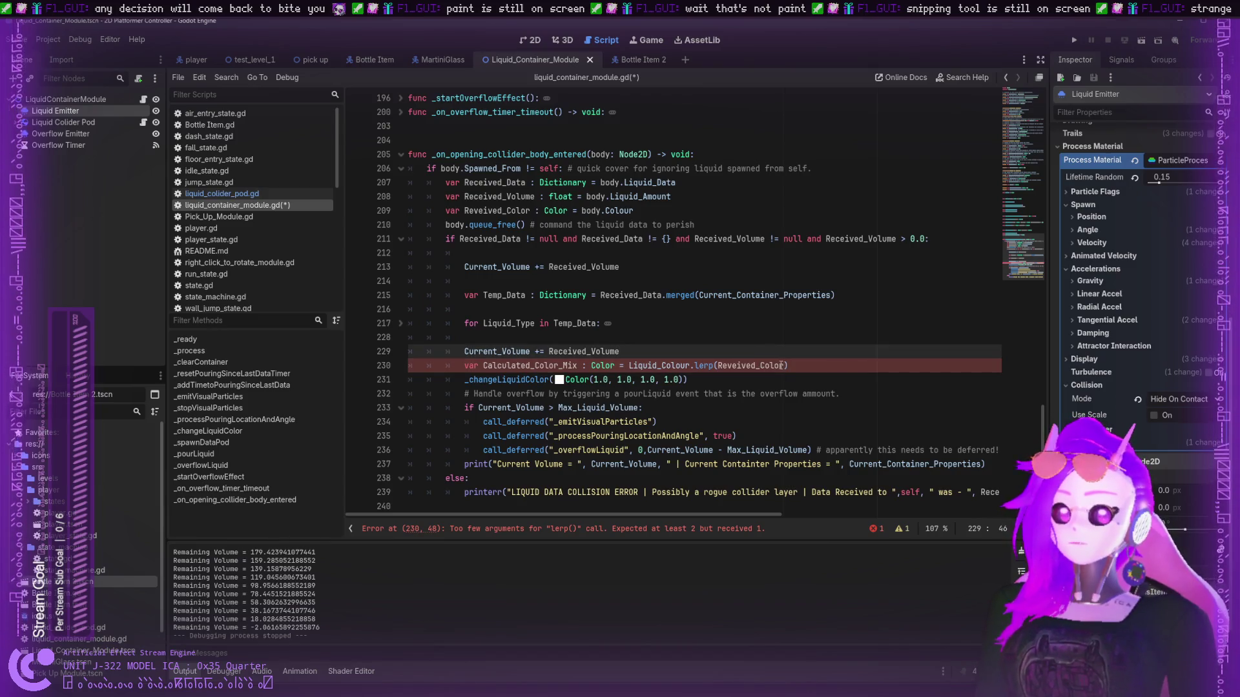
{"action": "left_click", "coordinate": [781, 365]}
{"action": "type", "text": ","}
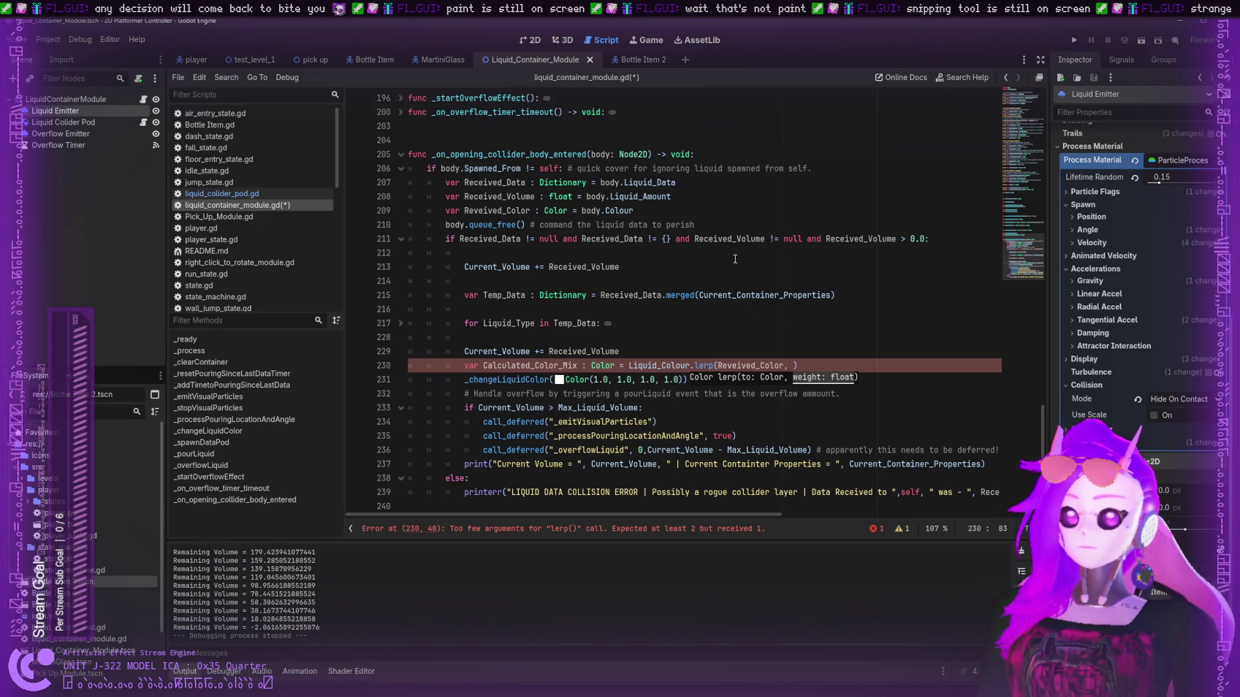
{"action": "double_click", "coordinate": [740, 238]}
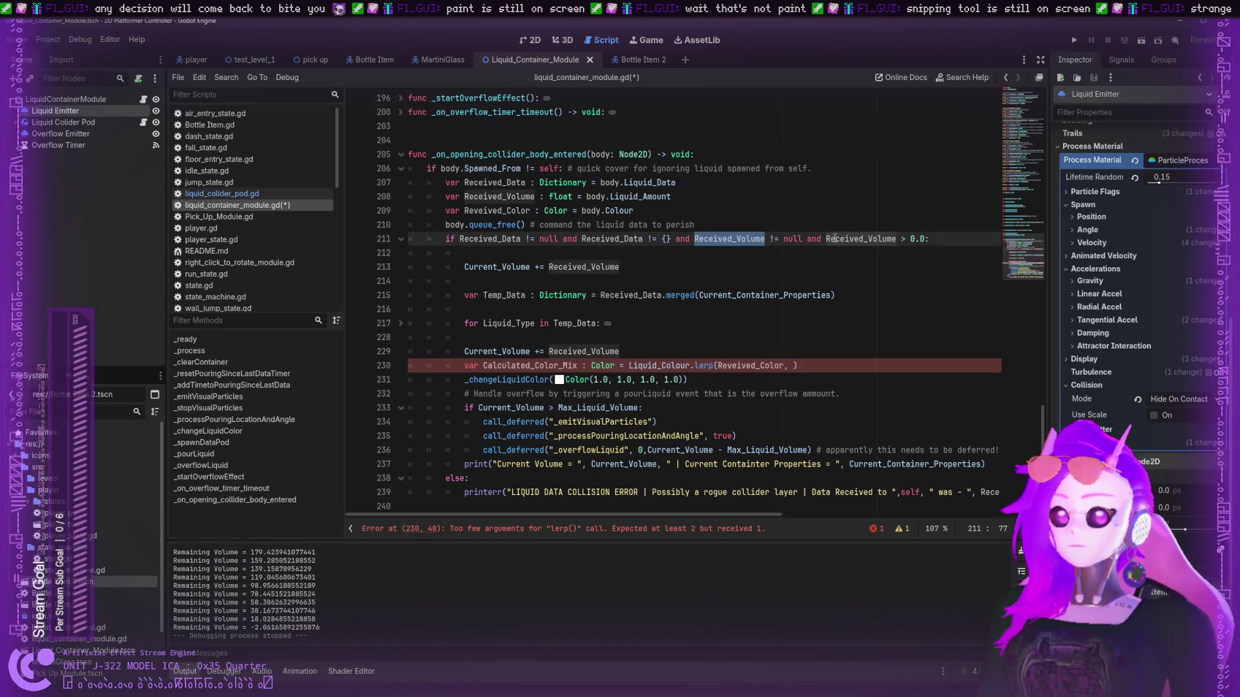
{"action": "left_click", "coordinate": [825, 367]}
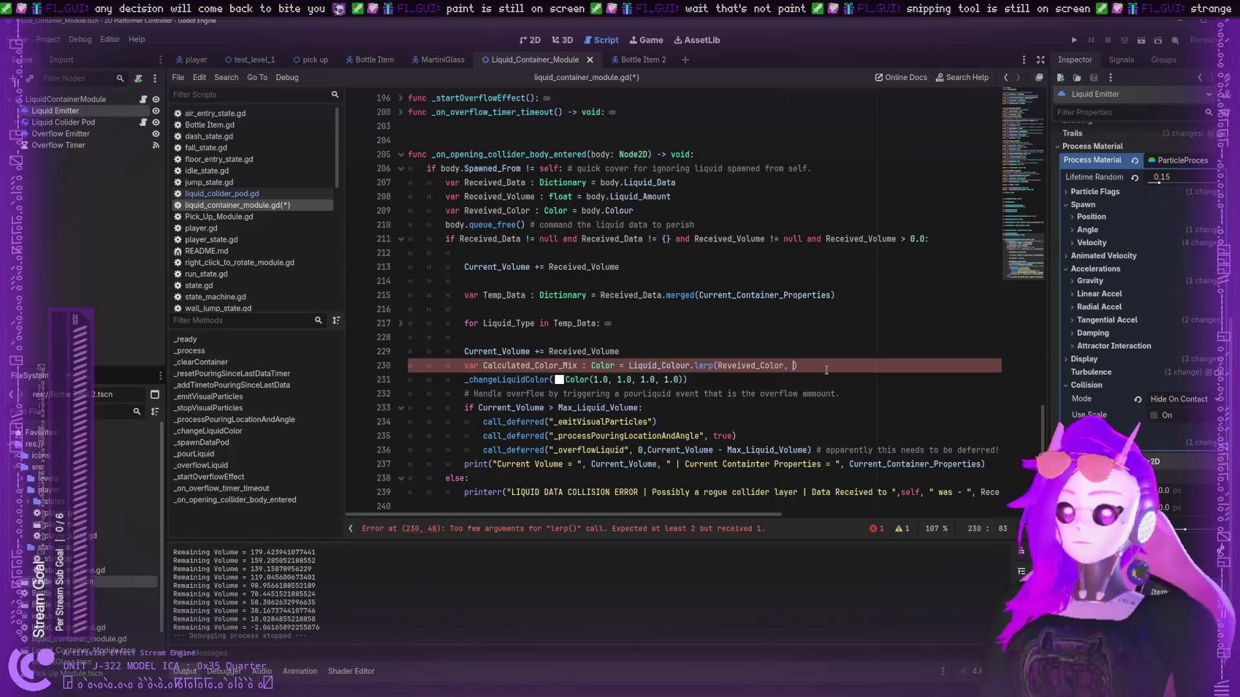
{"action": "key", "text": "ctrl+v"}
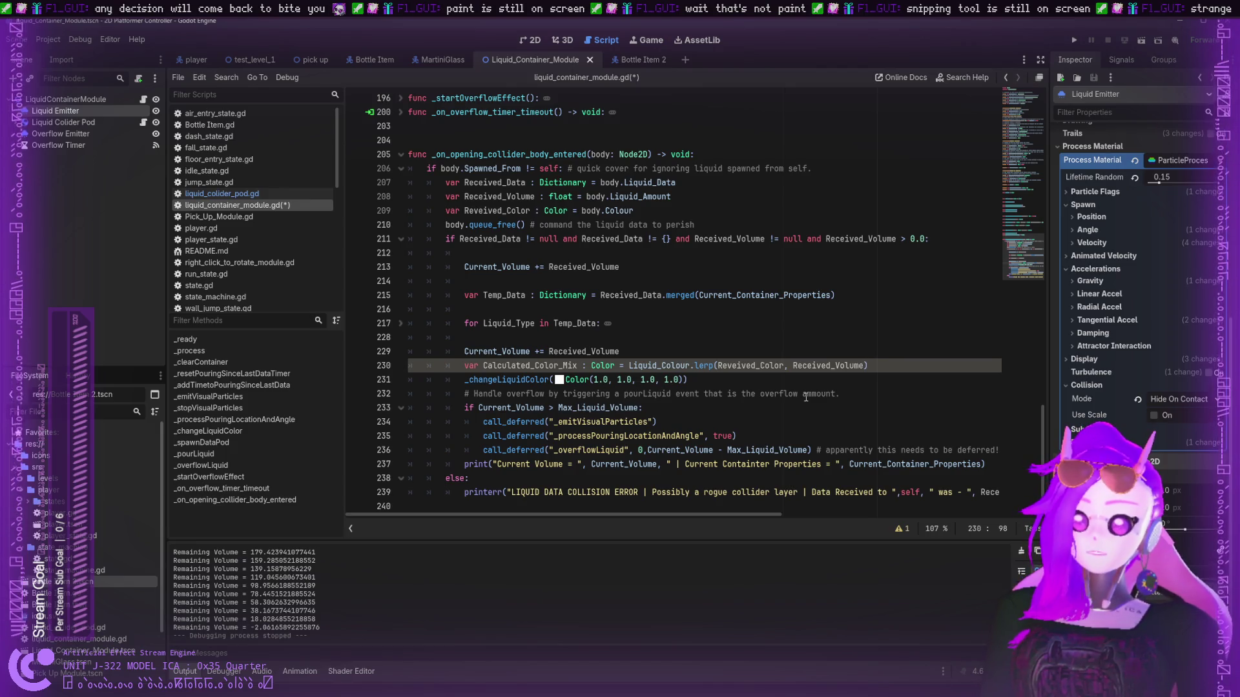
- Start a new declaration line with 'var' above Calculated_Color_Mix
{"action": "key", "text": "Home"}
{"action": "key", "text": "Return"}
{"action": "key", "text": "Return"}
{"action": "key", "text": "Up"}
{"action": "type", "text": "var"}
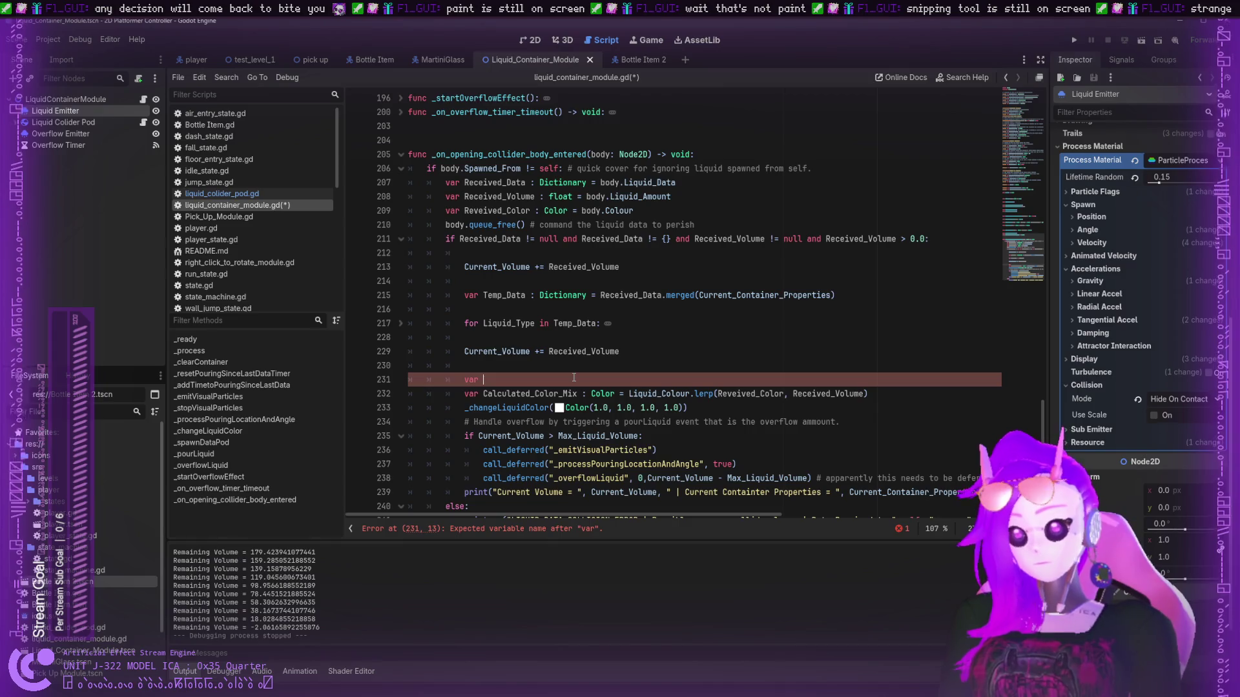
- Complete line 231 as var Mix_Percentage := Received_Volume / Current_Volume
{"action": "type", "text": "Mix"}
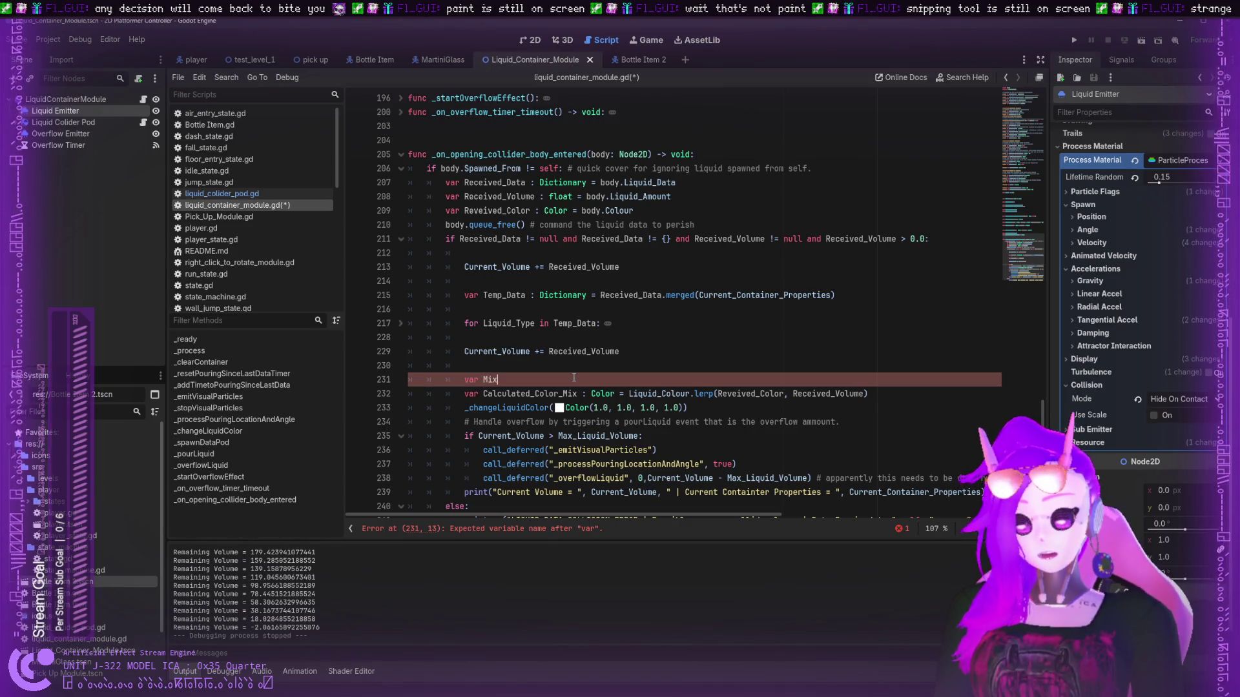
{"action": "type", "text": "_Percentage :"}
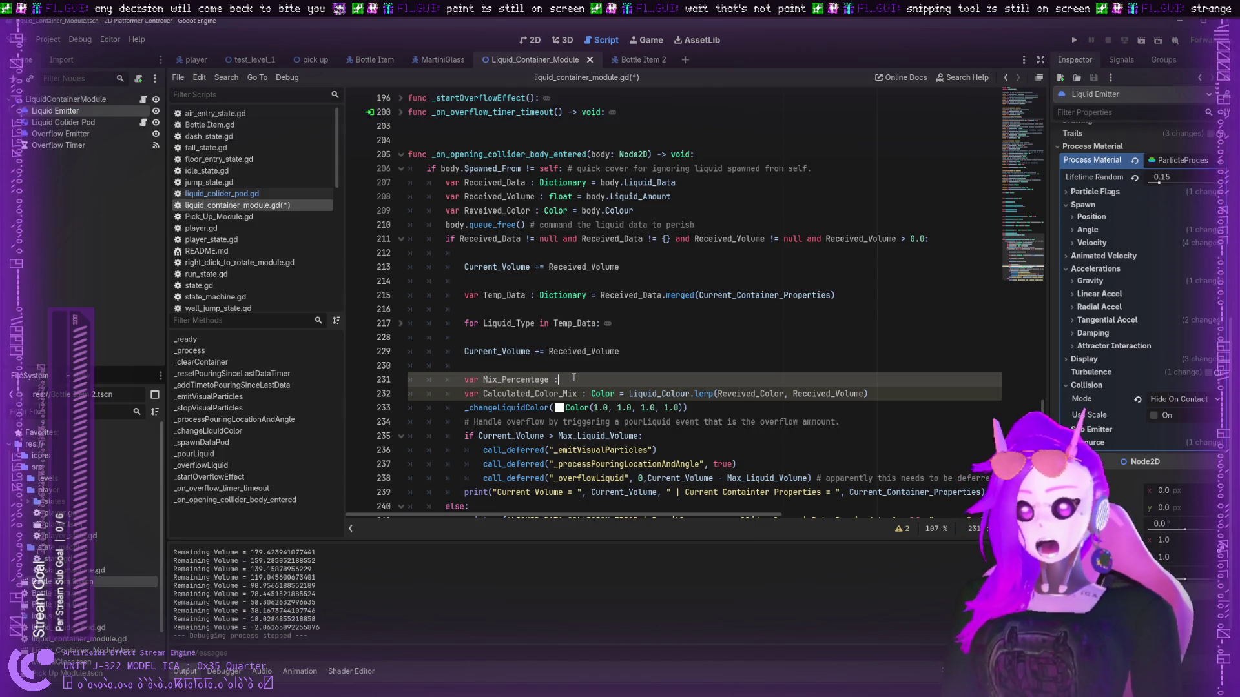
{"action": "type", "text": "="}
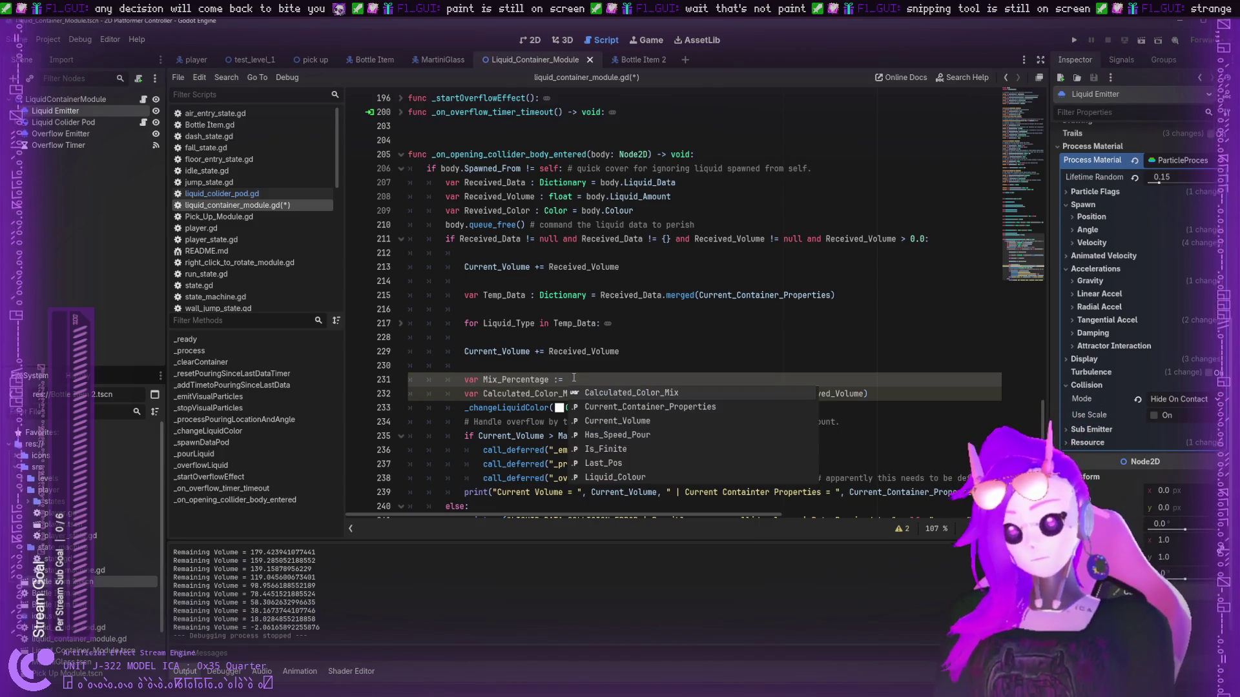
{"action": "key", "text": "Escape"}
{"action": "key", "text": "Up"}
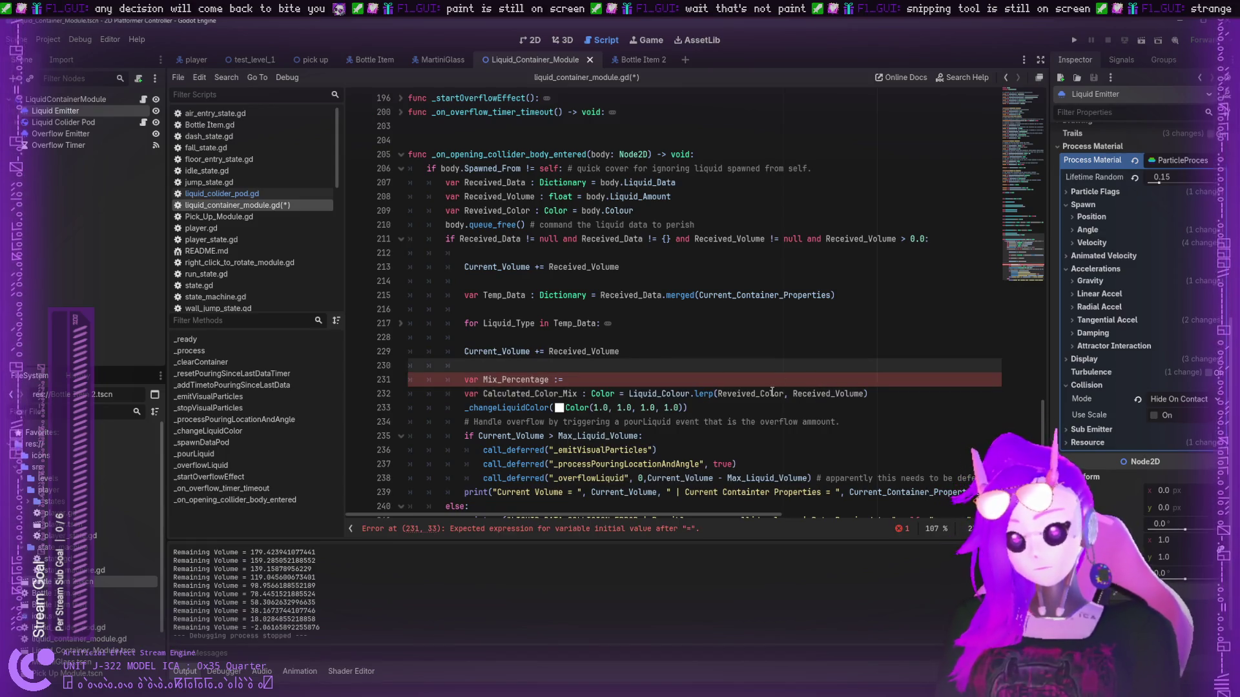
{"action": "double_click", "coordinate": [816, 393]}
{"action": "left_click", "coordinate": [869, 238]}
{"action": "double_click", "coordinate": [829, 393]}
{"action": "left_click", "coordinate": [599, 379]}
{"action": "type", "text": "Received_Volume / Received_Volume +"}
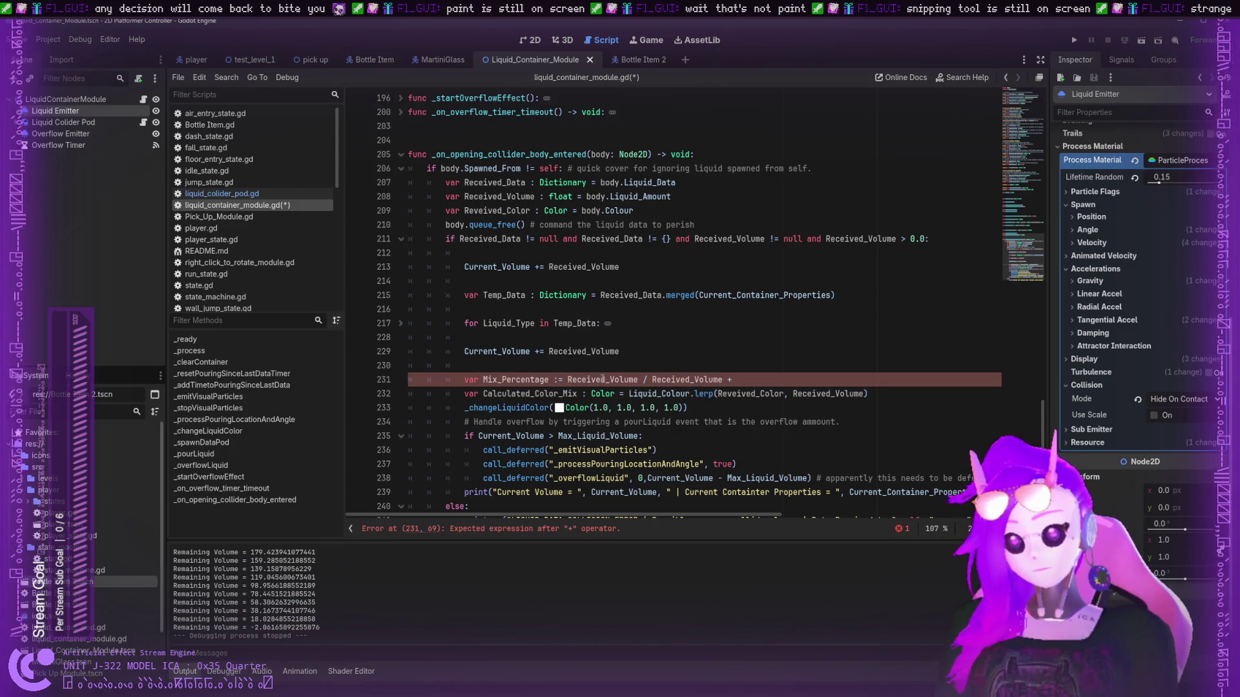
{"action": "double_click", "coordinate": [497, 352]}
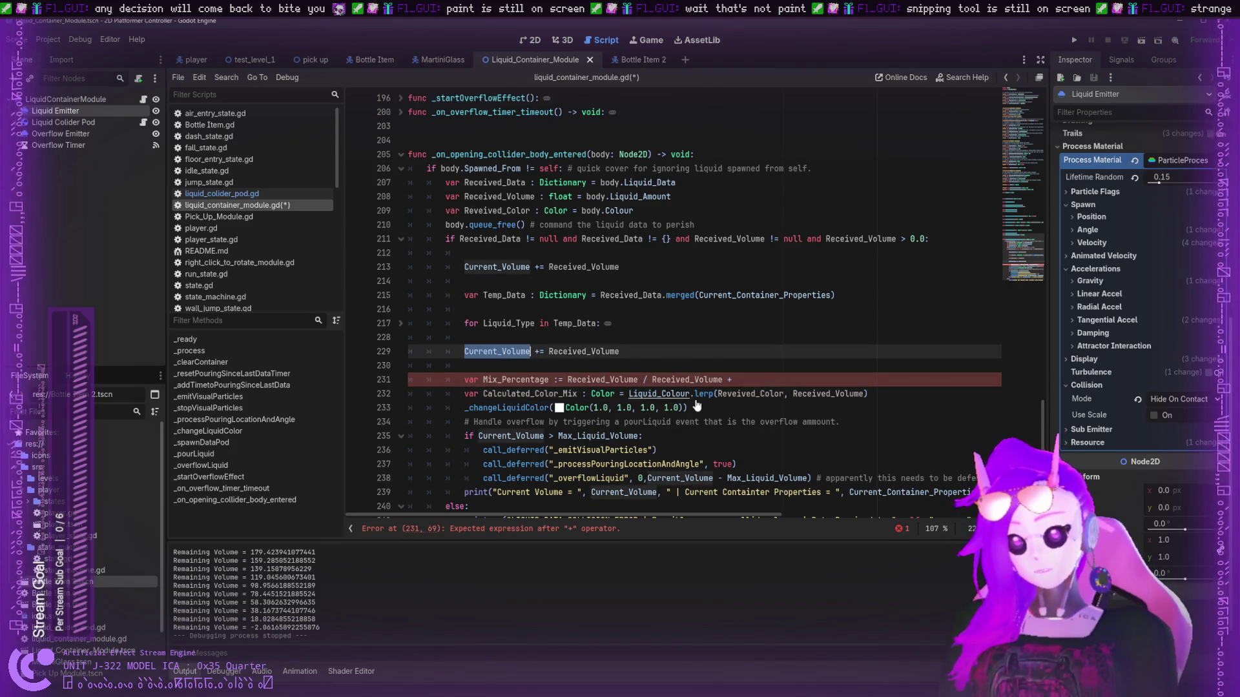
{"action": "double_click", "coordinate": [651, 379]}
{"action": "type", "text": "Current_Volume"}
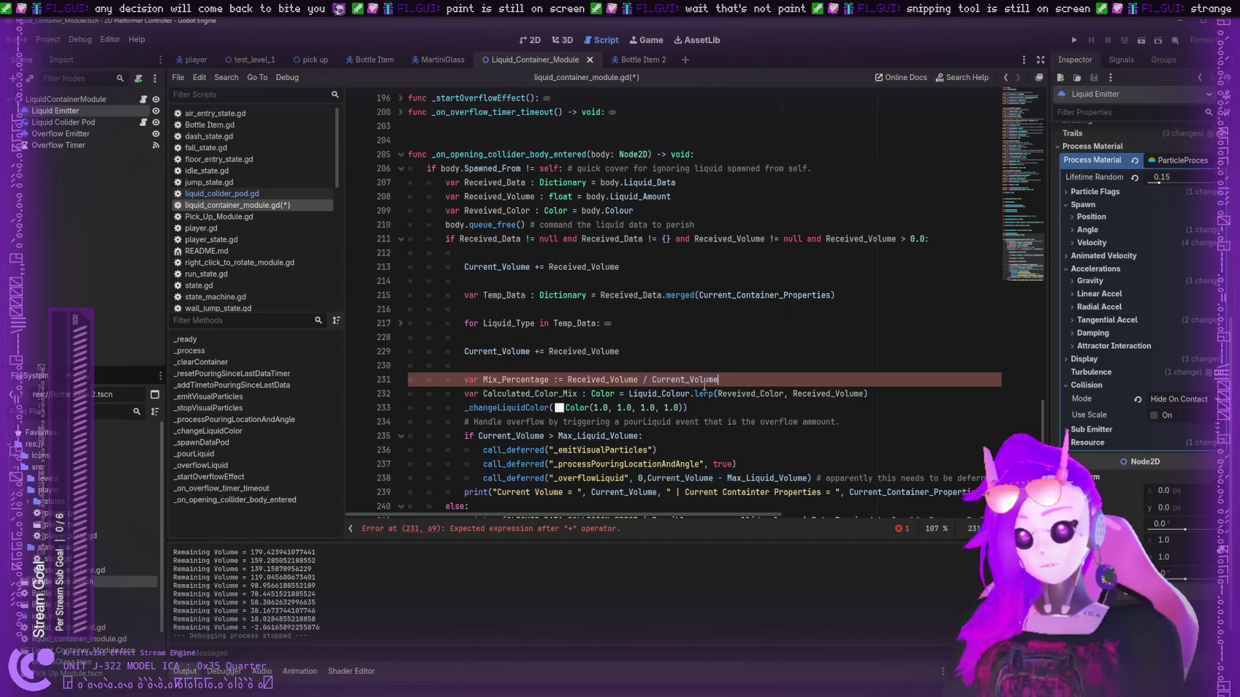
- Use Mix_Percentage as the lerp weight and prefix its declaration with 'Color_'
{"action": "double_click", "coordinate": [525, 380]}
{"action": "key", "text": "ctrl+c"}
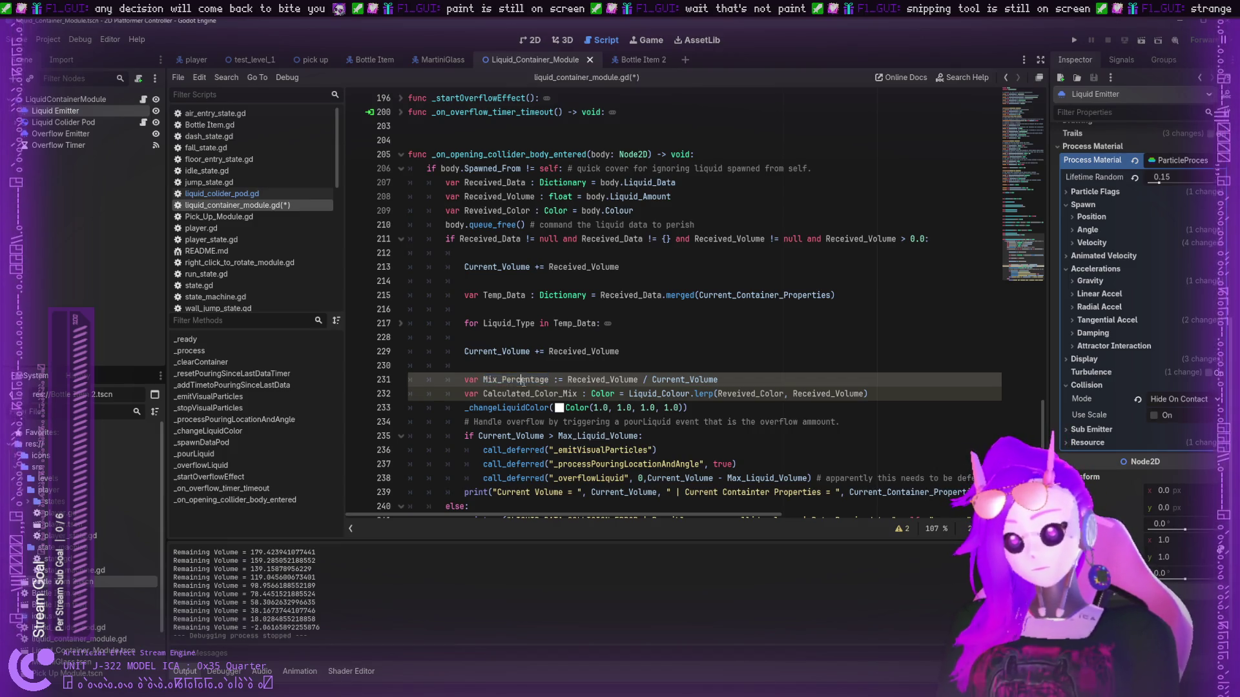
{"action": "double_click", "coordinate": [814, 394]}
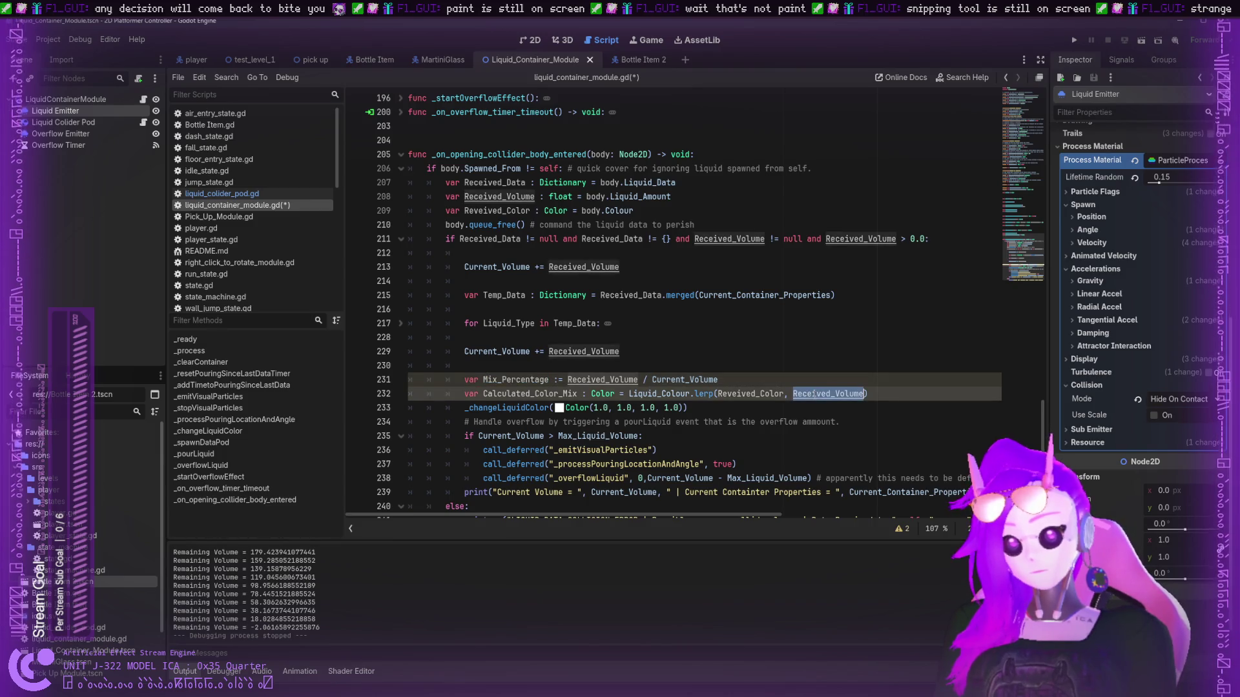
{"action": "key", "text": "ctrl+v"}
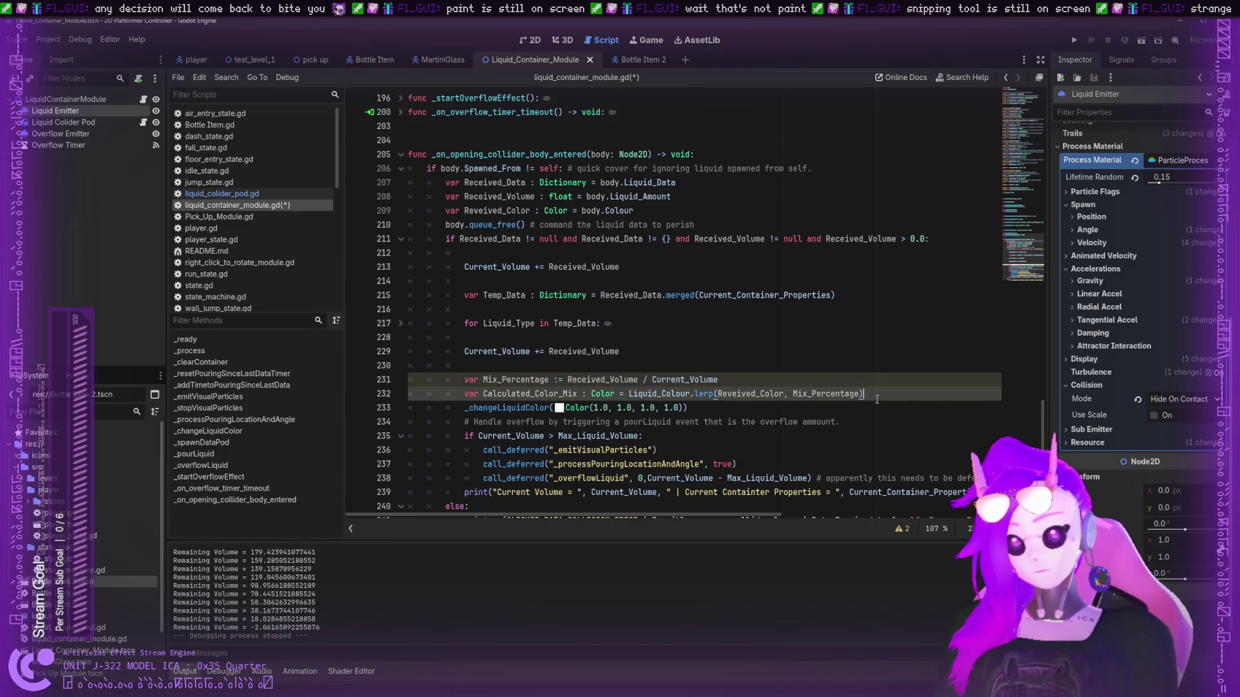
{"action": "left_click", "coordinate": [875, 399]}
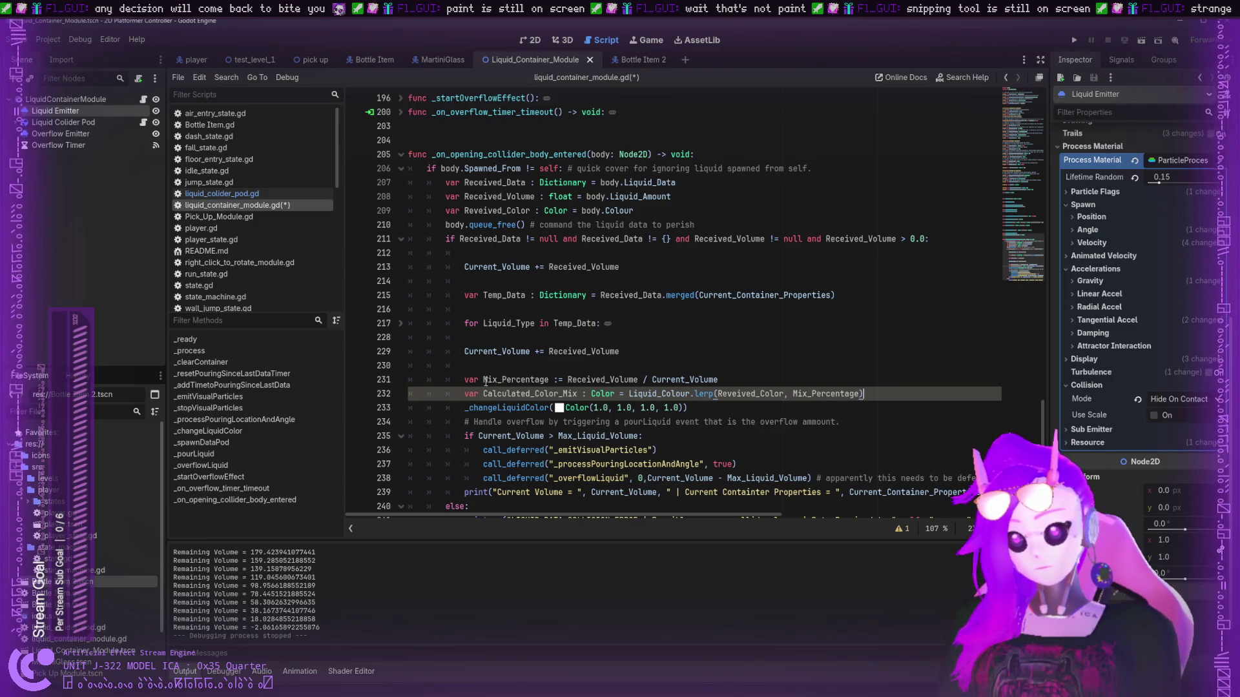
{"action": "left_click", "coordinate": [485, 380]}
{"action": "type", "text": "Color_"}
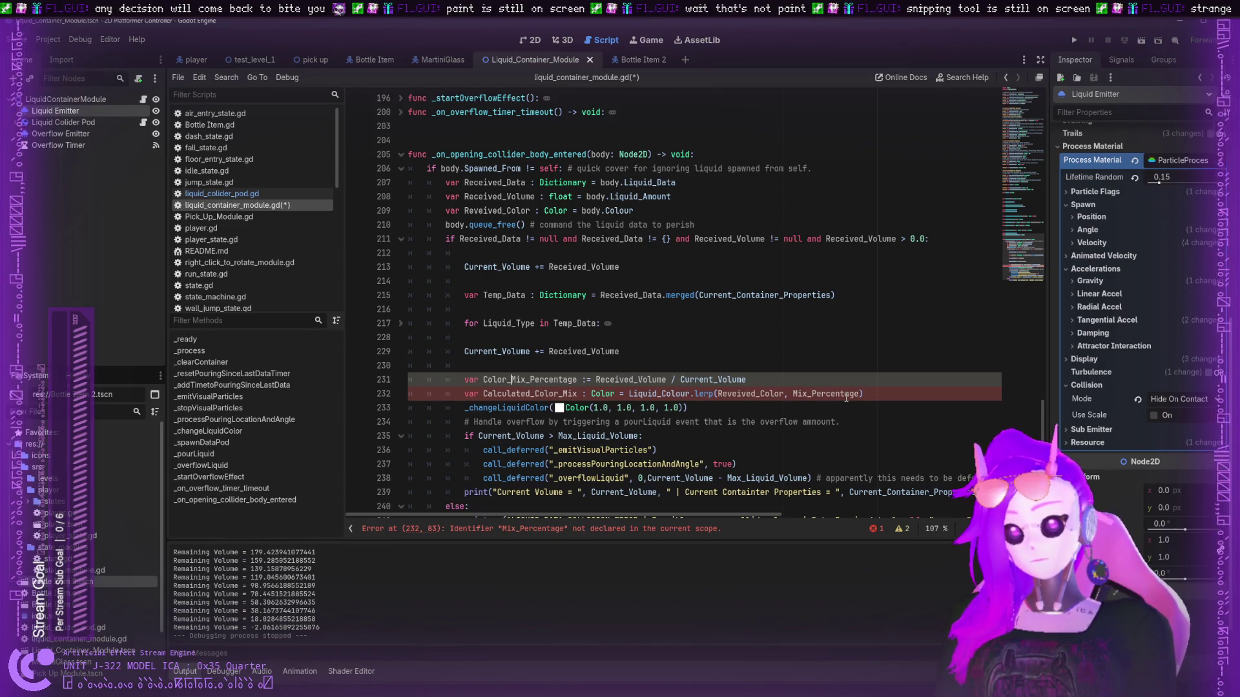
- Replace the lerp weight with Color_Mix_Percentage on line 232
{"action": "double_click", "coordinate": [531, 380]}
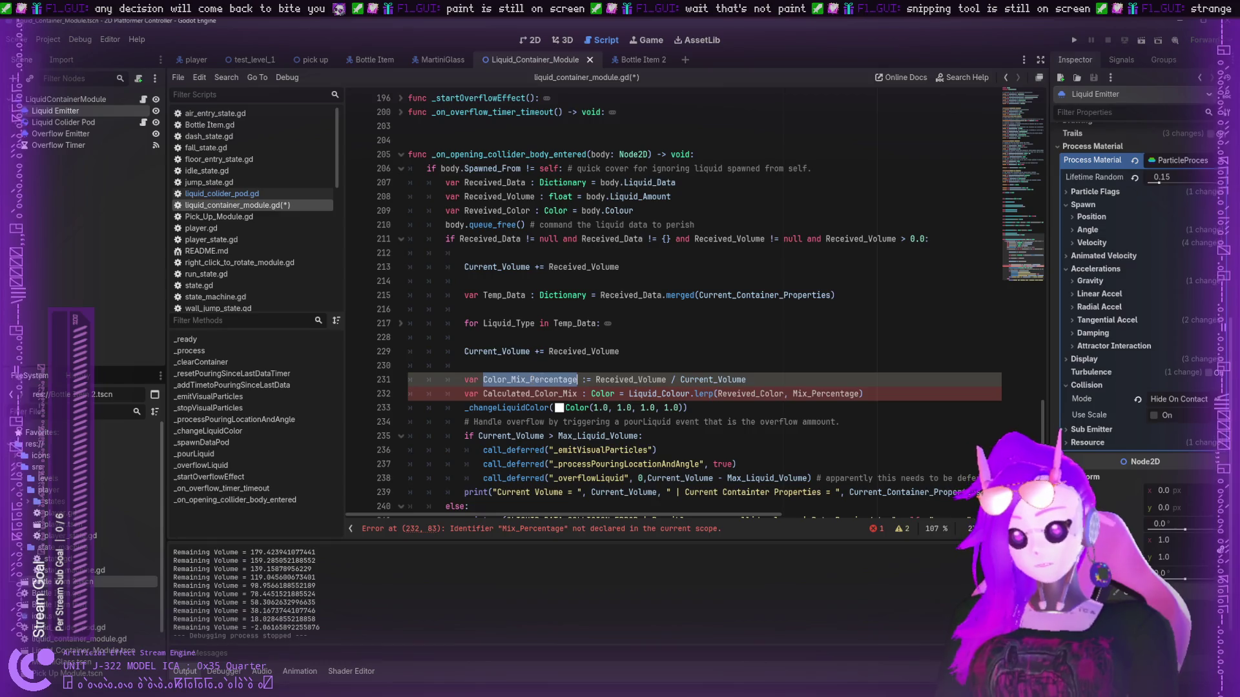
{"action": "key", "text": "ctrl+c"}
{"action": "double_click", "coordinate": [827, 394]}
{"action": "key", "text": "ctrl+v"}
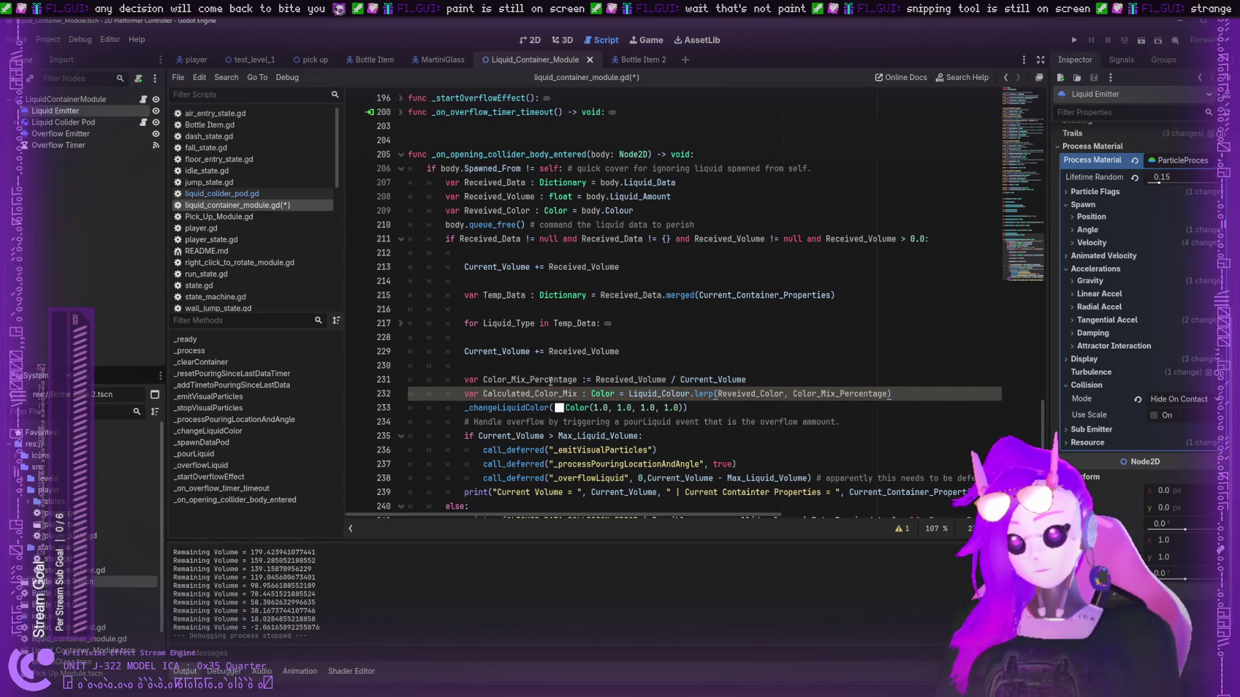
- Pass Calculated_Color_Mix to _changeLiquidColor instead of Color(1.0, 1.0, 1.0, 1.0), save, and run the game
{"action": "double_click", "coordinate": [561, 400]}
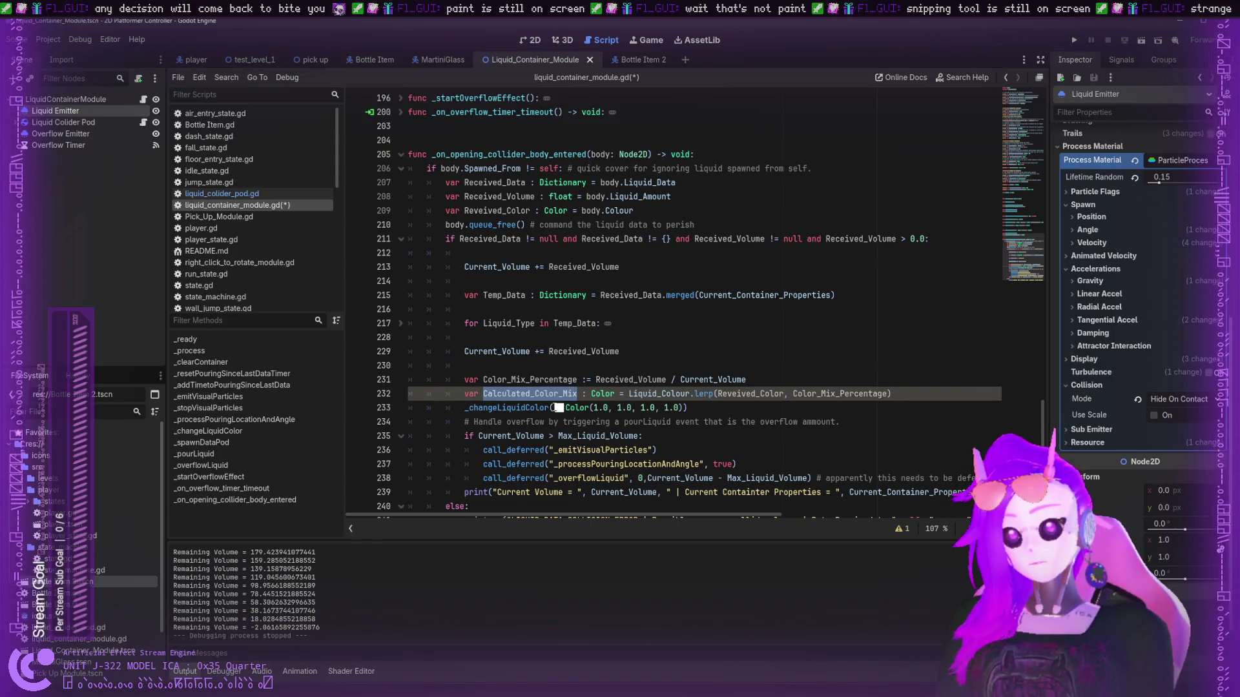
{"action": "left_click_drag", "start_coordinate": [563, 407], "coordinate": [680, 407]}
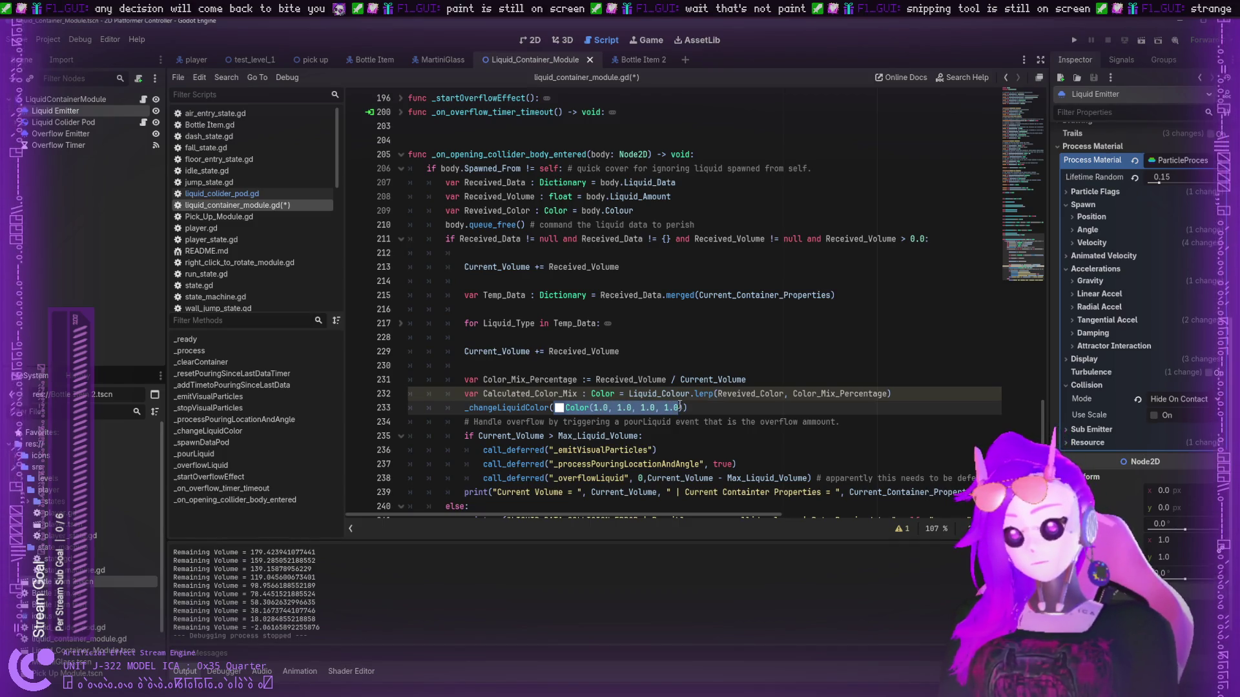
{"action": "key", "text": "ctrl+v"}
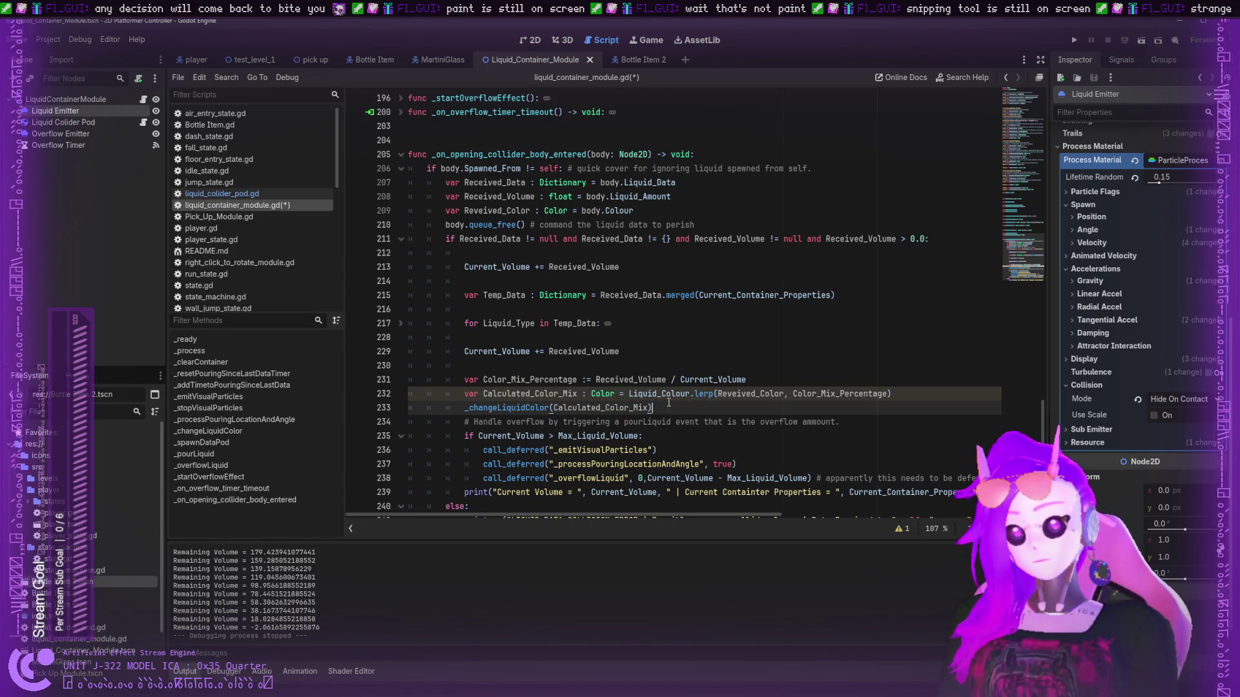
{"action": "key", "text": "ctrl+s"}
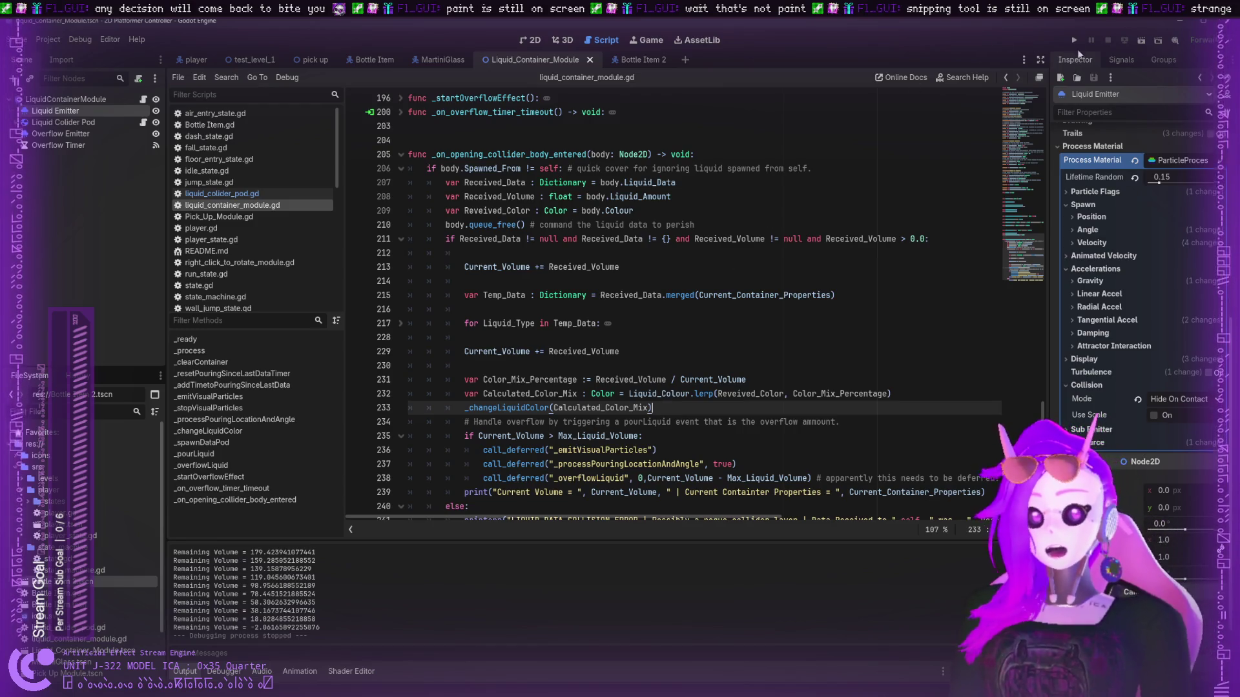
{"action": "left_click", "coordinate": [1075, 40]}
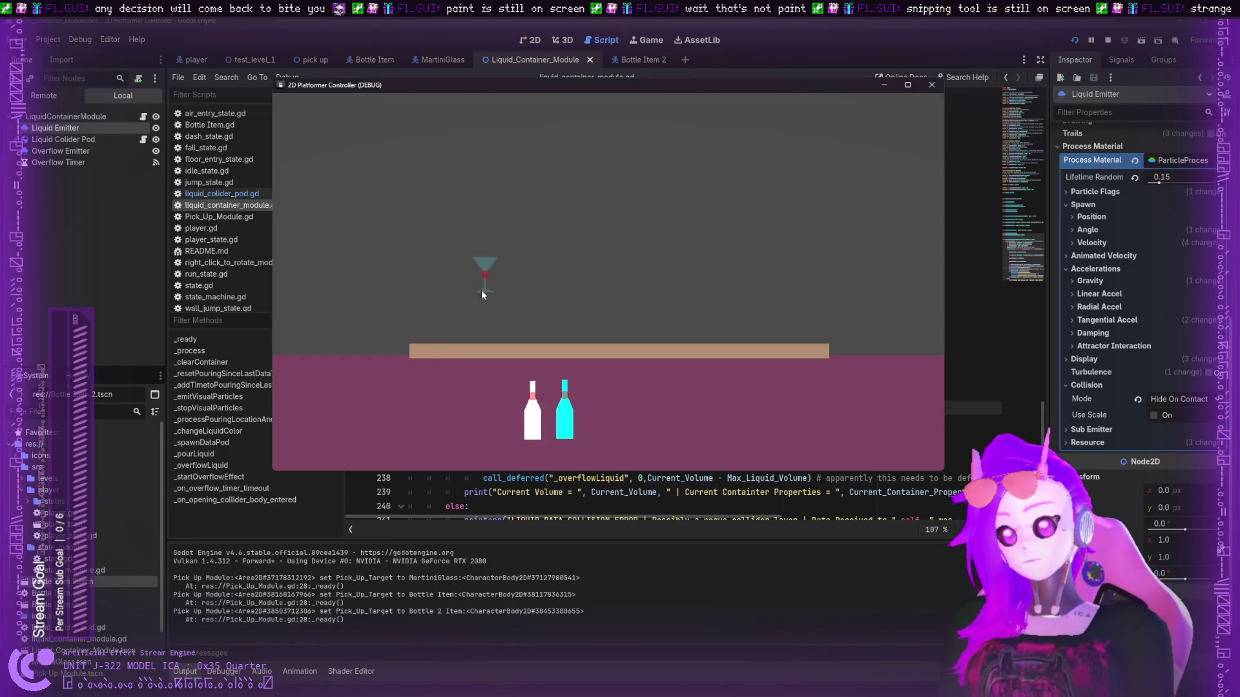
- Pour the cyan and white bottles over the glass, tilt it, then toss it right
{"action": "mouse_move", "coordinate": [559, 410]}
{"action": "left_mouse_down"}
{"action": "mouse_move", "coordinate": [601, 288]}
{"action": "mouse_move", "coordinate": [587, 285]}
{"action": "mouse_move", "coordinate": [611, 274]}
{"action": "left_mouse_up"}
{"action": "left_click_drag", "start_coordinate": [533, 397], "coordinate": [590, 272]}
{"action": "mouse_move", "coordinate": [560, 327]}
{"action": "left_mouse_down"}
{"action": "mouse_move", "coordinate": [565, 267]}
{"action": "mouse_move", "coordinate": [529, 257]}
{"action": "left_mouse_up"}
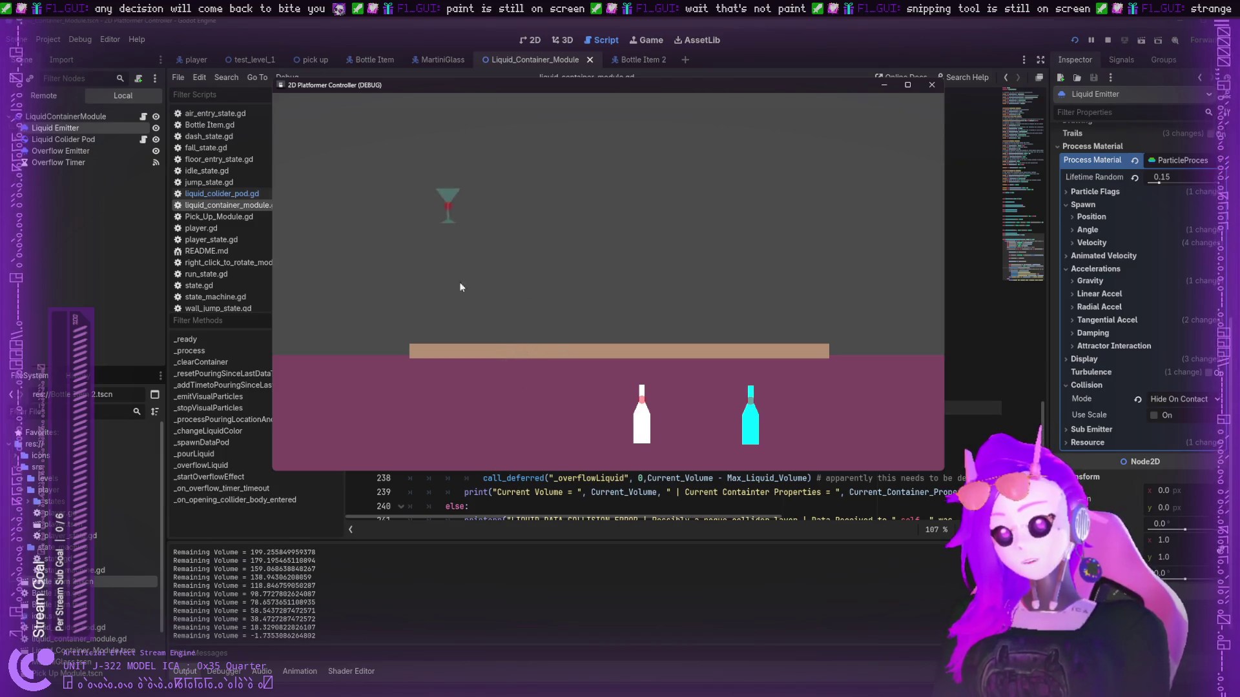
{"action": "mouse_move", "coordinate": [440, 328]}
{"action": "left_mouse_down"}
{"action": "mouse_move", "coordinate": [780, 226]}
{"action": "mouse_move", "coordinate": [766, 259]}
{"action": "left_mouse_up"}
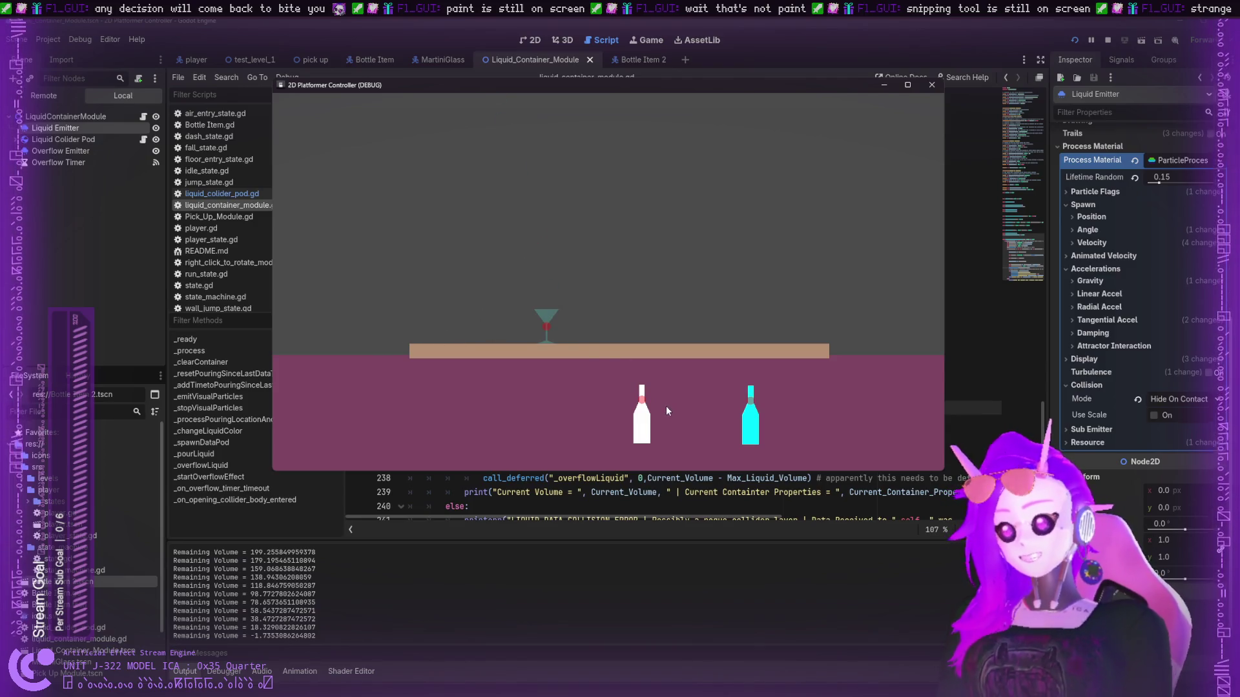
- Pour the white, cyan, then white bottle into the martini glass and swing it around
{"action": "mouse_move", "coordinate": [641, 423]}
{"action": "left_mouse_down"}
{"action": "mouse_move", "coordinate": [600, 258]}
{"action": "mouse_move", "coordinate": [578, 277]}
{"action": "left_mouse_up"}
{"action": "mouse_move", "coordinate": [751, 414]}
{"action": "left_mouse_down"}
{"action": "mouse_move", "coordinate": [568, 276]}
{"action": "mouse_move", "coordinate": [582, 274]}
{"action": "mouse_move", "coordinate": [630, 387]}
{"action": "mouse_move", "coordinate": [571, 300]}
{"action": "mouse_move", "coordinate": [604, 388]}
{"action": "mouse_move", "coordinate": [621, 296]}
{"action": "left_mouse_up"}
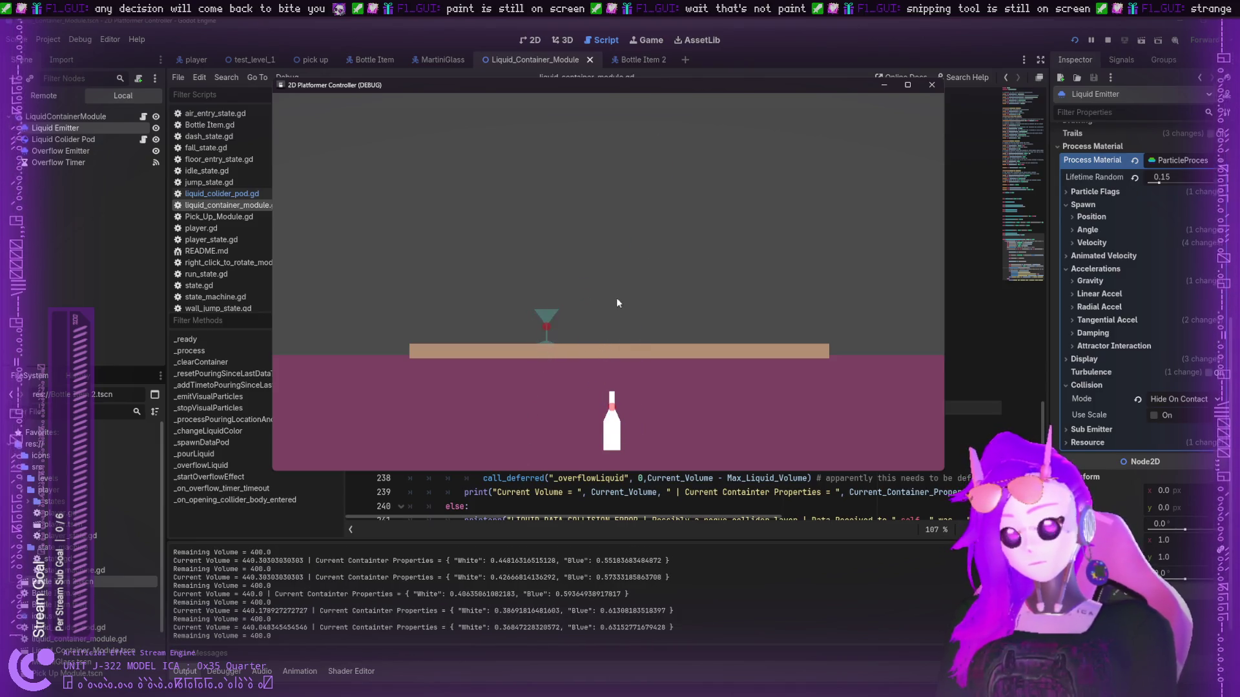
{"action": "mouse_move", "coordinate": [615, 406]}
{"action": "left_mouse_down"}
{"action": "mouse_move", "coordinate": [561, 191]}
{"action": "mouse_move", "coordinate": [607, 289]}
{"action": "mouse_move", "coordinate": [571, 310]}
{"action": "mouse_move", "coordinate": [581, 317]}
{"action": "mouse_move", "coordinate": [572, 242]}
{"action": "mouse_move", "coordinate": [499, 247]}
{"action": "mouse_move", "coordinate": [525, 257]}
{"action": "mouse_move", "coordinate": [475, 324]}
{"action": "mouse_move", "coordinate": [509, 227]}
{"action": "left_mouse_up"}
{"action": "mouse_move", "coordinate": [441, 328]}
{"action": "left_mouse_down"}
{"action": "mouse_move", "coordinate": [793, 256]}
{"action": "mouse_move", "coordinate": [671, 276]}
{"action": "left_mouse_up"}
- Carry the martini glass around the scene and set it back on the shelf
{"action": "mouse_move", "coordinate": [553, 301]}
{"action": "left_mouse_down"}
{"action": "mouse_move", "coordinate": [629, 162]}
{"action": "mouse_move", "coordinate": [316, 309]}
{"action": "mouse_move", "coordinate": [318, 414]}
{"action": "left_mouse_up"}
{"action": "mouse_move", "coordinate": [334, 342]}
{"action": "left_mouse_down"}
{"action": "mouse_move", "coordinate": [483, 315]}
{"action": "mouse_move", "coordinate": [397, 330]}
{"action": "mouse_move", "coordinate": [707, 323]}
{"action": "left_mouse_up"}
{"action": "mouse_move", "coordinate": [794, 260]}
{"action": "left_mouse_down"}
{"action": "mouse_move", "coordinate": [657, 348]}
{"action": "mouse_move", "coordinate": [598, 329]}
{"action": "mouse_move", "coordinate": [859, 200]}
{"action": "mouse_move", "coordinate": [565, 342]}
{"action": "mouse_move", "coordinate": [589, 340]}
{"action": "left_mouse_up"}
{"action": "mouse_move", "coordinate": [470, 389]}
{"action": "left_mouse_down"}
{"action": "mouse_move", "coordinate": [839, 234]}
{"action": "mouse_move", "coordinate": [505, 339]}
{"action": "mouse_move", "coordinate": [915, 206]}
{"action": "mouse_move", "coordinate": [744, 343]}
{"action": "mouse_move", "coordinate": [361, 445]}
{"action": "mouse_move", "coordinate": [761, 208]}
{"action": "left_mouse_up"}
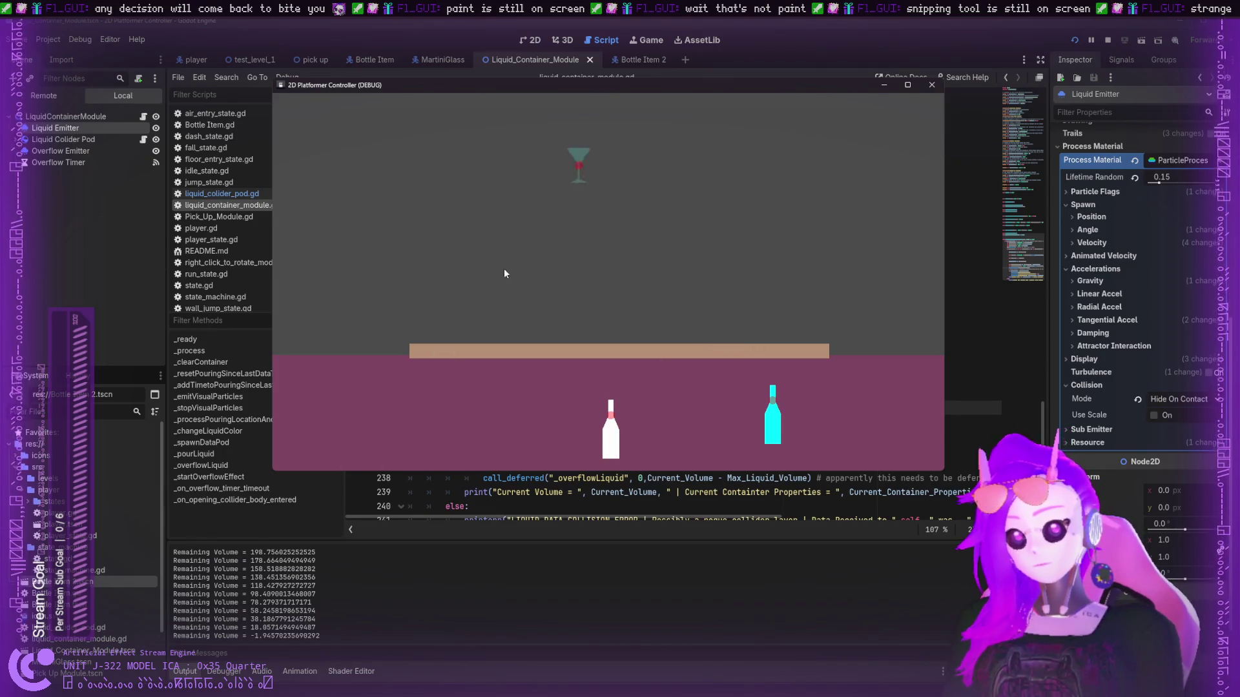
{"action": "mouse_move", "coordinate": [438, 393]}
{"action": "left_mouse_down"}
{"action": "mouse_move", "coordinate": [766, 222]}
{"action": "mouse_move", "coordinate": [727, 320]}
{"action": "mouse_move", "coordinate": [772, 158]}
{"action": "mouse_move", "coordinate": [318, 376]}
{"action": "left_mouse_up"}
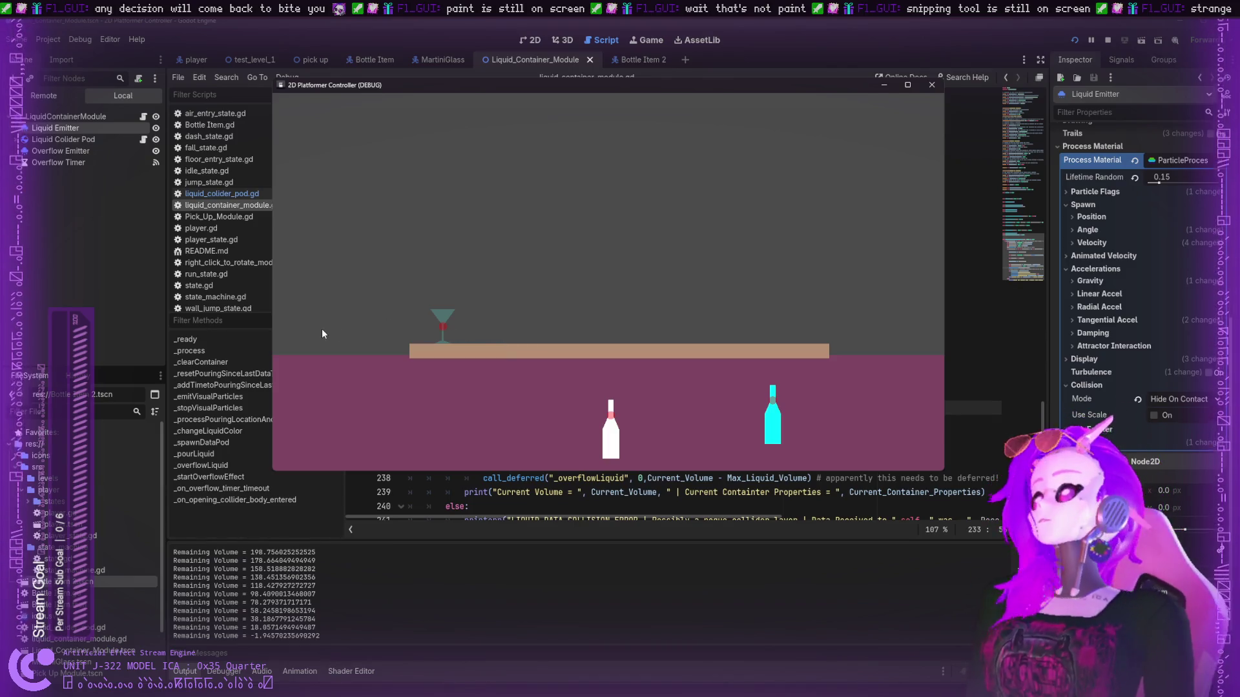
- Pour the cyan and white bottles into the martini glass and lift it high
{"action": "mouse_move", "coordinate": [772, 416]}
{"action": "left_mouse_down"}
{"action": "mouse_move", "coordinate": [512, 284]}
{"action": "mouse_move", "coordinate": [456, 284]}
{"action": "mouse_move", "coordinate": [620, 335]}
{"action": "left_mouse_up"}
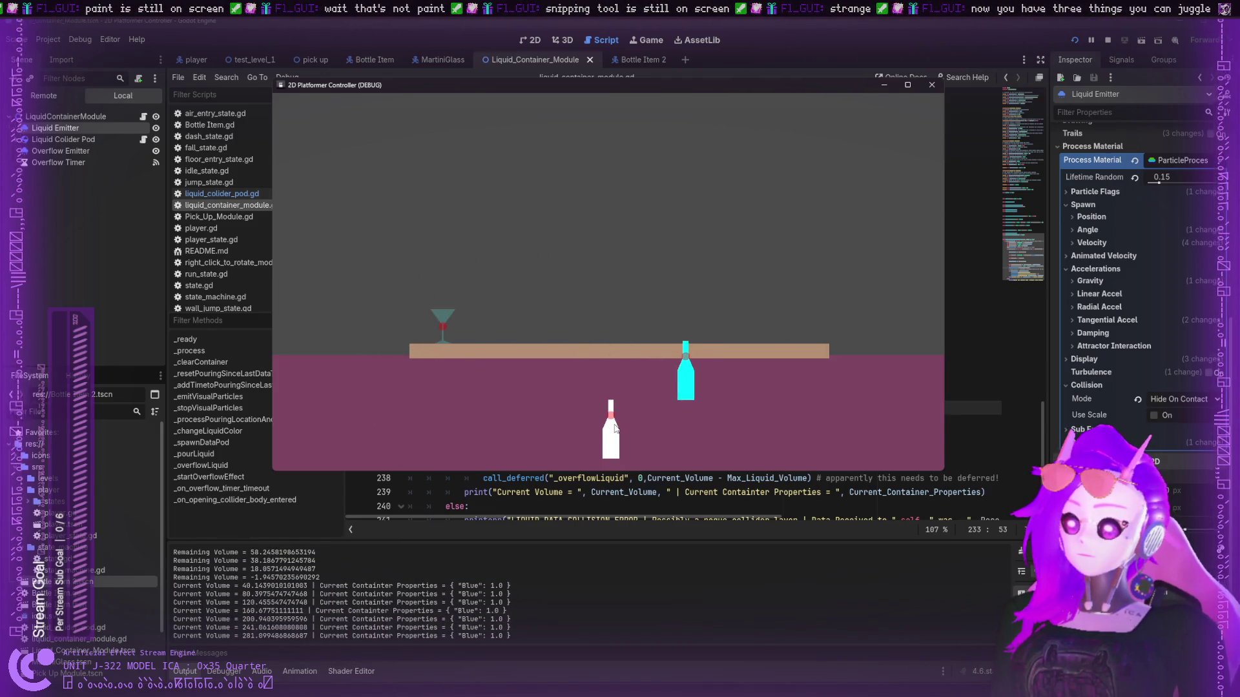
{"action": "mouse_move", "coordinate": [614, 428]}
{"action": "left_mouse_down"}
{"action": "mouse_move", "coordinate": [491, 284]}
{"action": "mouse_move", "coordinate": [464, 287]}
{"action": "mouse_move", "coordinate": [514, 412]}
{"action": "left_mouse_up"}
{"action": "mouse_move", "coordinate": [445, 328]}
{"action": "left_mouse_down"}
{"action": "mouse_move", "coordinate": [662, 359]}
{"action": "mouse_move", "coordinate": [680, 331]}
{"action": "mouse_move", "coordinate": [666, 359]}
{"action": "mouse_move", "coordinate": [712, 349]}
{"action": "mouse_move", "coordinate": [675, 174]}
{"action": "mouse_move", "coordinate": [685, 197]}
{"action": "left_mouse_up"}
- Stand the bottles and glass back on the shelf, then stop the running game
{"action": "left_click_drag", "start_coordinate": [540, 414], "coordinate": [602, 252]}
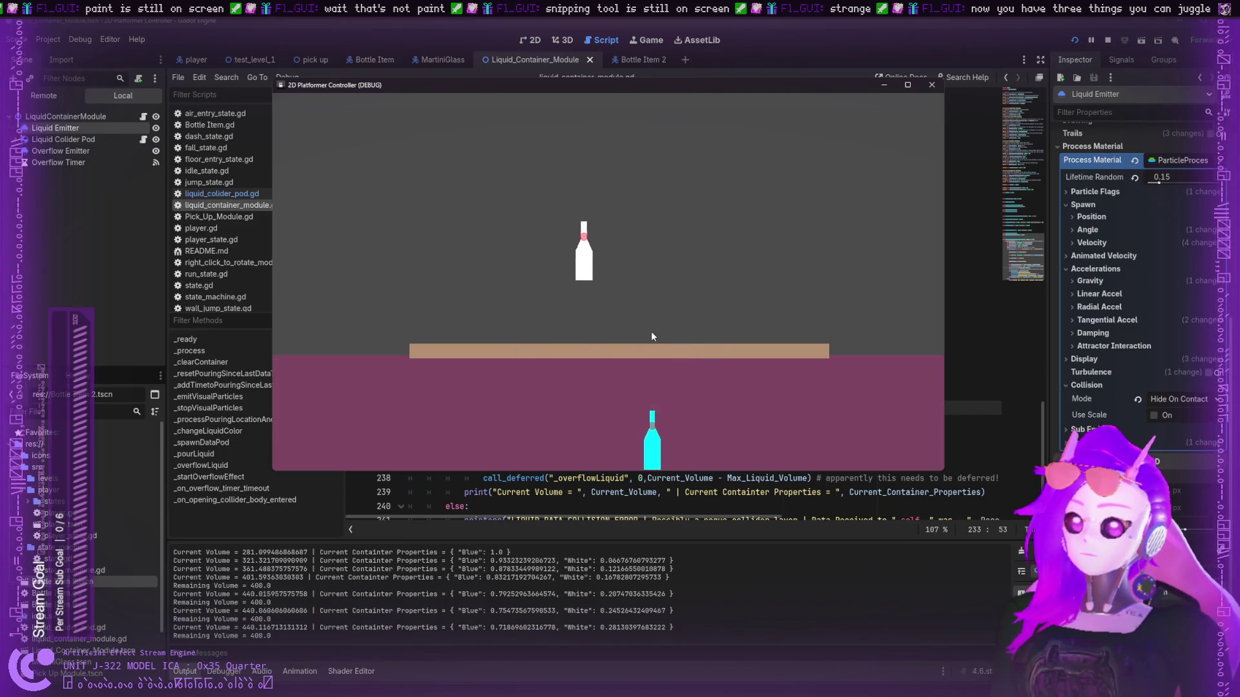
{"action": "left_click_drag", "start_coordinate": [604, 419], "coordinate": [587, 285]}
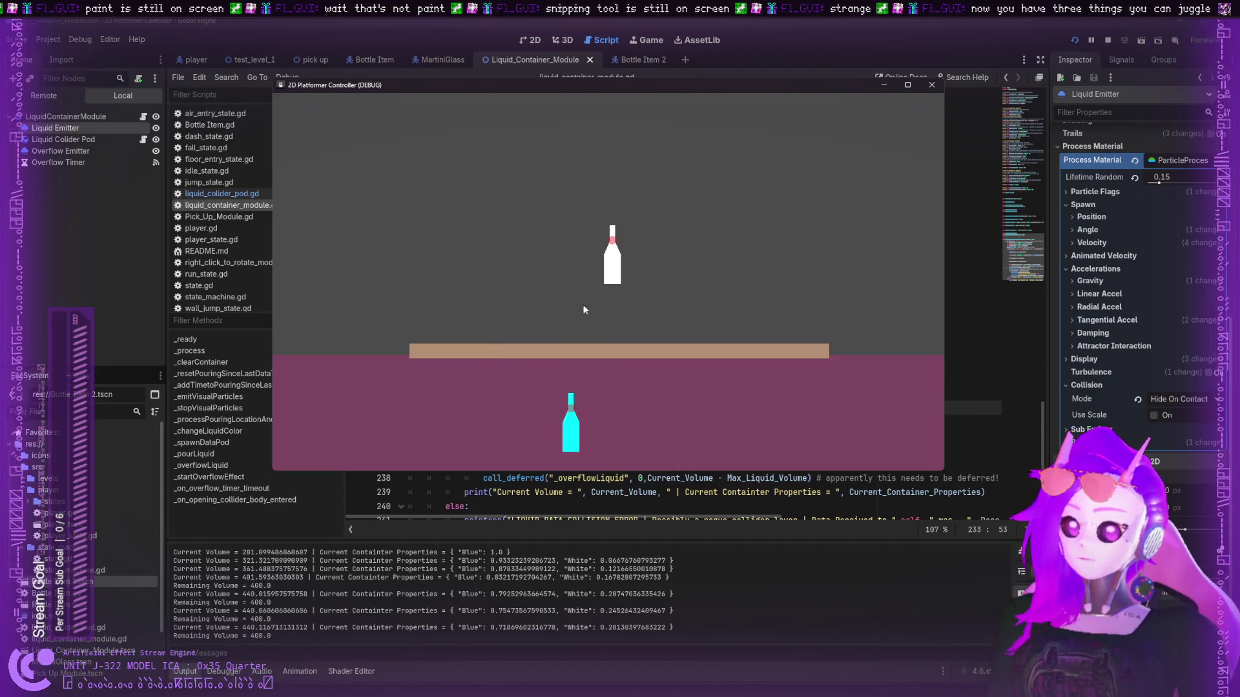
{"action": "left_click_drag", "start_coordinate": [610, 407], "coordinate": [643, 193]}
{"action": "left_click_drag", "start_coordinate": [794, 323], "coordinate": [736, 136]}
{"action": "left_click_drag", "start_coordinate": [697, 284], "coordinate": [671, 139]}
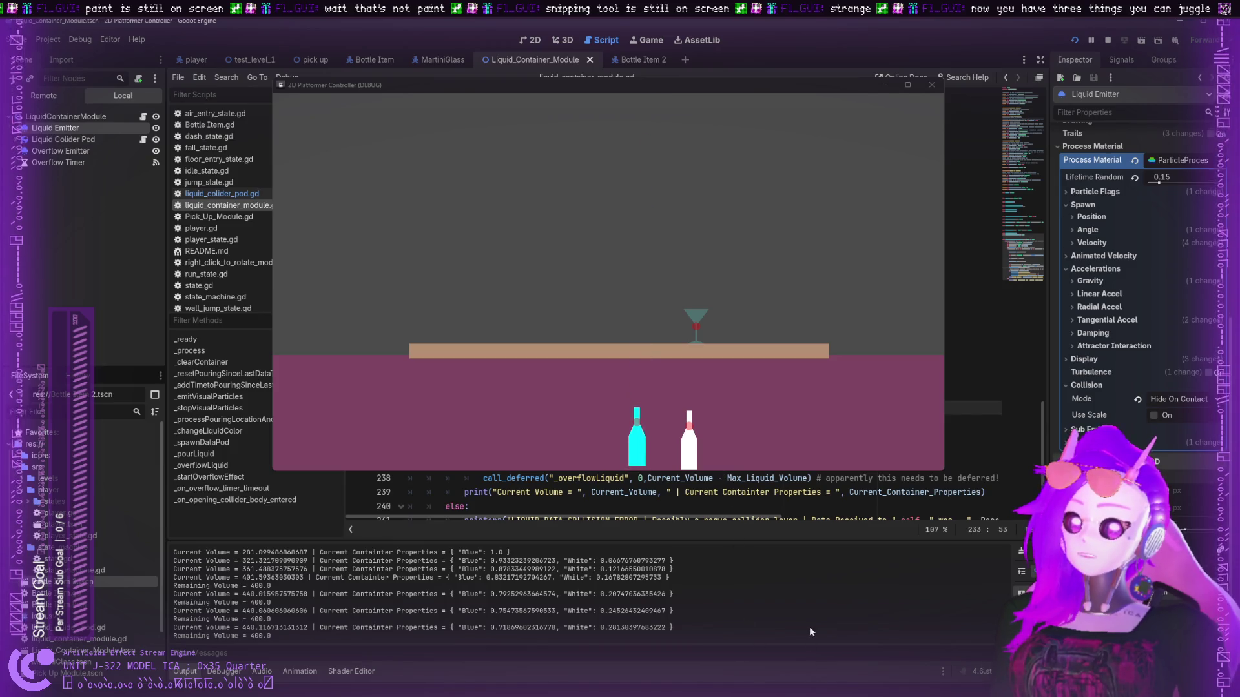
{"action": "left_click", "coordinate": [1108, 41]}
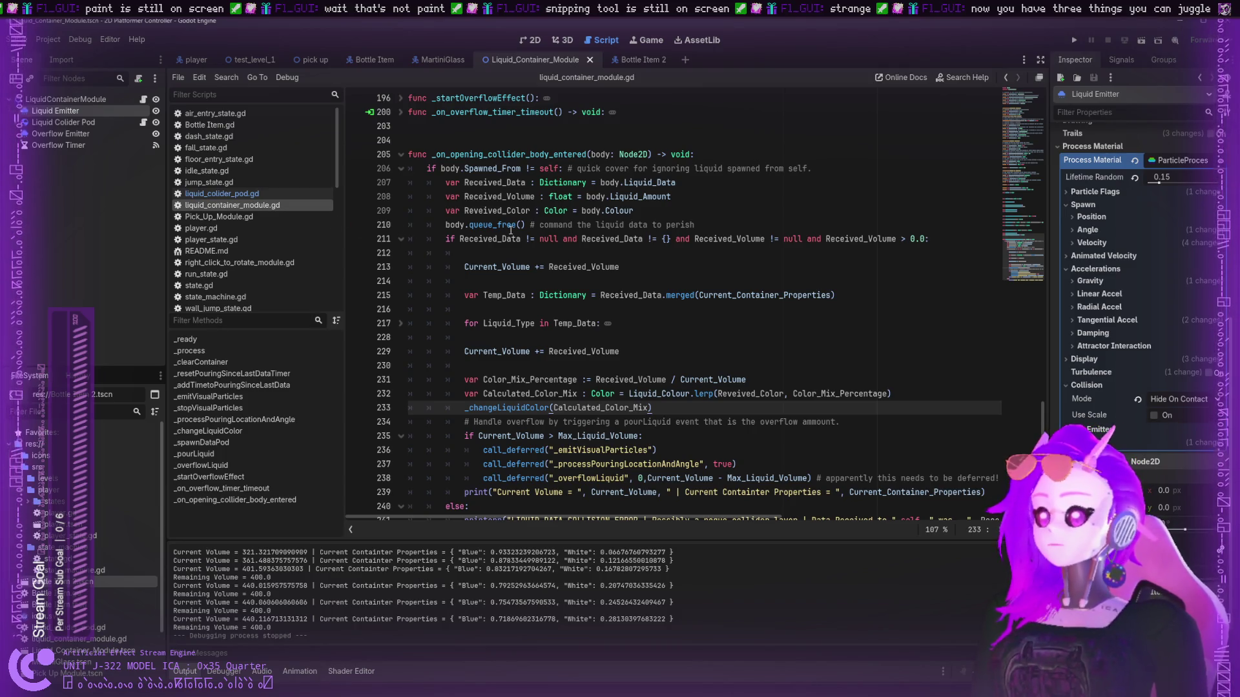
- Select the colour-mixing script lines 231–232, browse the container's child nodes, then show MartiniGlass in 2D
{"action": "left_click_drag", "start_coordinate": [629, 394], "coordinate": [634, 379]}
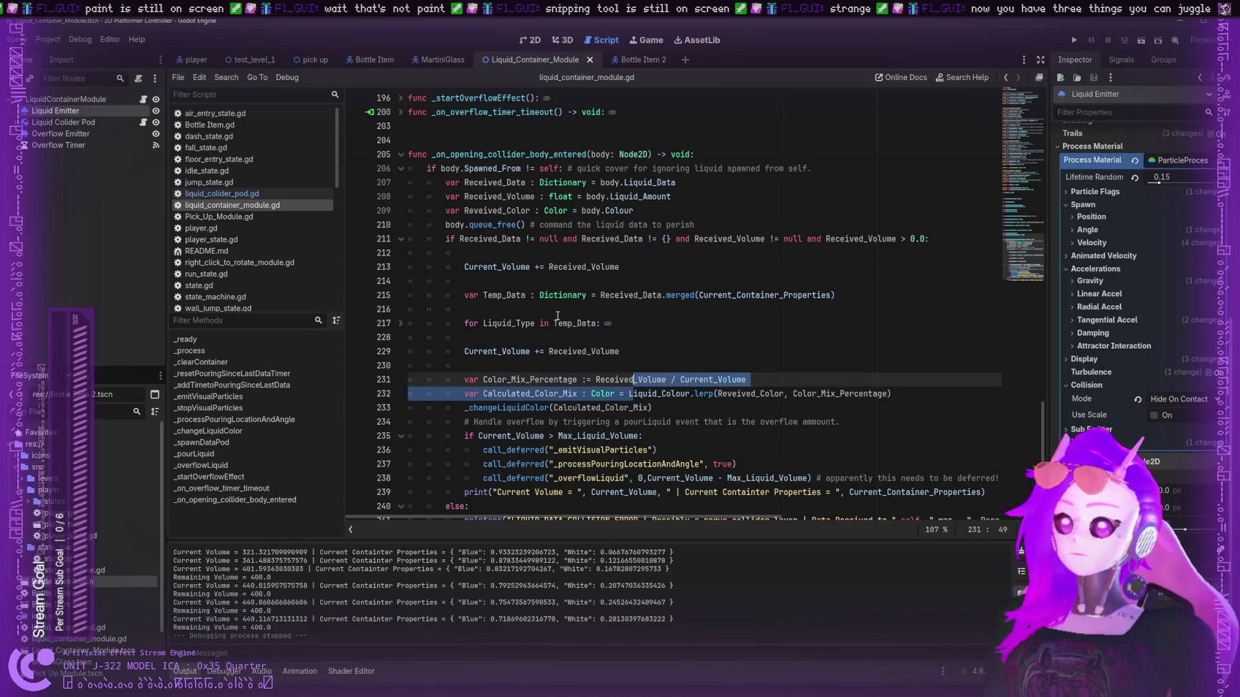
{"action": "left_click", "coordinate": [84, 146]}
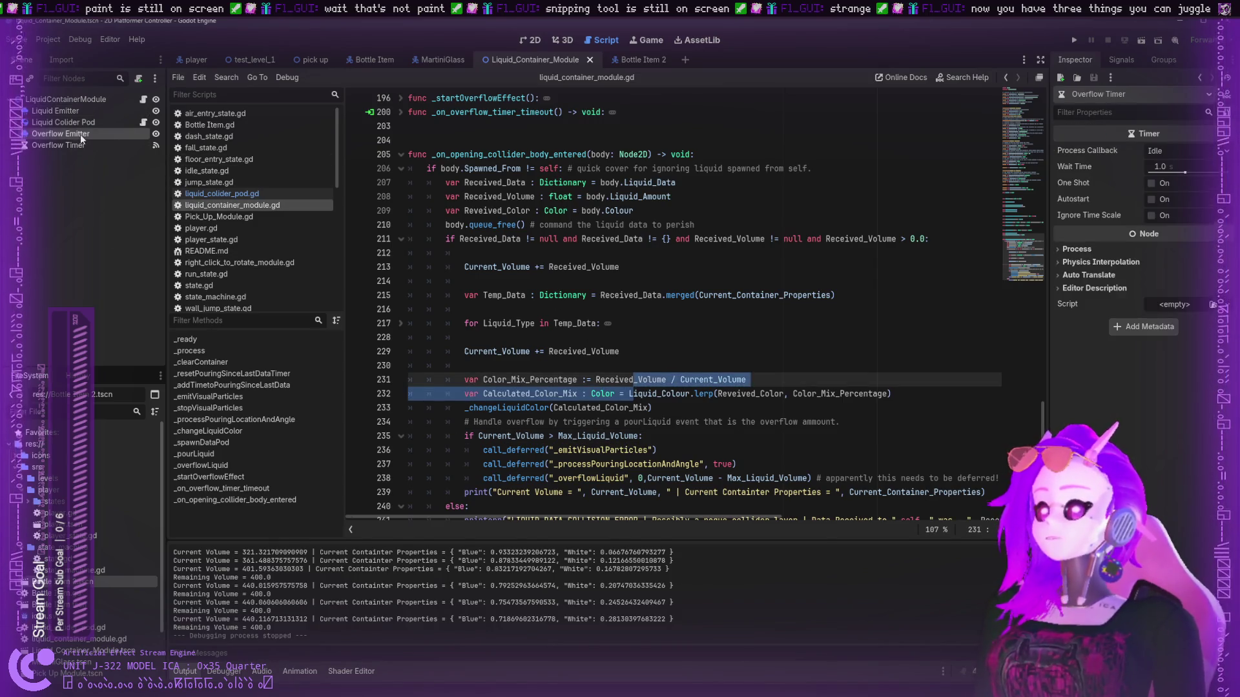
{"action": "left_click", "coordinate": [80, 135]}
{"action": "left_click", "coordinate": [55, 110]}
{"action": "left_click", "coordinate": [430, 59]}
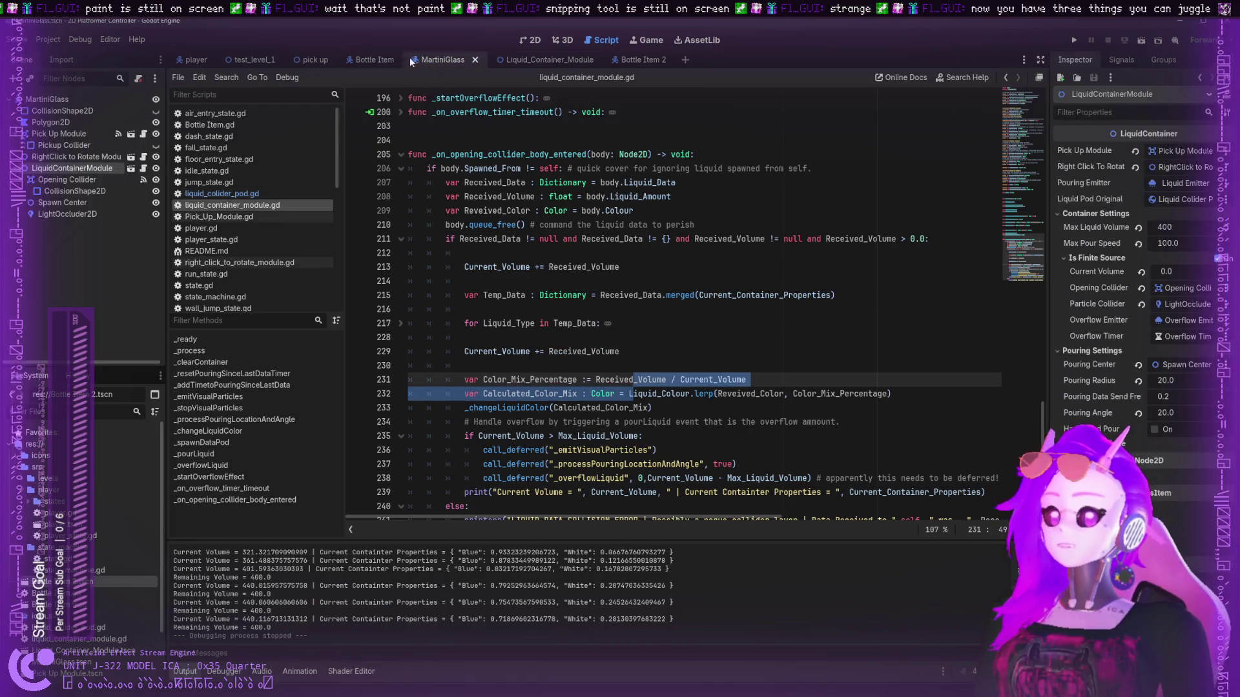
{"action": "left_click", "coordinate": [533, 41]}
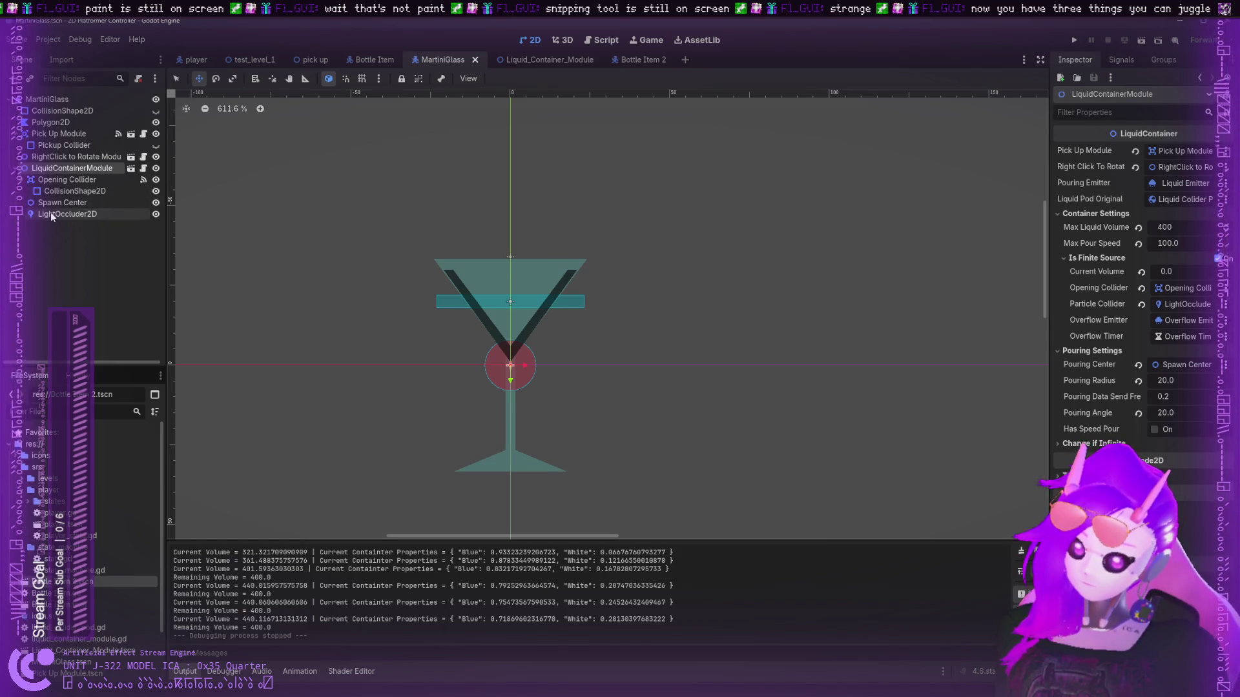
{"action": "scroll", "coordinate": [49, 426], "scroll_direction": "down", "scroll_amount": 3}
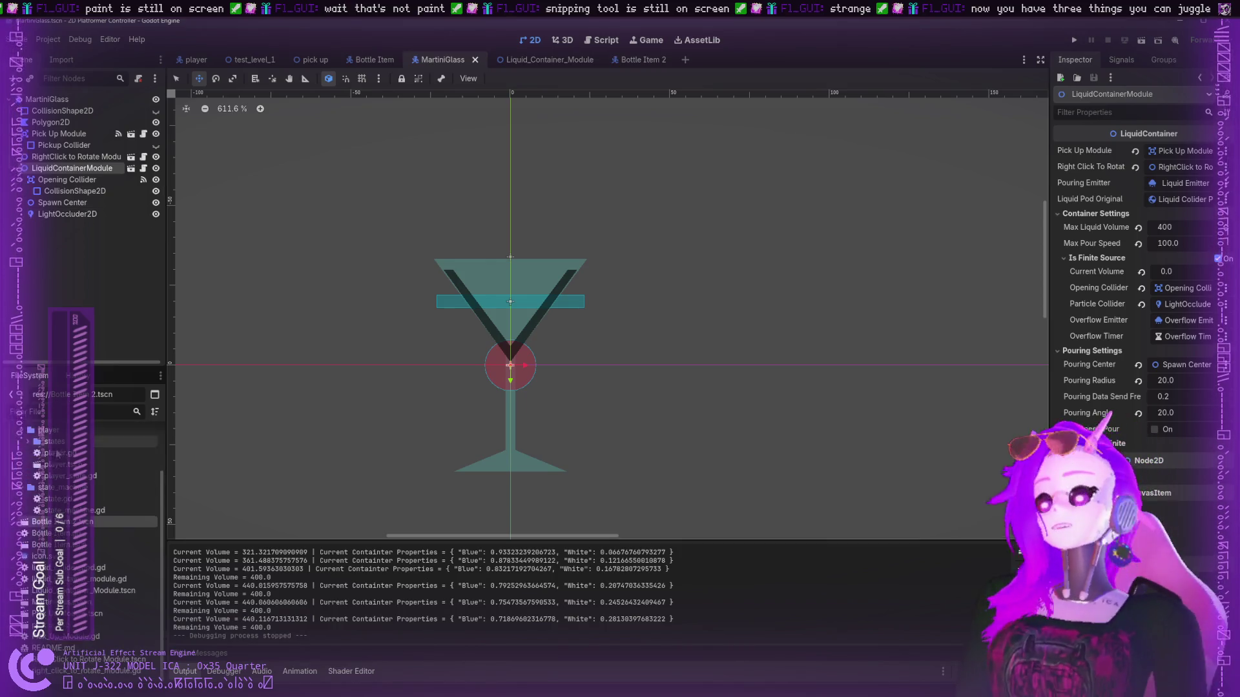
- Select MartiniGlass.tscn, enlarge the DrinkShader.tres editing area and move the Output node into view
{"action": "left_click", "coordinate": [65, 602]}
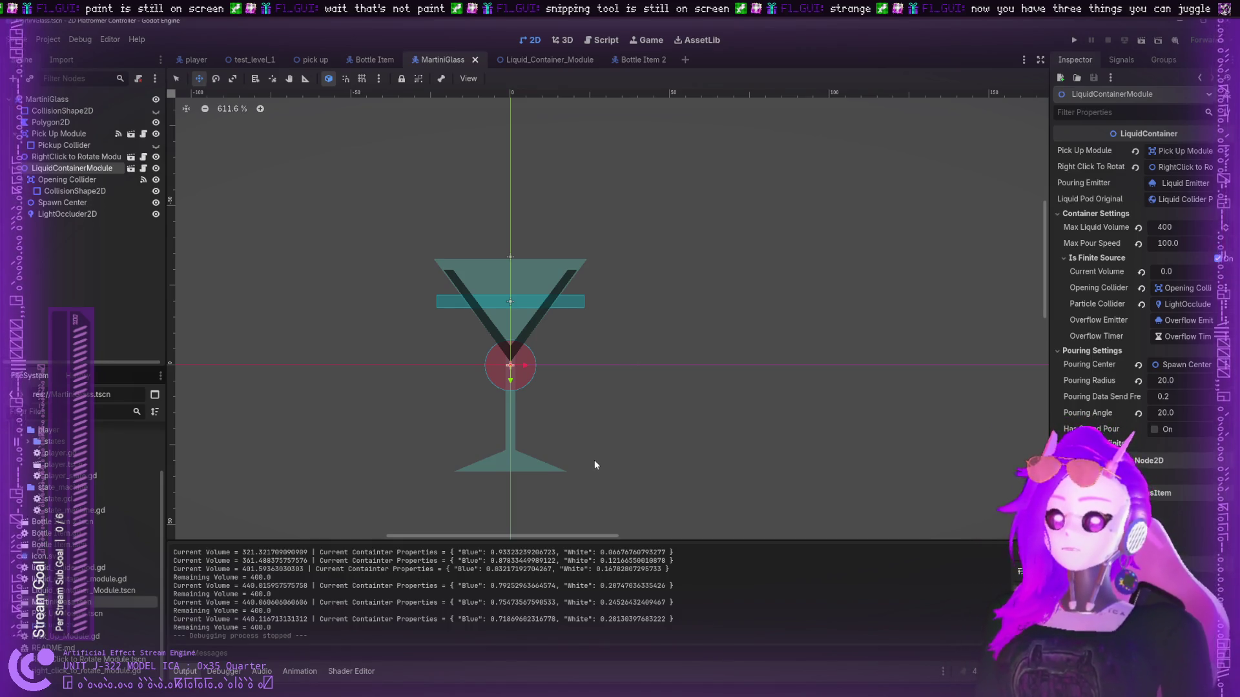
{"action": "left_click_drag", "start_coordinate": [574, 505], "coordinate": [528, 343]}
{"action": "mouse_move", "coordinate": [522, 437]}
{"action": "left_mouse_down"}
{"action": "mouse_move", "coordinate": [680, 443]}
{"action": "mouse_move", "coordinate": [698, 459]}
{"action": "mouse_move", "coordinate": [689, 493]}
{"action": "mouse_move", "coordinate": [670, 481]}
{"action": "mouse_move", "coordinate": [658, 440]}
{"action": "mouse_move", "coordinate": [669, 448]}
{"action": "mouse_move", "coordinate": [658, 461]}
{"action": "mouse_move", "coordinate": [622, 468]}
{"action": "mouse_move", "coordinate": [656, 460]}
{"action": "left_mouse_up"}
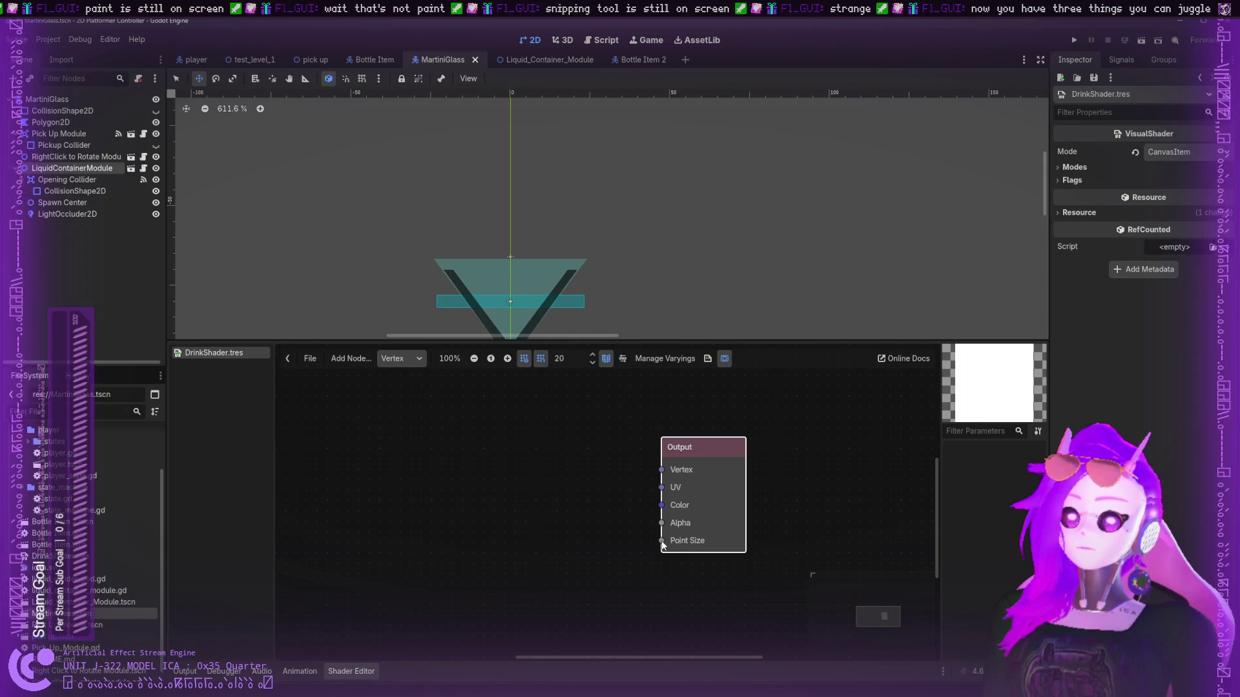
{"action": "left_click_drag", "start_coordinate": [561, 561], "coordinate": [660, 520]}
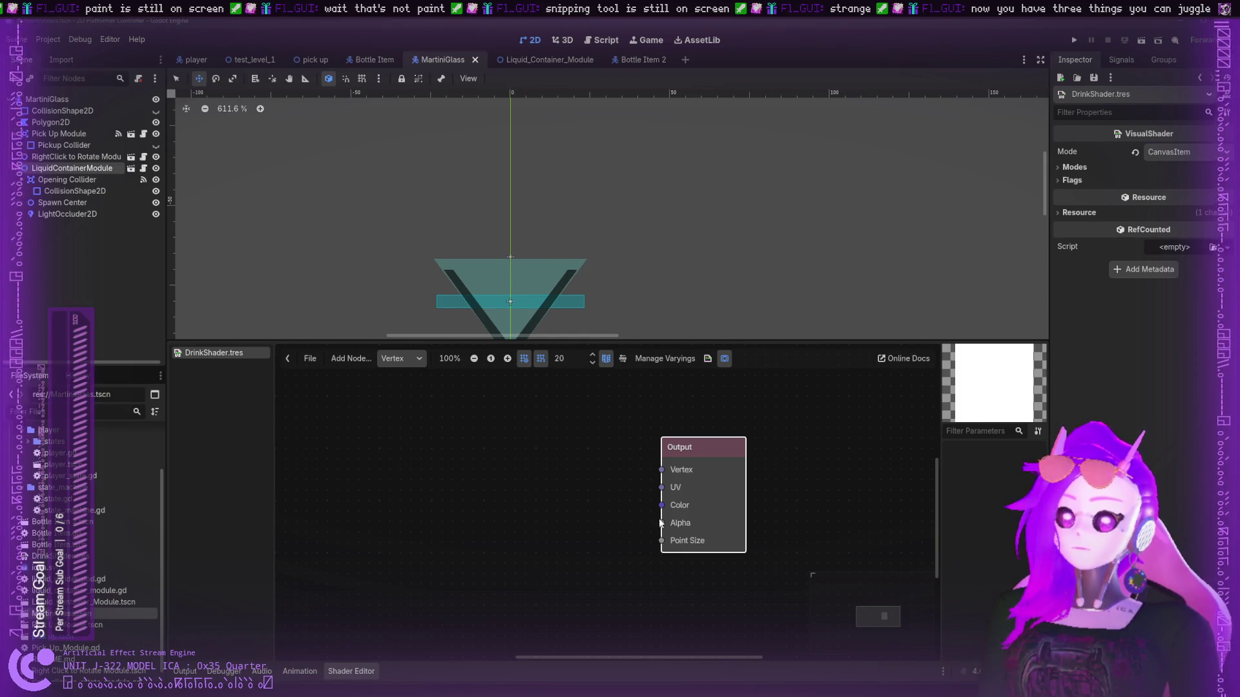
{"action": "left_click_drag", "start_coordinate": [662, 470], "coordinate": [456, 463]}
{"action": "left_click_drag", "start_coordinate": [662, 488], "coordinate": [413, 475]}
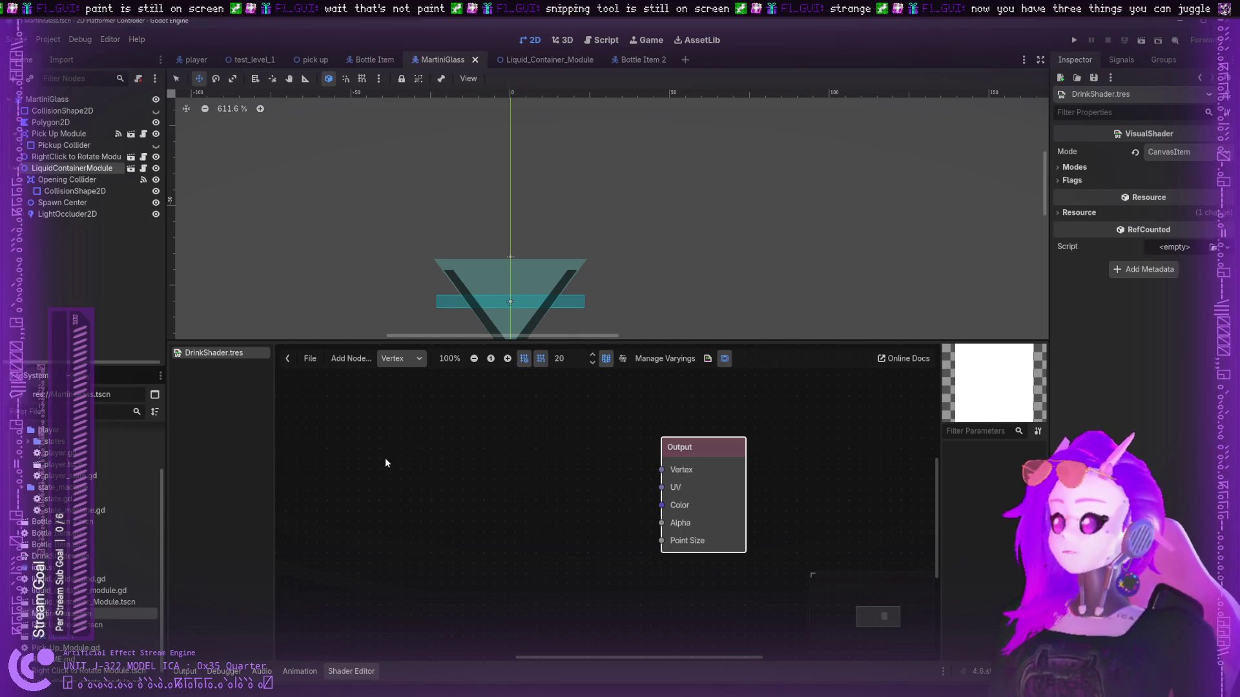
{"action": "left_click", "coordinate": [584, 513]}
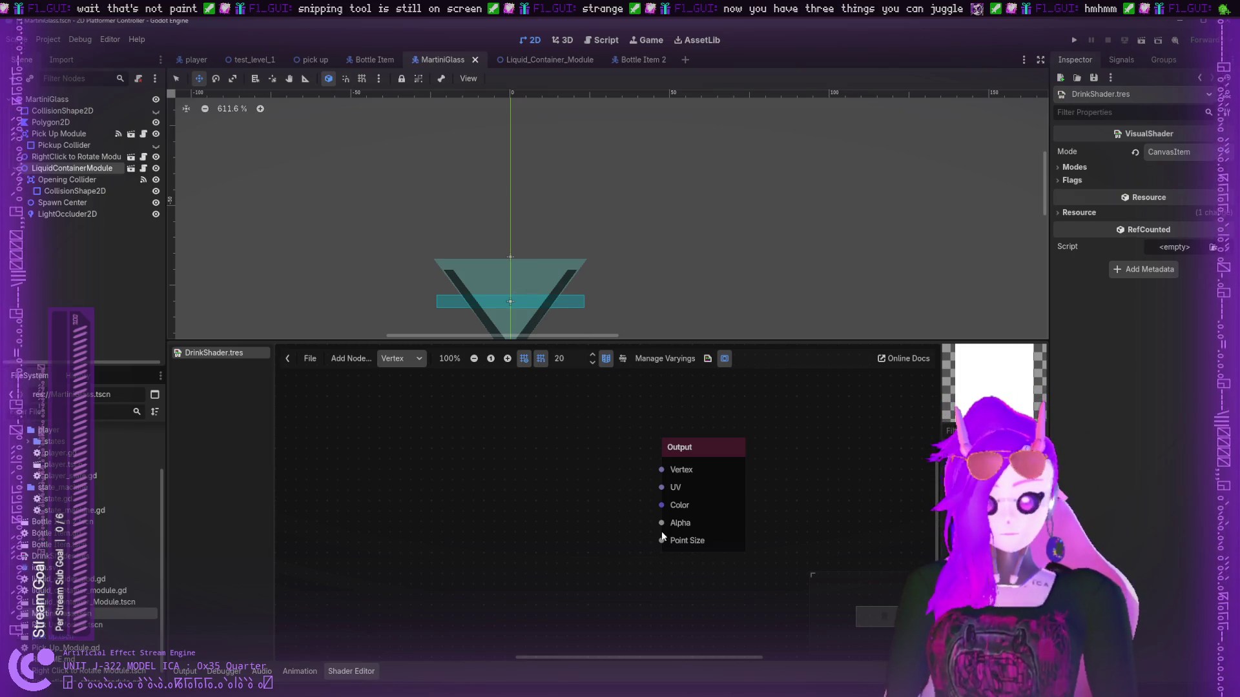
{"action": "left_click_drag", "start_coordinate": [662, 505], "coordinate": [405, 493]}
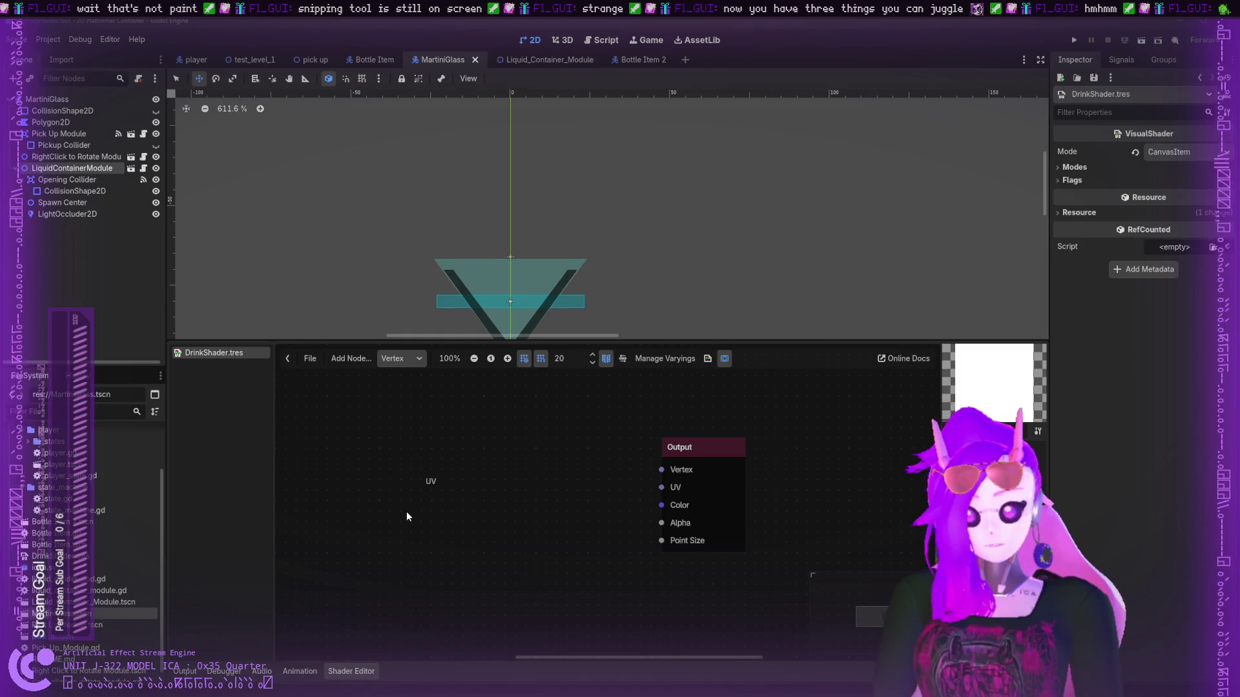
- Paste a UV Input node, expand its components and preview the green channel
{"action": "key", "text": "ctrl+v"}
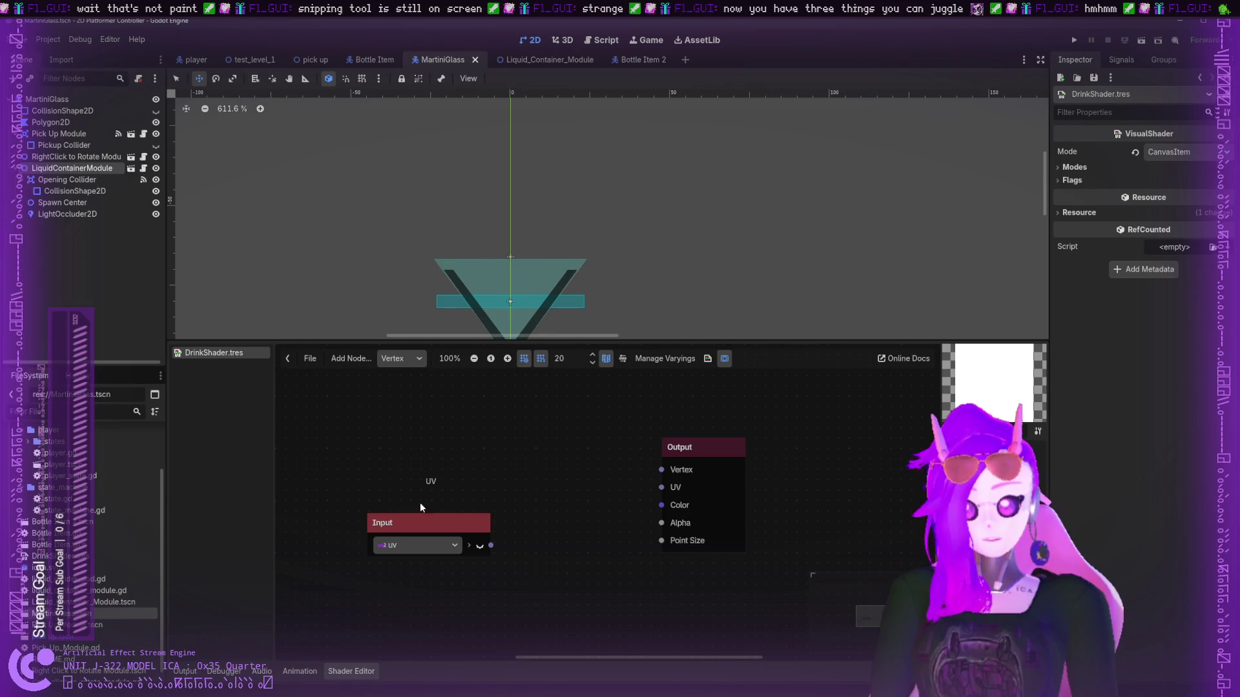
{"action": "left_click", "coordinate": [469, 546]}
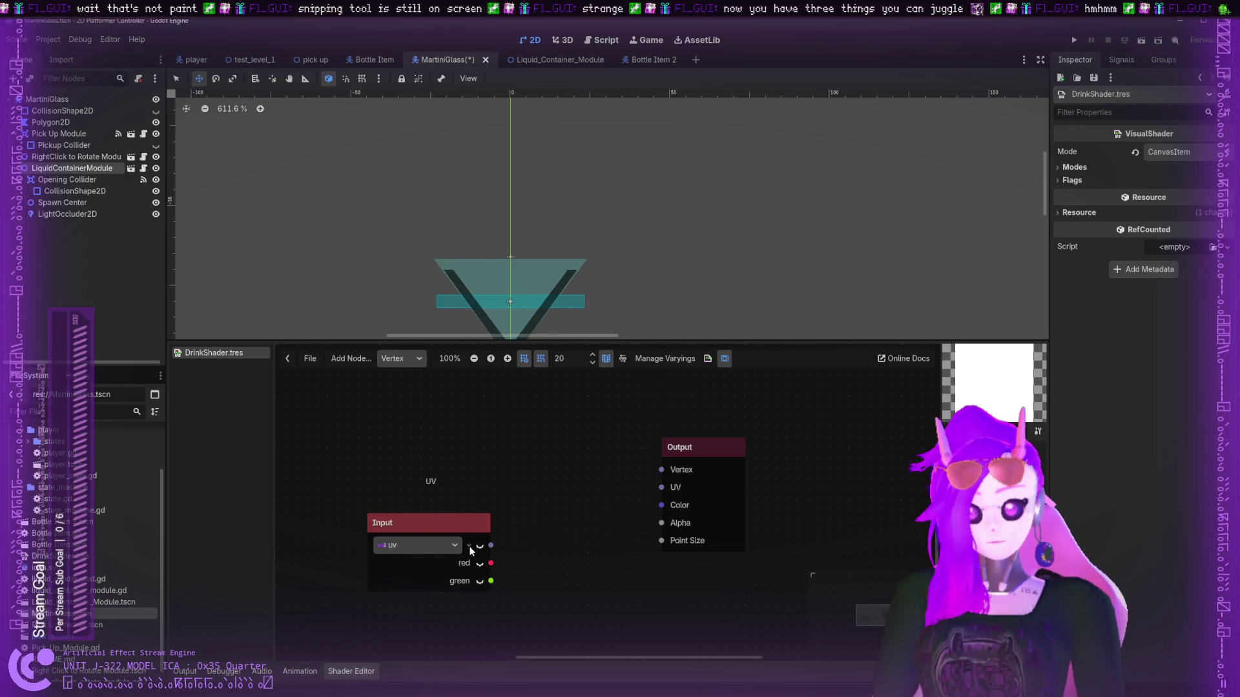
{"action": "left_click_drag", "start_coordinate": [463, 530], "coordinate": [392, 506]}
{"action": "left_click", "coordinate": [410, 539]}
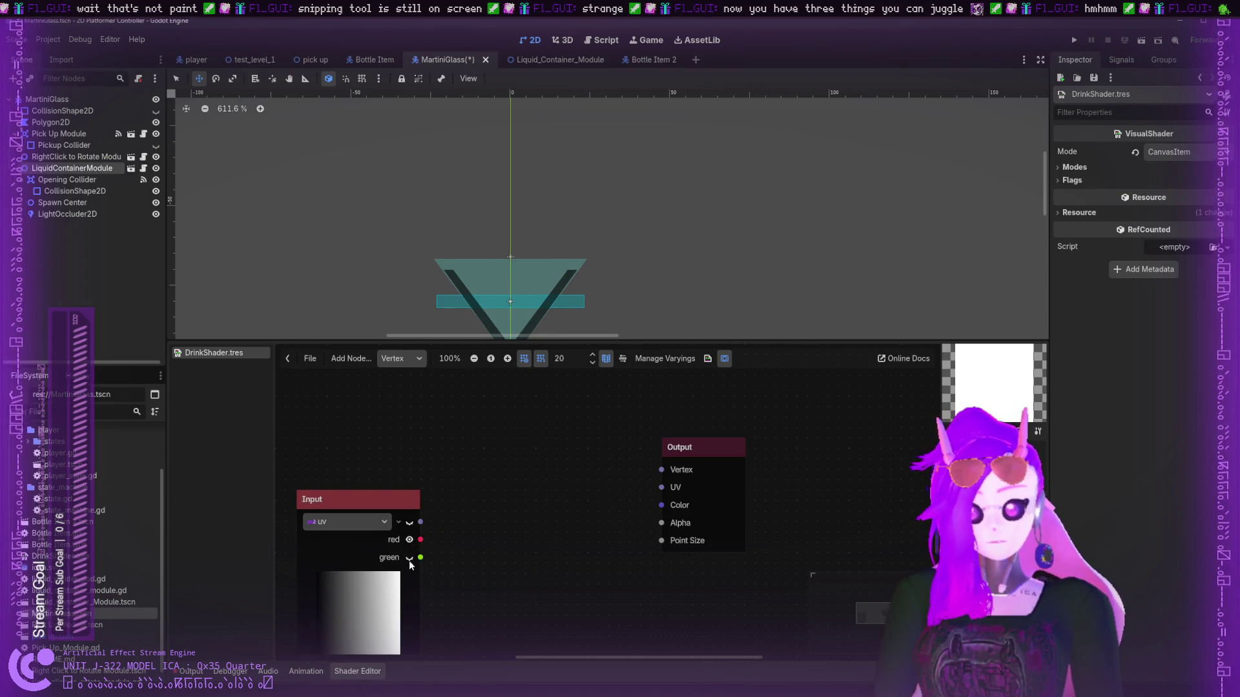
{"action": "left_click", "coordinate": [410, 558]}
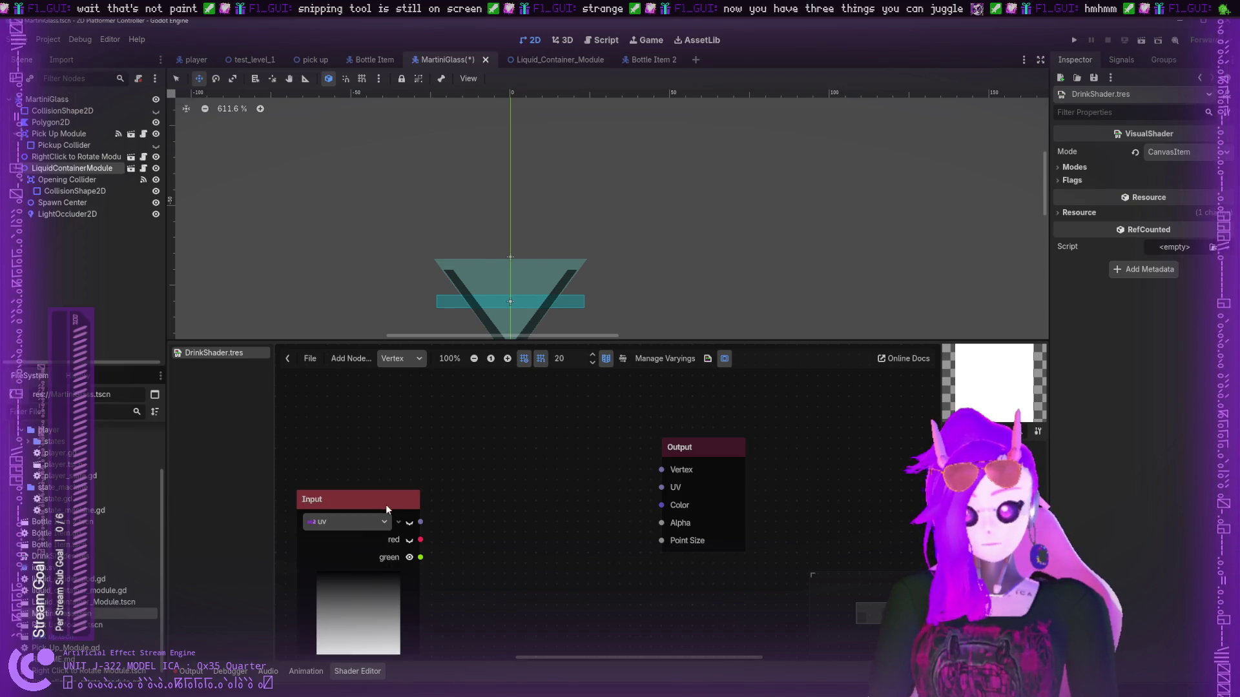
- Reposition the UV Input node lower and to the right in the graph
{"action": "left_click_drag", "start_coordinate": [384, 505], "coordinate": [373, 484]}
{"action": "scroll", "coordinate": [474, 489], "scroll_direction": "down", "scroll_amount": 3}
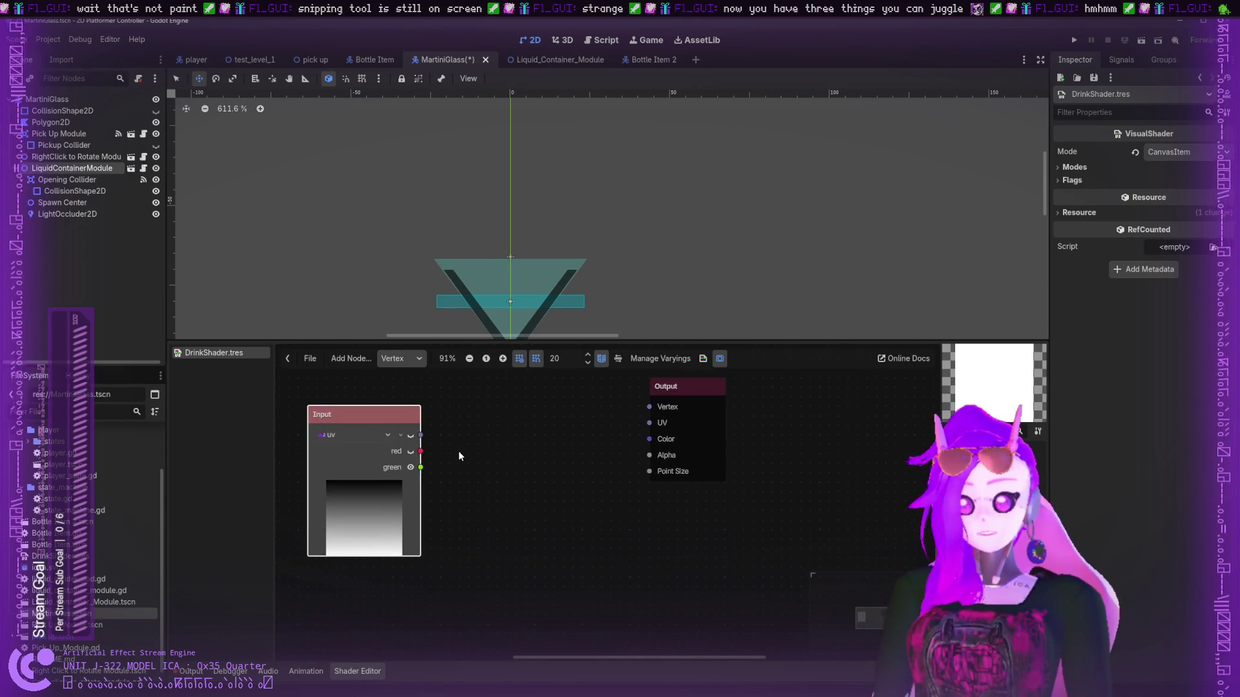
{"action": "scroll", "coordinate": [427, 466], "scroll_direction": "up", "scroll_amount": 1, "text": "ctrl"}
{"action": "left_click_drag", "start_coordinate": [419, 469], "coordinate": [487, 525]}
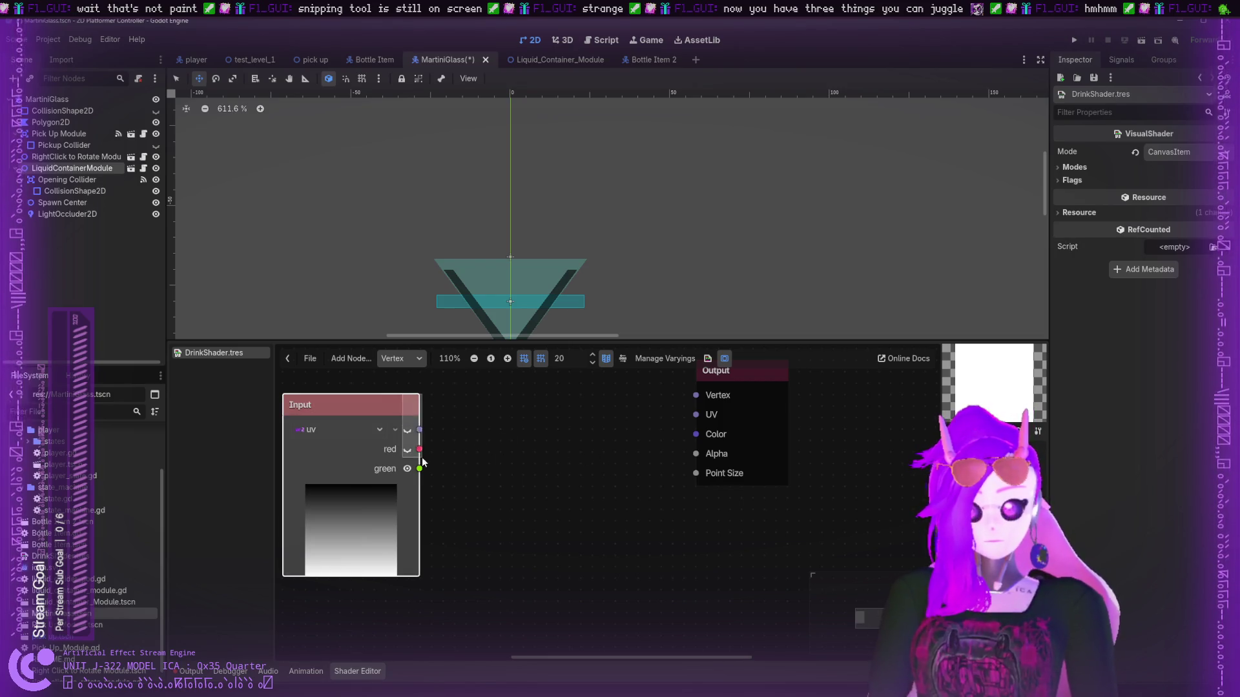
{"action": "mouse_move", "coordinate": [402, 416]}
{"action": "left_mouse_down"}
{"action": "mouse_move", "coordinate": [448, 450]}
{"action": "mouse_move", "coordinate": [403, 450]}
{"action": "left_mouse_up"}
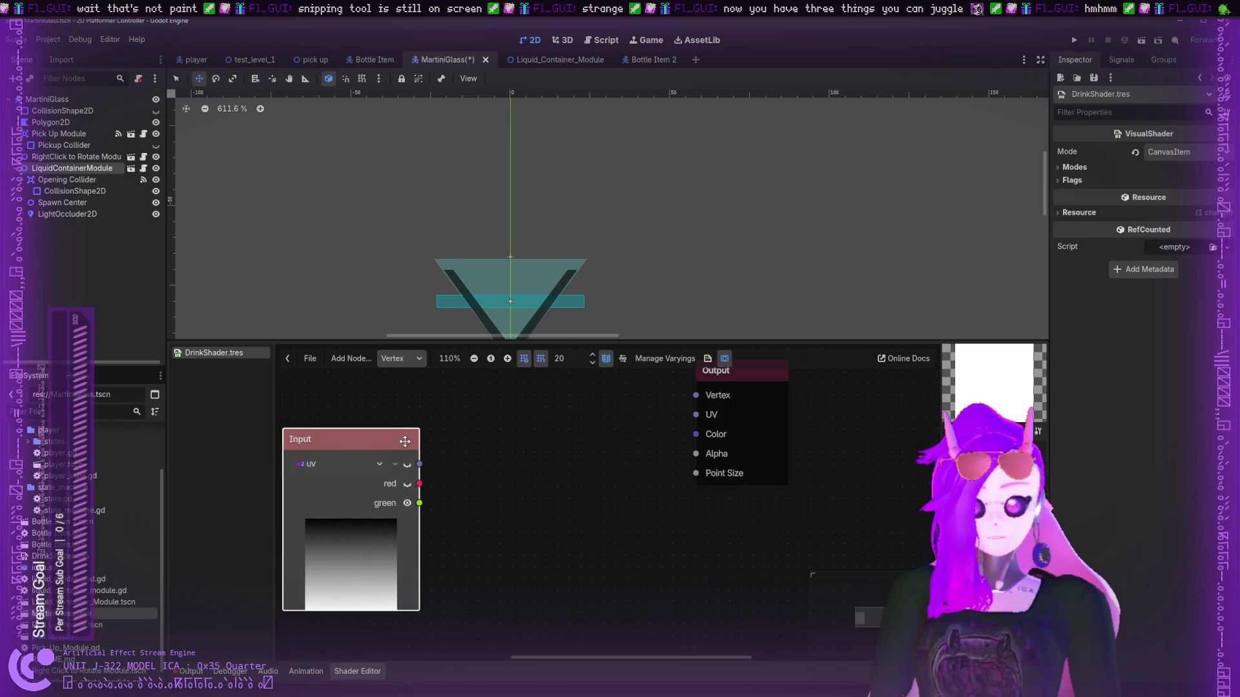
{"action": "left_click", "coordinate": [439, 532]}
{"action": "mouse_move", "coordinate": [420, 516]}
{"action": "left_mouse_down"}
{"action": "mouse_move", "coordinate": [419, 550]}
{"action": "mouse_move", "coordinate": [477, 505]}
{"action": "left_mouse_up"}
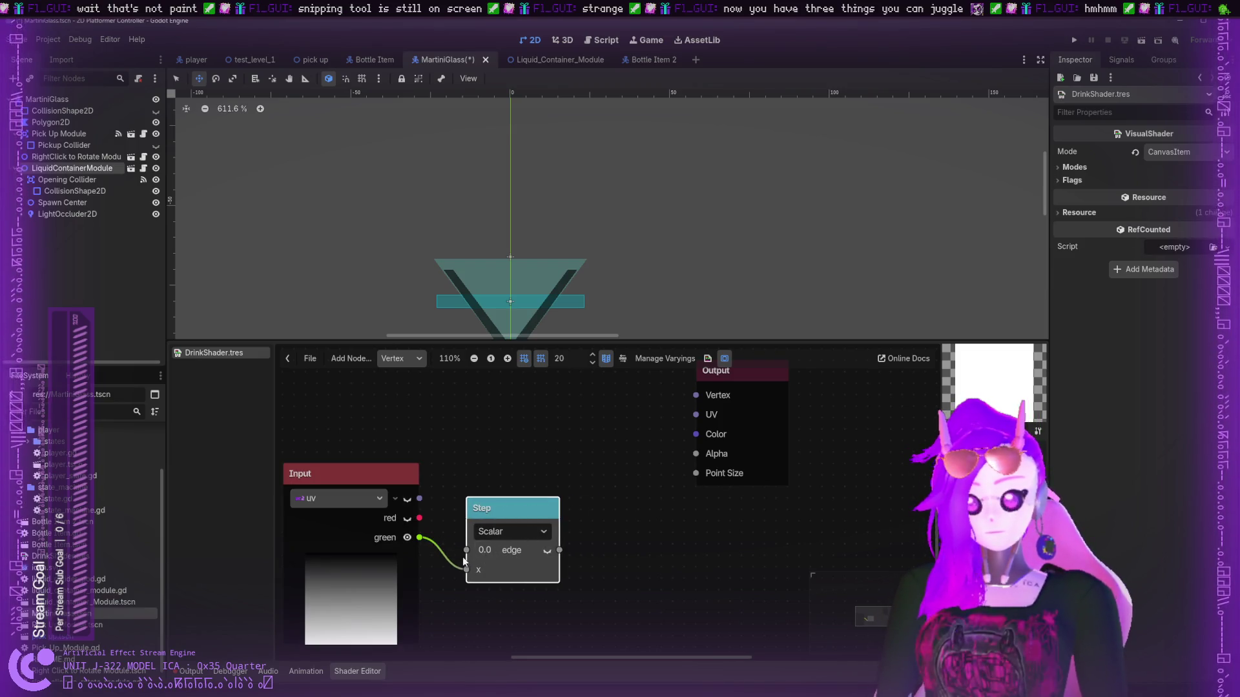
- Drag the Step node higher toward Output, then pan the graph view down and right
{"action": "mouse_move", "coordinate": [466, 568]}
{"action": "left_mouse_down"}
{"action": "mouse_move", "coordinate": [434, 554]}
{"action": "mouse_move", "coordinate": [465, 569]}
{"action": "left_mouse_up"}
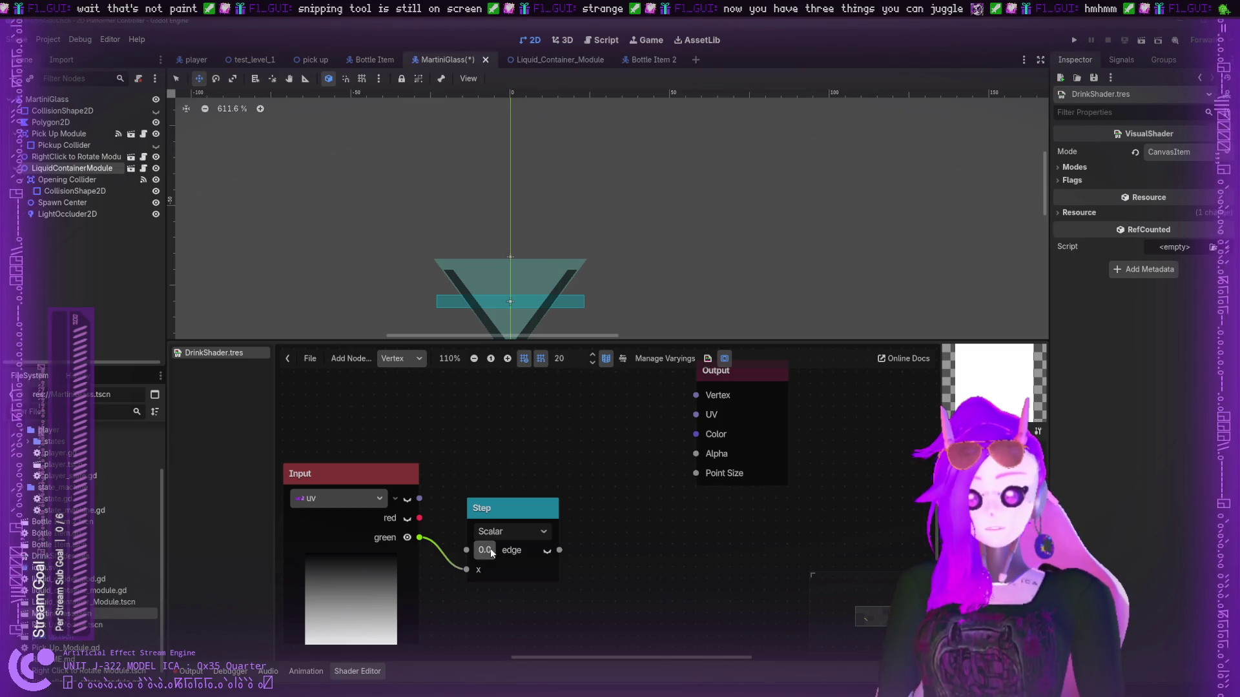
{"action": "left_click_drag", "start_coordinate": [491, 509], "coordinate": [503, 416]}
{"action": "left_click_drag", "start_coordinate": [614, 429], "coordinate": [692, 586]}
{"action": "scroll", "coordinate": [692, 586], "scroll_direction": "up", "scroll_amount": 5}
{"action": "scroll", "coordinate": [691, 587], "scroll_direction": "left", "scroll_amount": 5}
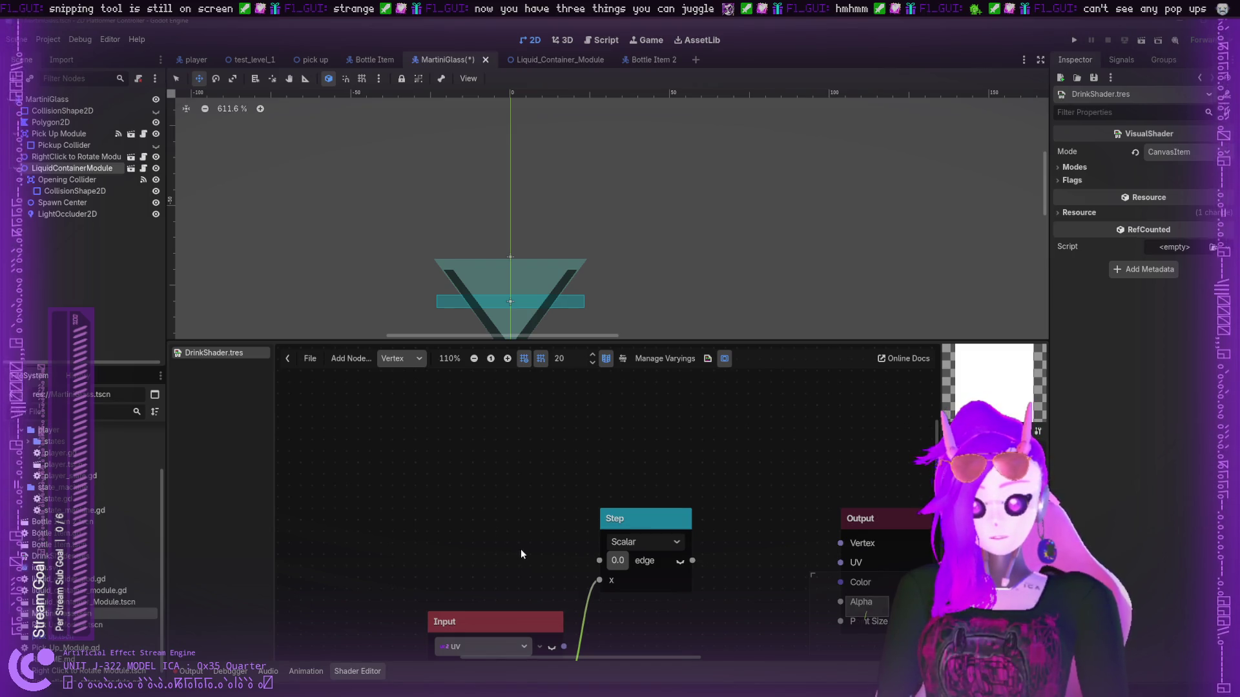
{"action": "key", "text": "ctrl+v"}
{"action": "left_click_drag", "start_coordinate": [525, 539], "coordinate": [489, 537]}
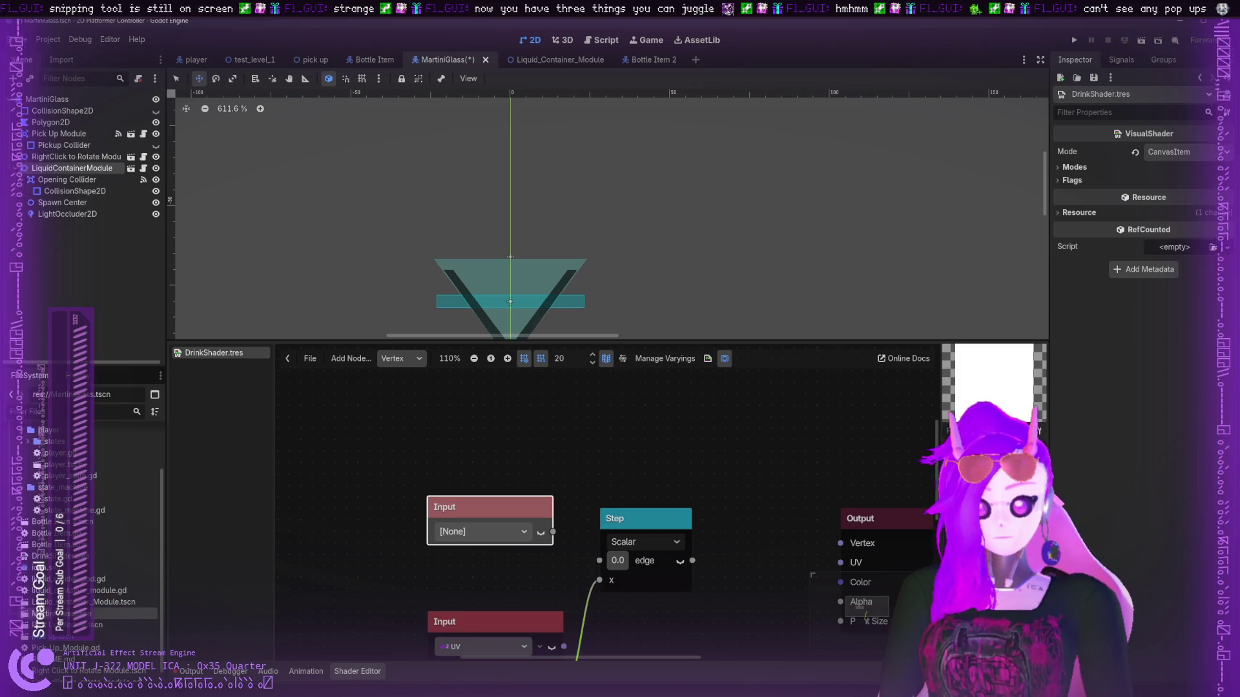
{"action": "mouse_move", "coordinate": [489, 510]}
{"action": "left_mouse_down"}
{"action": "mouse_move", "coordinate": [450, 407]}
{"action": "mouse_move", "coordinate": [455, 373]}
{"action": "left_mouse_up"}
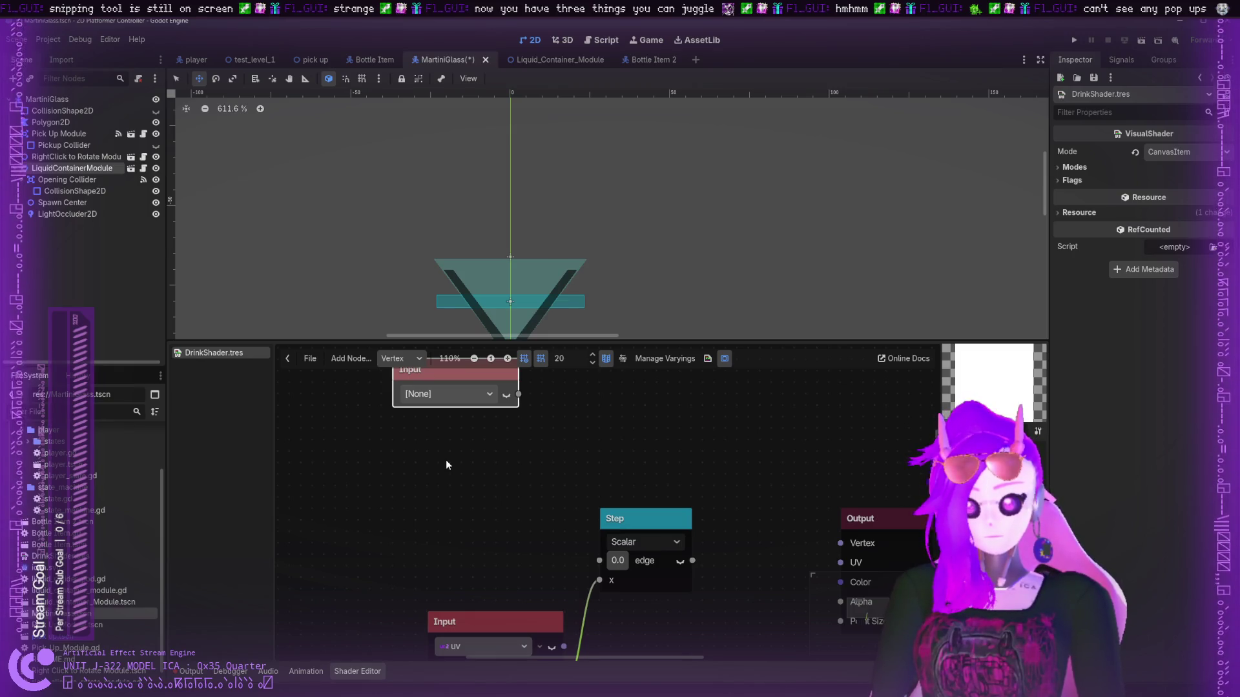
{"action": "left_click_drag", "start_coordinate": [507, 380], "coordinate": [497, 484]}
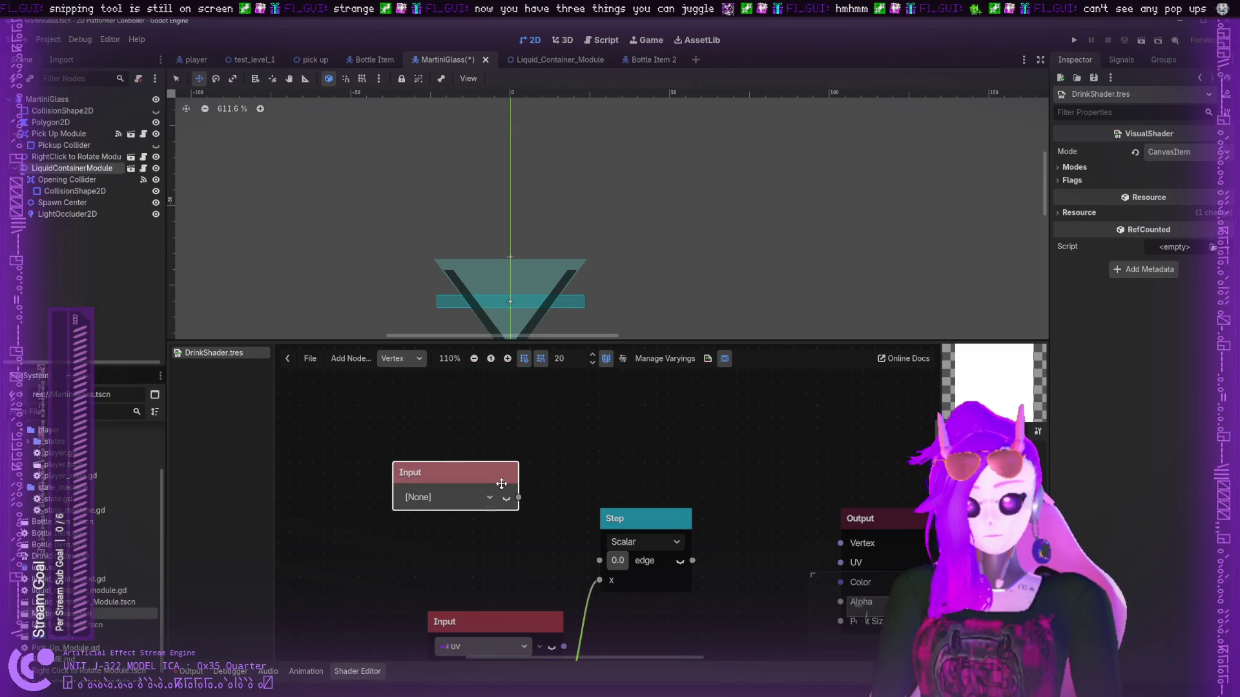
{"action": "key", "text": "Delete"}
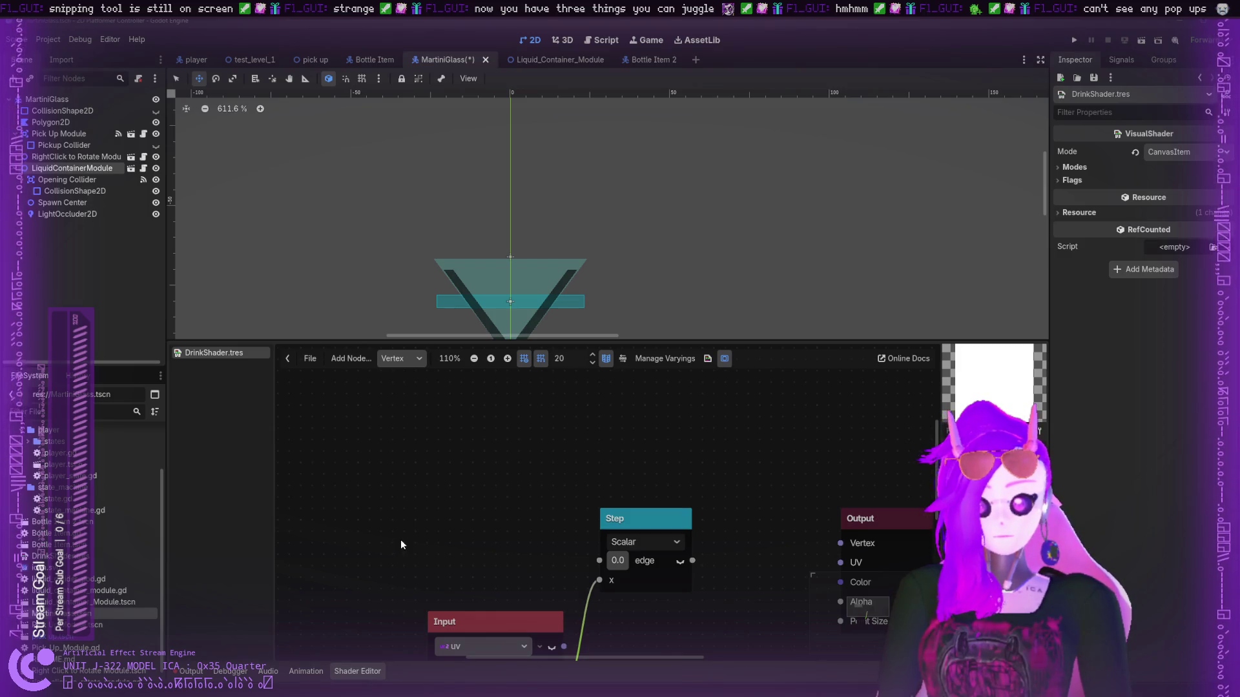
{"action": "key", "text": "ctrl+v"}
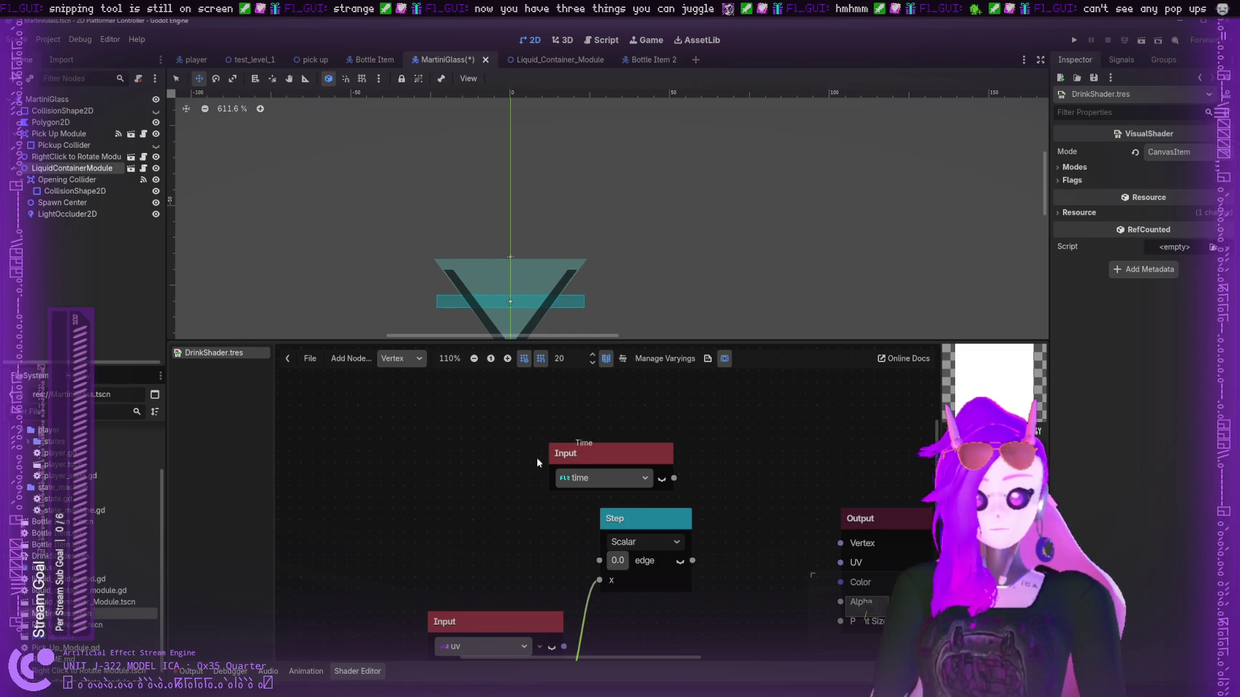
{"action": "key", "text": "Delete"}
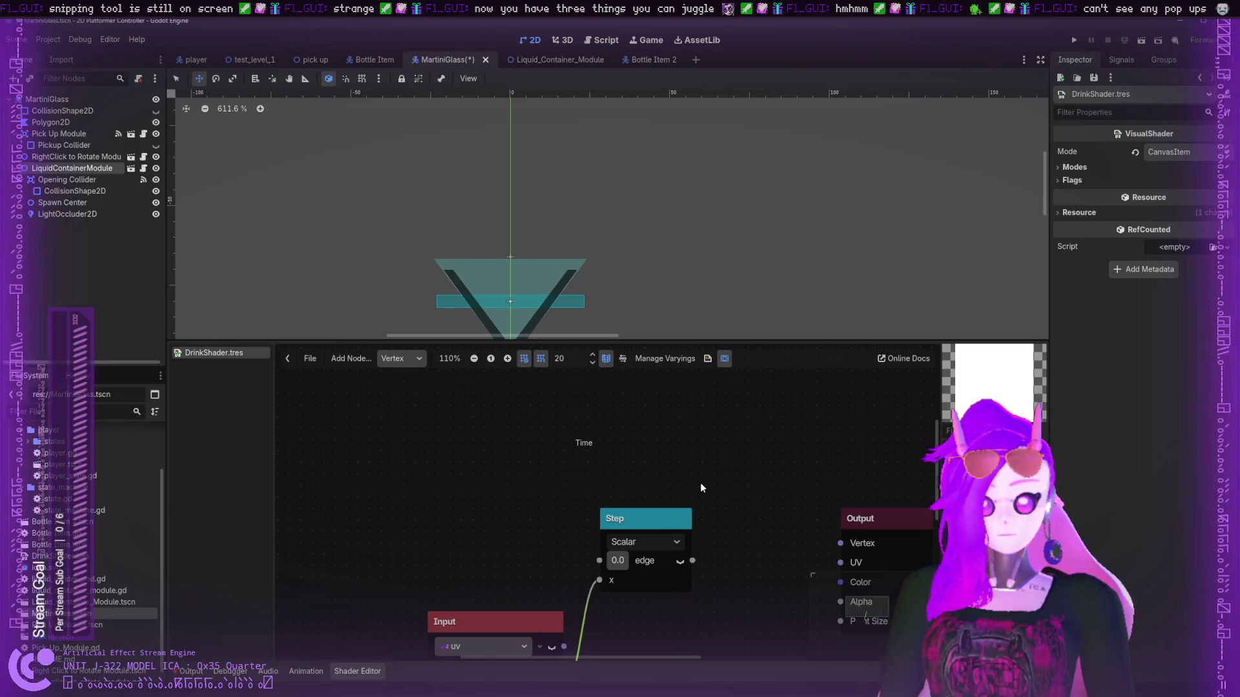
{"action": "scroll", "coordinate": [703, 482], "scroll_direction": "down", "scroll_amount": 4}
{"action": "scroll", "coordinate": [673, 435], "scroll_direction": "up", "scroll_amount": 1}
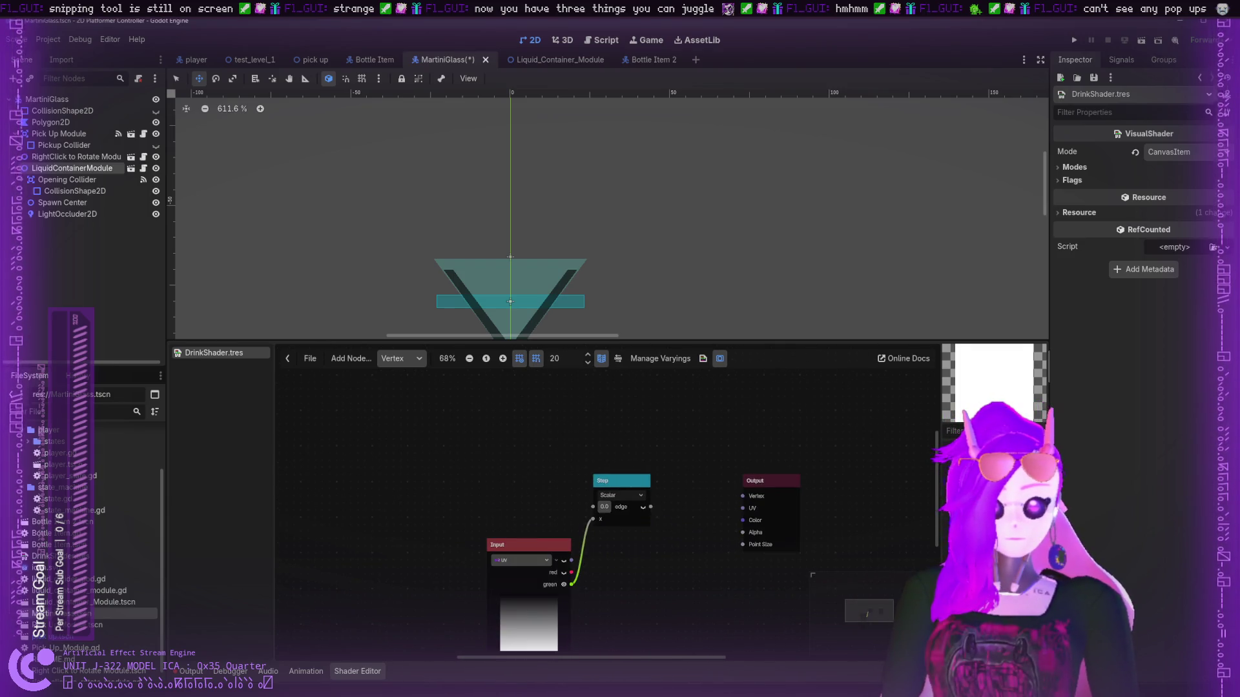
- Widen the shader preview, toggle the shader file list, and paste in a FloatParameter node
{"action": "mouse_move", "coordinate": [936, 453]}
{"action": "left_mouse_down"}
{"action": "mouse_move", "coordinate": [920, 453]}
{"action": "mouse_move", "coordinate": [931, 453]}
{"action": "left_mouse_up"}
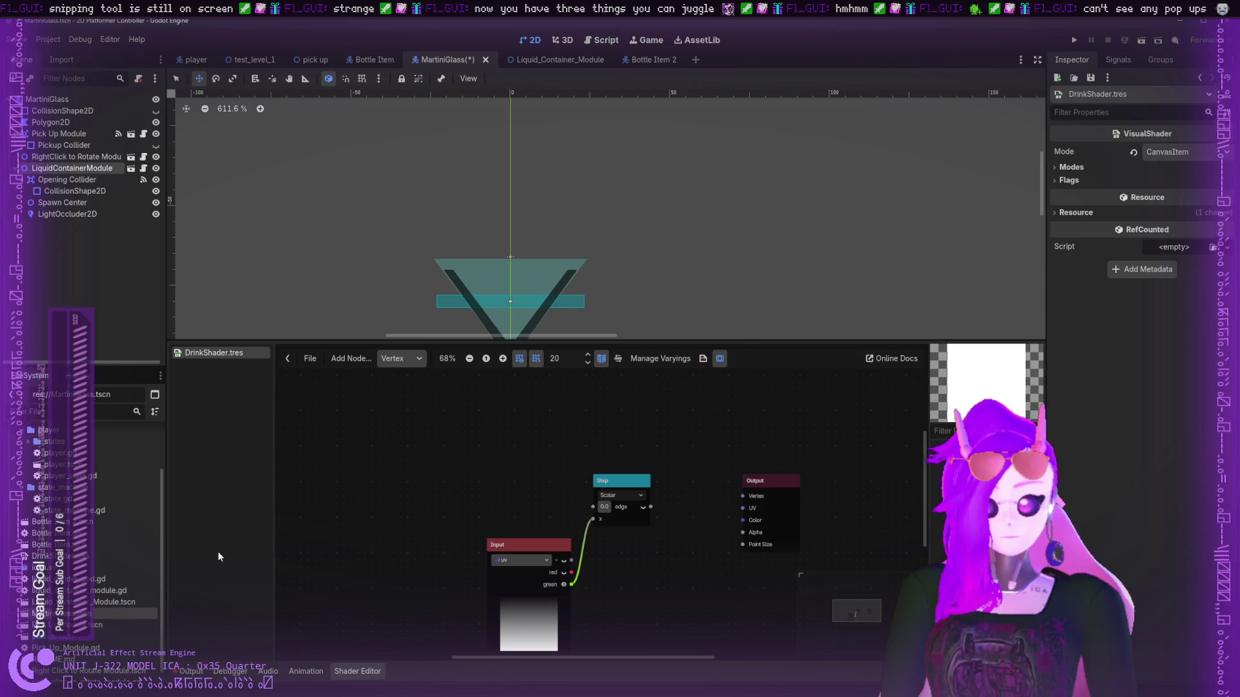
{"action": "left_click", "coordinate": [291, 360]}
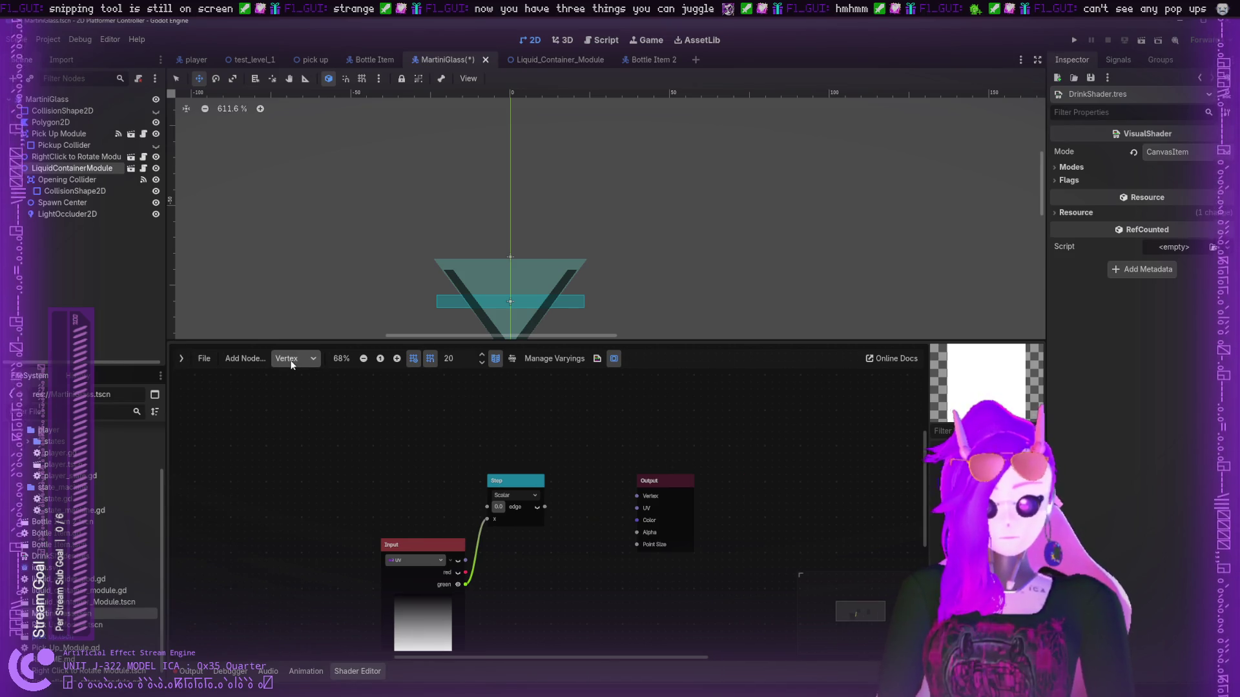
{"action": "left_click", "coordinate": [184, 357]}
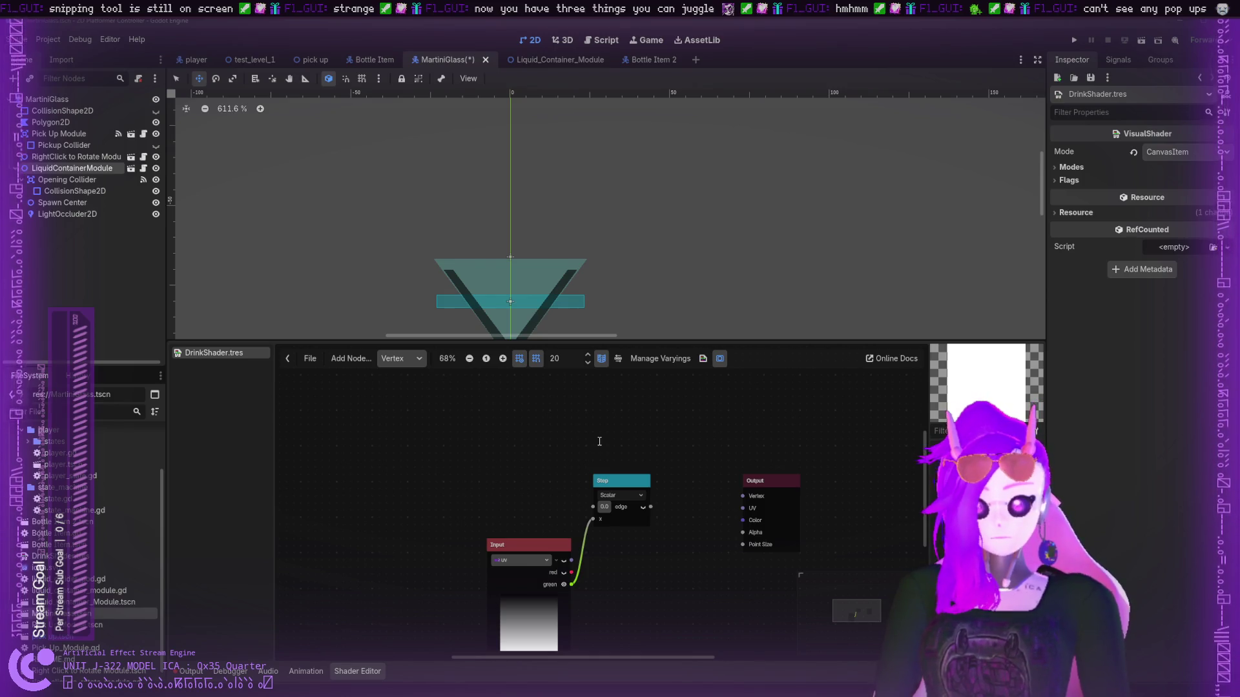
{"action": "key", "text": "ctrl+v"}
- Place the FloatParameter left of the Step node and rename it Fill_Percent
{"action": "left_click_drag", "start_coordinate": [587, 443], "coordinate": [445, 454]}
{"action": "scroll", "coordinate": [491, 456], "scroll_direction": "up", "scroll_amount": 5}
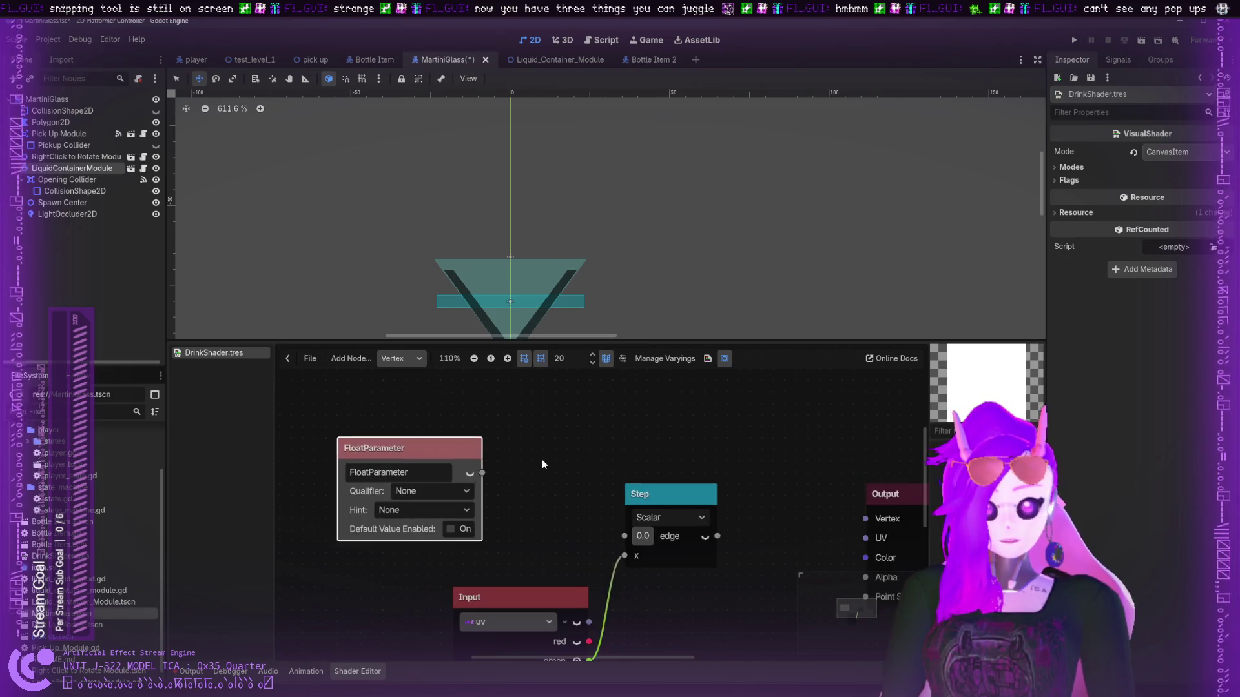
{"action": "left_click", "coordinate": [507, 487]}
{"action": "double_click", "coordinate": [506, 486]}
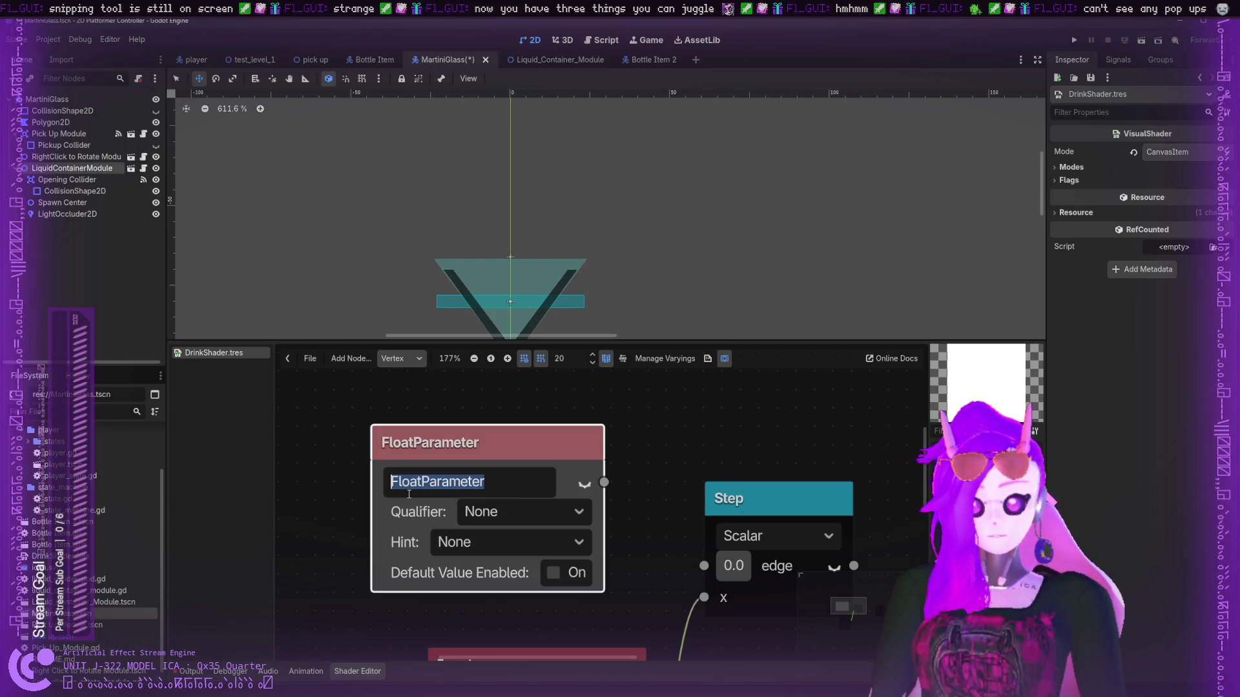
{"action": "type", "text": "Fill"}
{"action": "type", "text": "_Percent"}
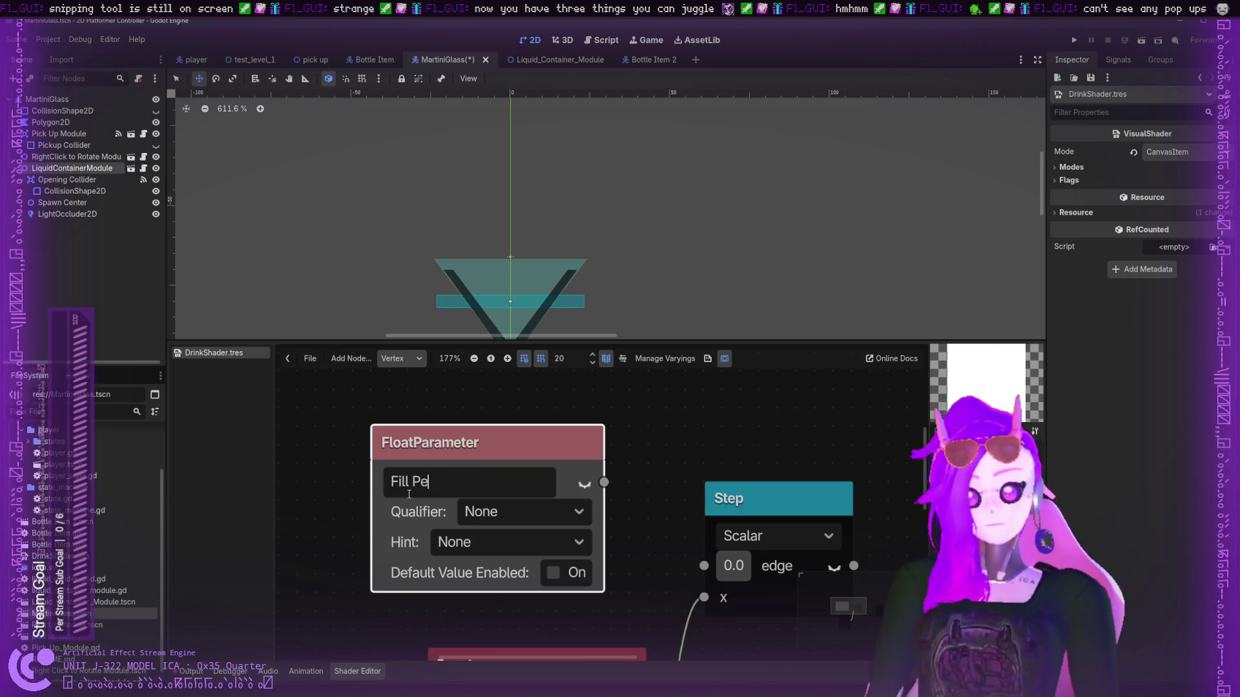
{"action": "key", "text": "Return"}
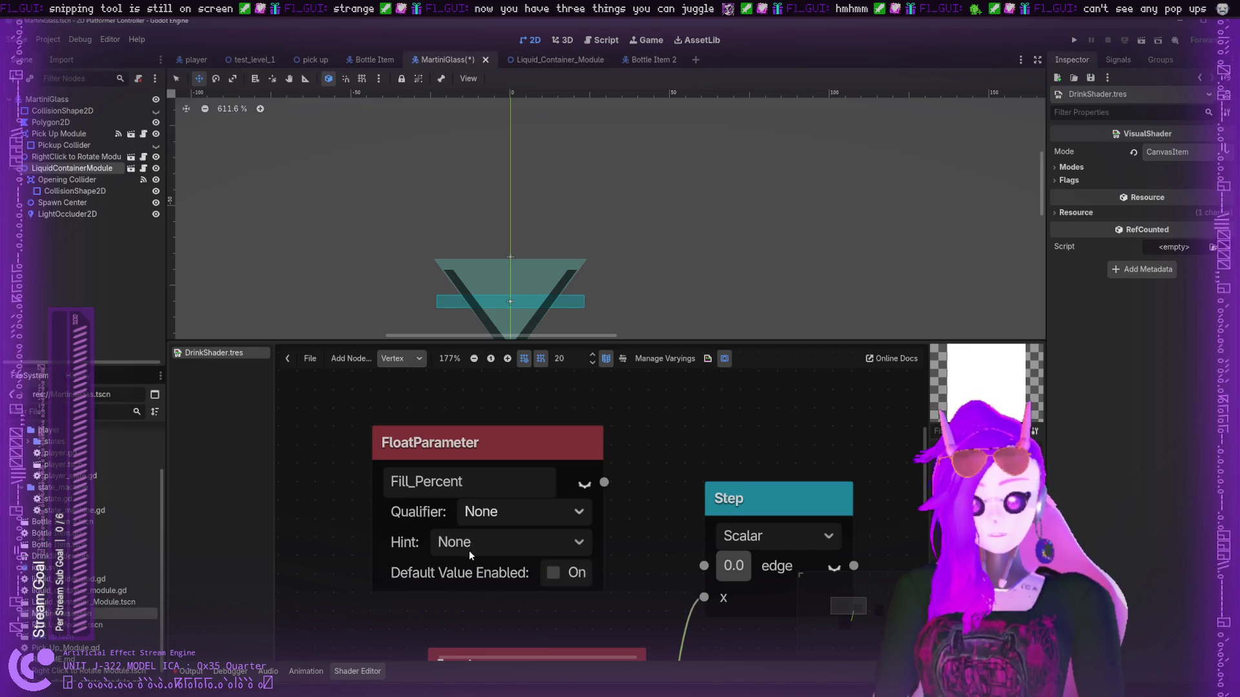
- Set Fill_Percent to qualifier Instance with a Range 0.0–1.0 hint, wired into Step's edge
{"action": "left_click", "coordinate": [490, 526]}
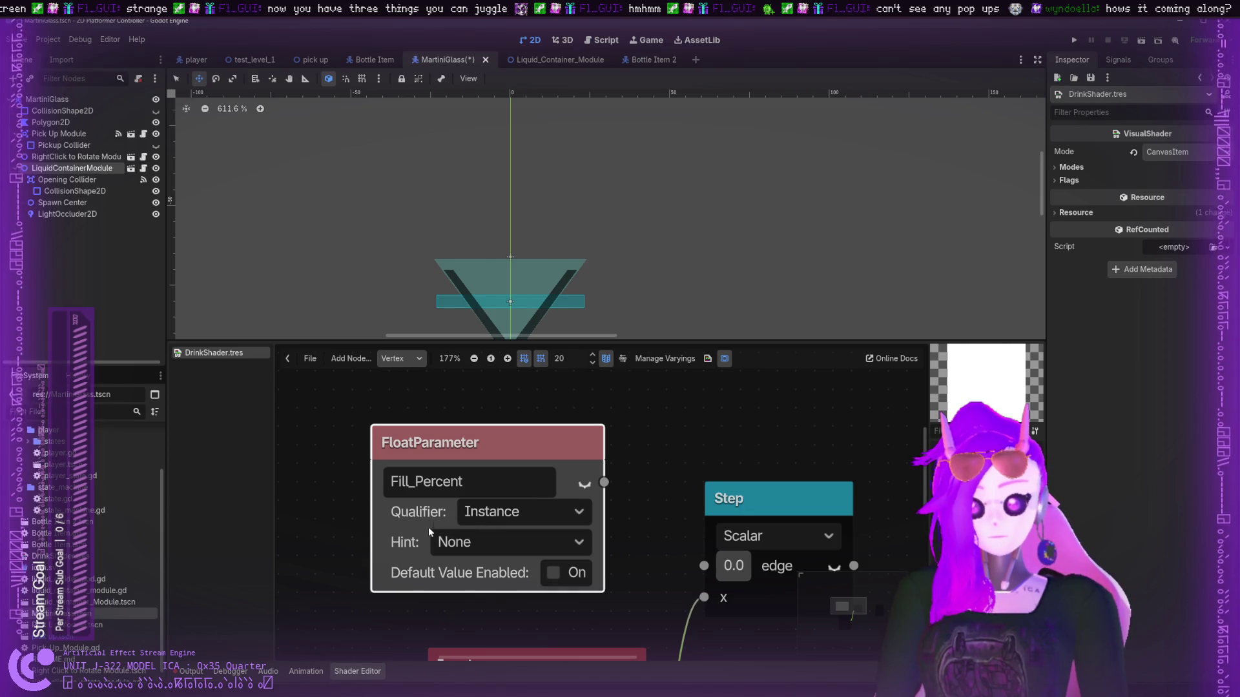
{"action": "left_click", "coordinate": [436, 578]}
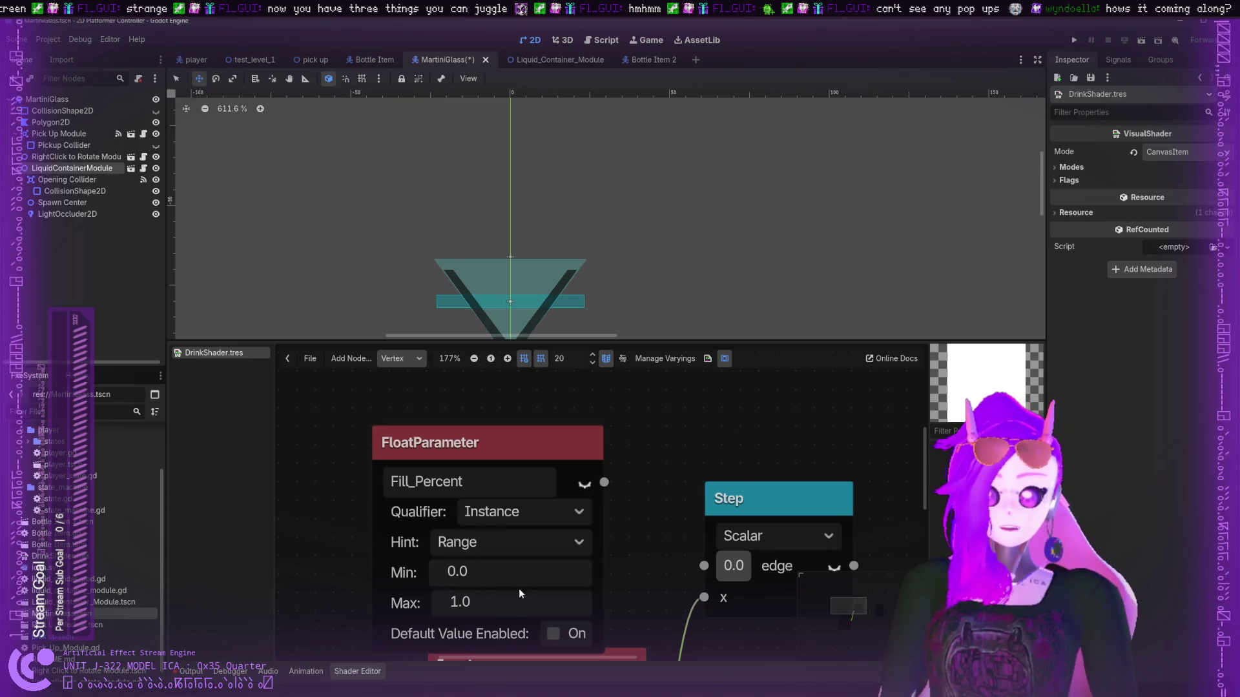
{"action": "scroll", "coordinate": [546, 568], "scroll_direction": "down", "scroll_amount": 1}
{"action": "mouse_move", "coordinate": [582, 514]}
{"action": "left_mouse_down"}
{"action": "mouse_move", "coordinate": [547, 462]}
{"action": "mouse_move", "coordinate": [600, 465]}
{"action": "mouse_move", "coordinate": [696, 566]}
{"action": "left_mouse_up"}
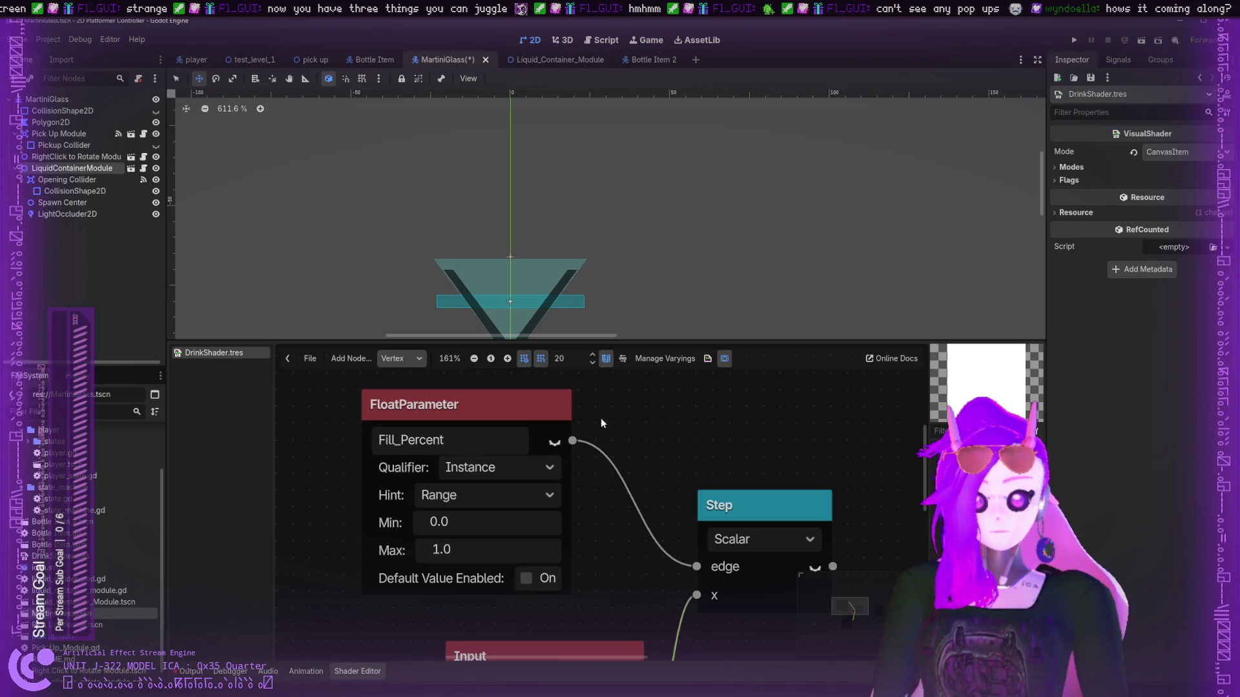
- Enable Fill_Percent's default value and set it to 0.5
{"action": "scroll", "coordinate": [639, 435], "scroll_direction": "down", "scroll_amount": 4}
{"action": "scroll", "coordinate": [516, 445], "scroll_direction": "right", "scroll_amount": 3}
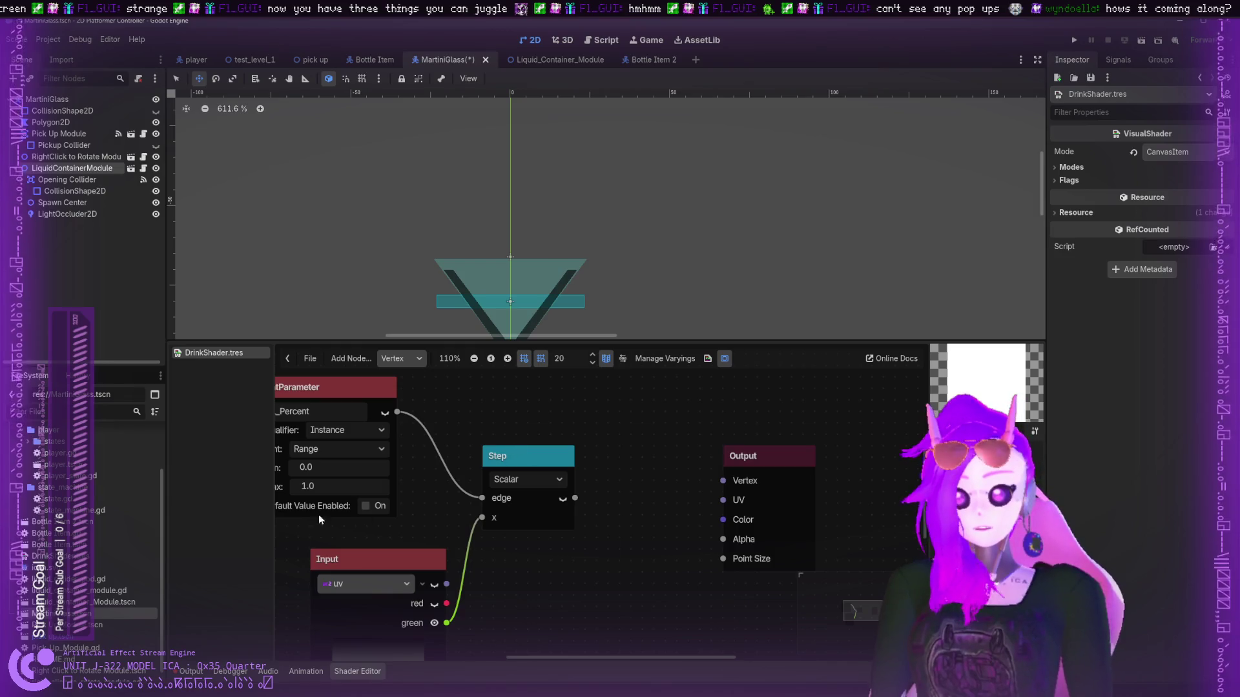
{"action": "left_click", "coordinate": [365, 506]}
{"action": "left_click", "coordinate": [362, 524]}
{"action": "type", "text": "-0.023"}
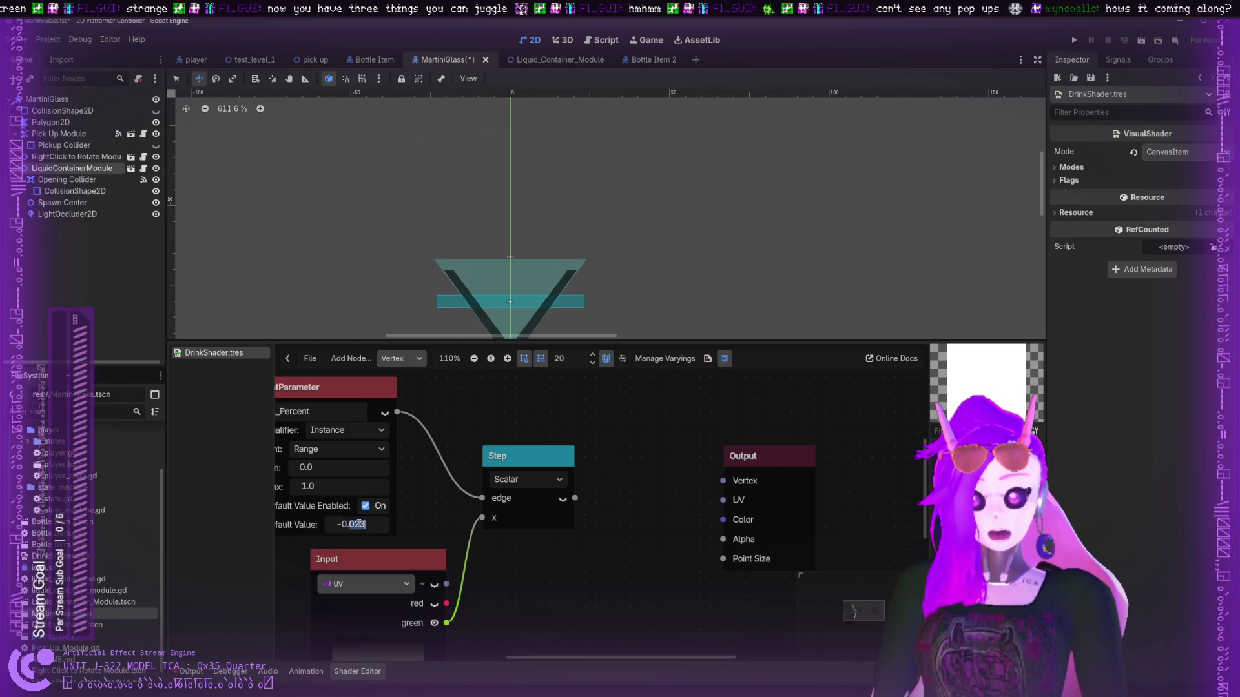
{"action": "key", "text": "ctrl+a"}
{"action": "type", "text": "0.5"}
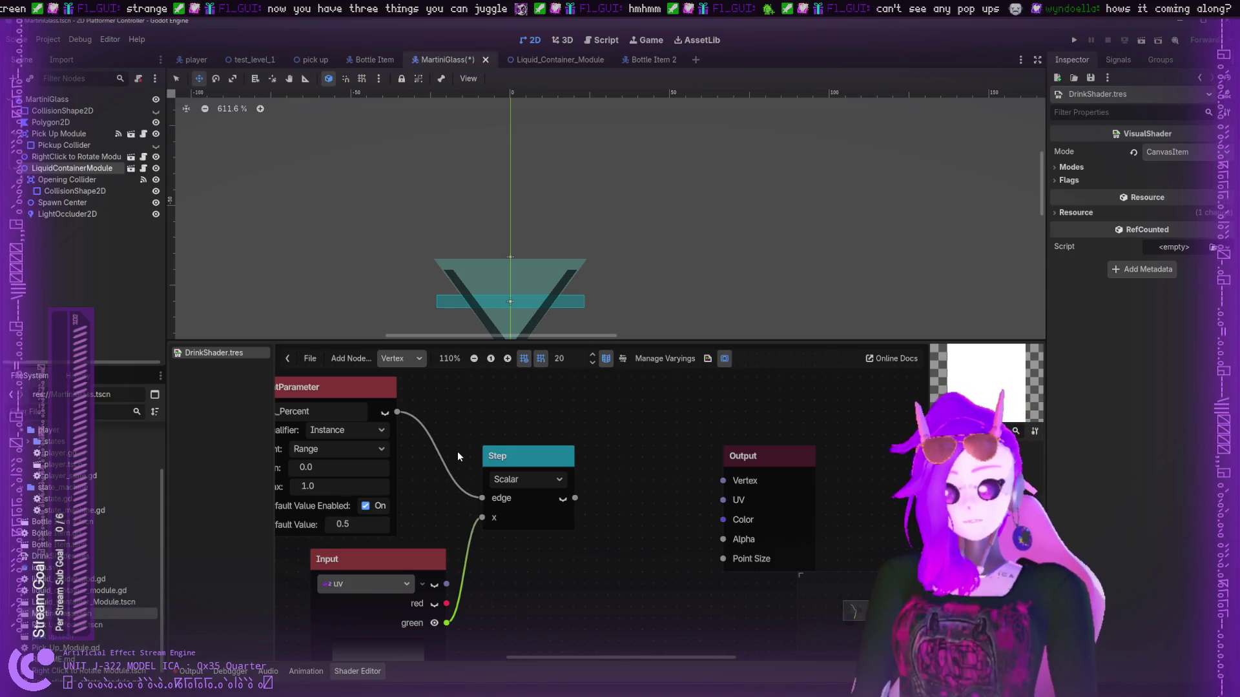
- Wire the Step result into the Output node's Alpha, spacing Step and Output further apart
{"action": "left_click_drag", "start_coordinate": [502, 459], "coordinate": [514, 459]}
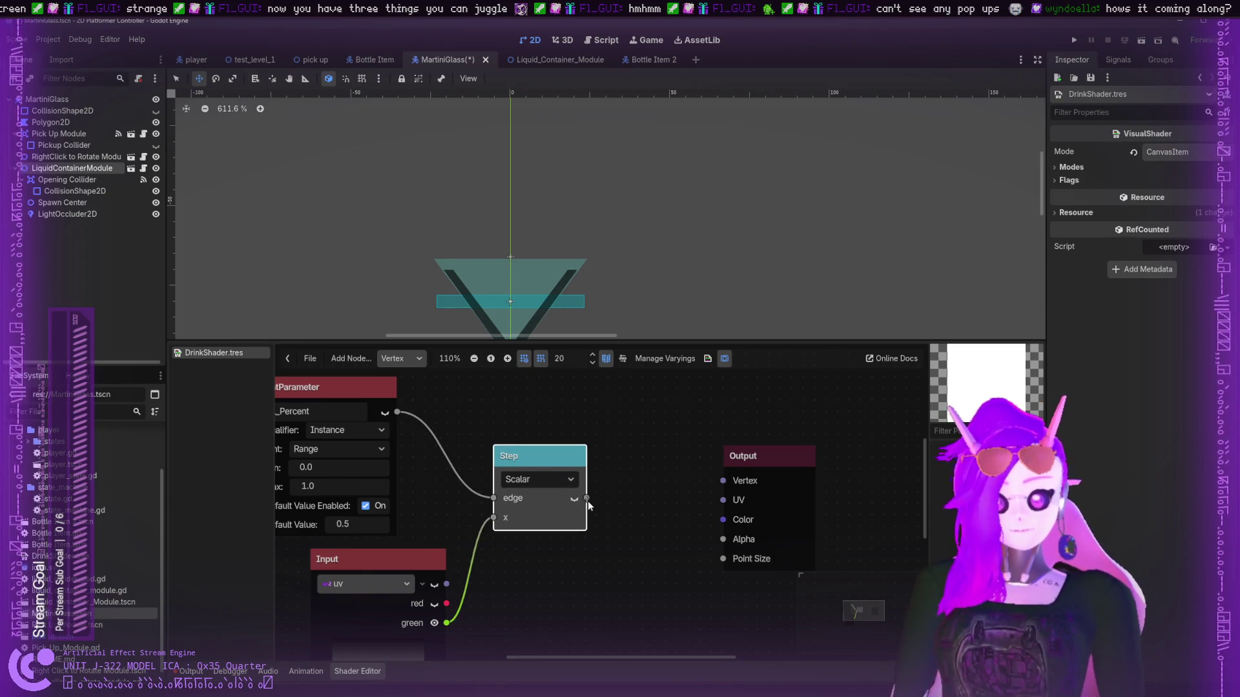
{"action": "left_click_drag", "start_coordinate": [684, 533], "coordinate": [728, 548]}
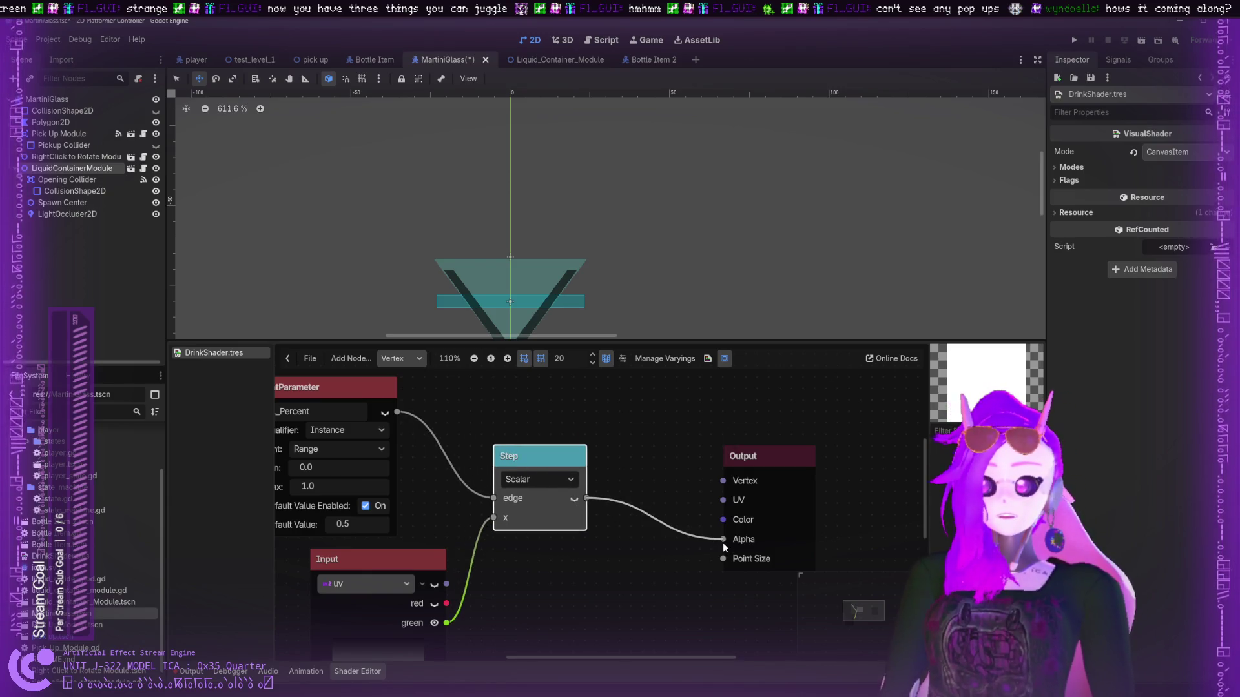
{"action": "left_click_drag", "start_coordinate": [773, 460], "coordinate": [816, 461]}
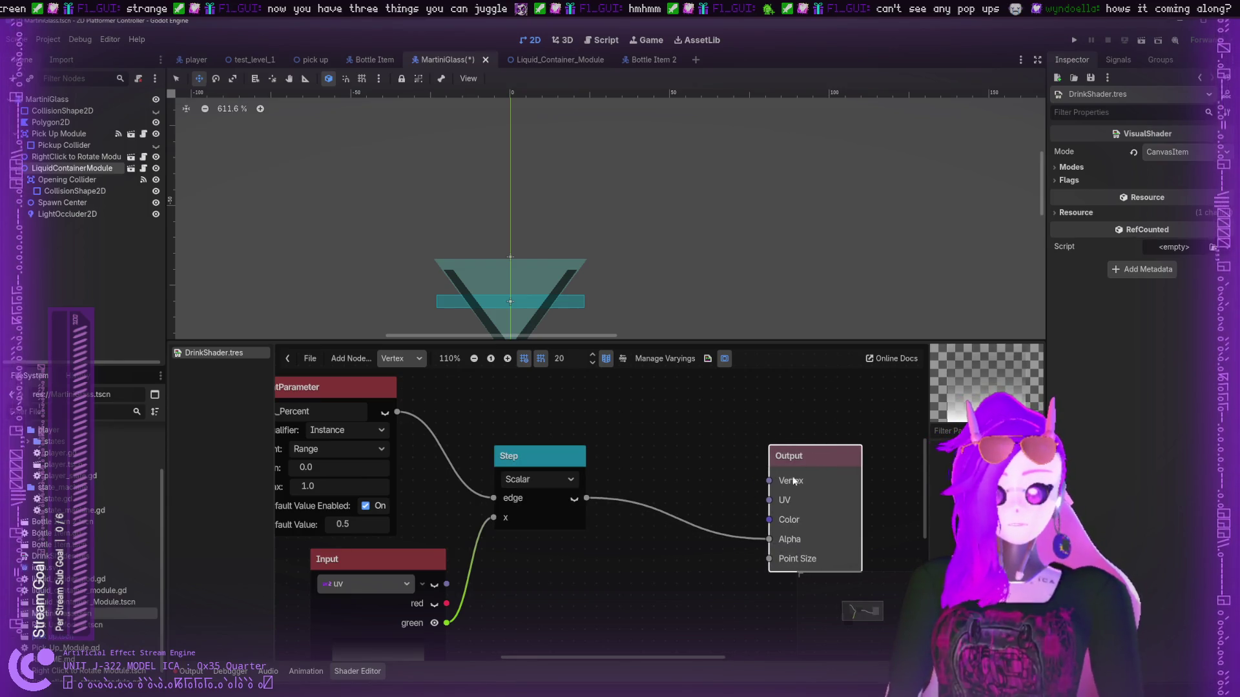
{"action": "left_click_drag", "start_coordinate": [525, 459], "coordinate": [551, 465]}
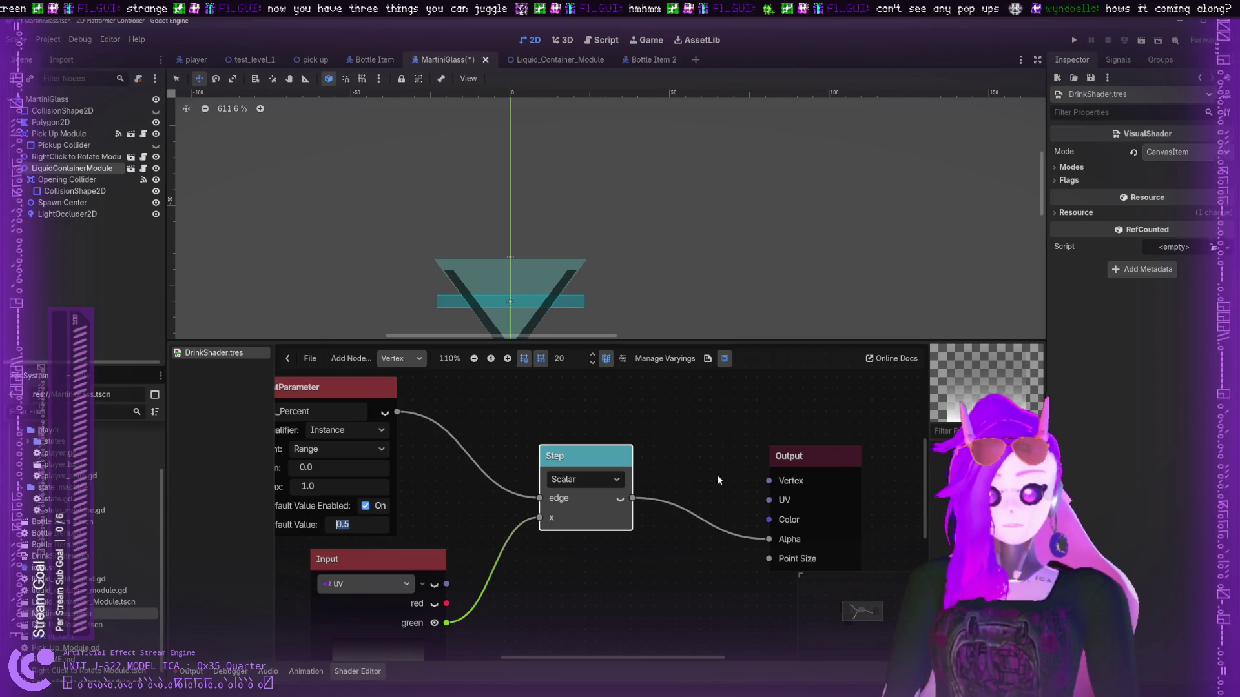
- Turn on the Step node's preview and reposition Fill_Percent with the whole graph in view
{"action": "scroll", "coordinate": [734, 480], "scroll_direction": "left", "scroll_amount": 2}
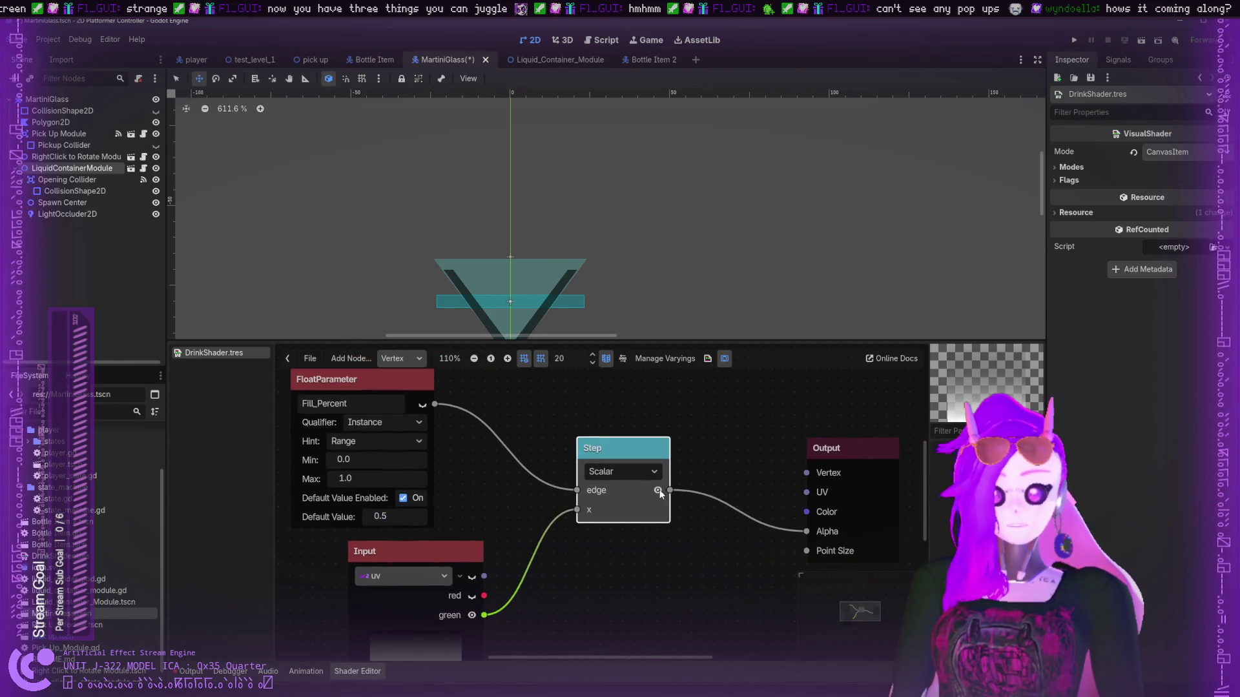
{"action": "left_click", "coordinate": [658, 490]}
{"action": "scroll", "coordinate": [652, 501], "scroll_direction": "up", "scroll_amount": 1}
{"action": "scroll", "coordinate": [642, 497], "scroll_direction": "down", "scroll_amount": 4}
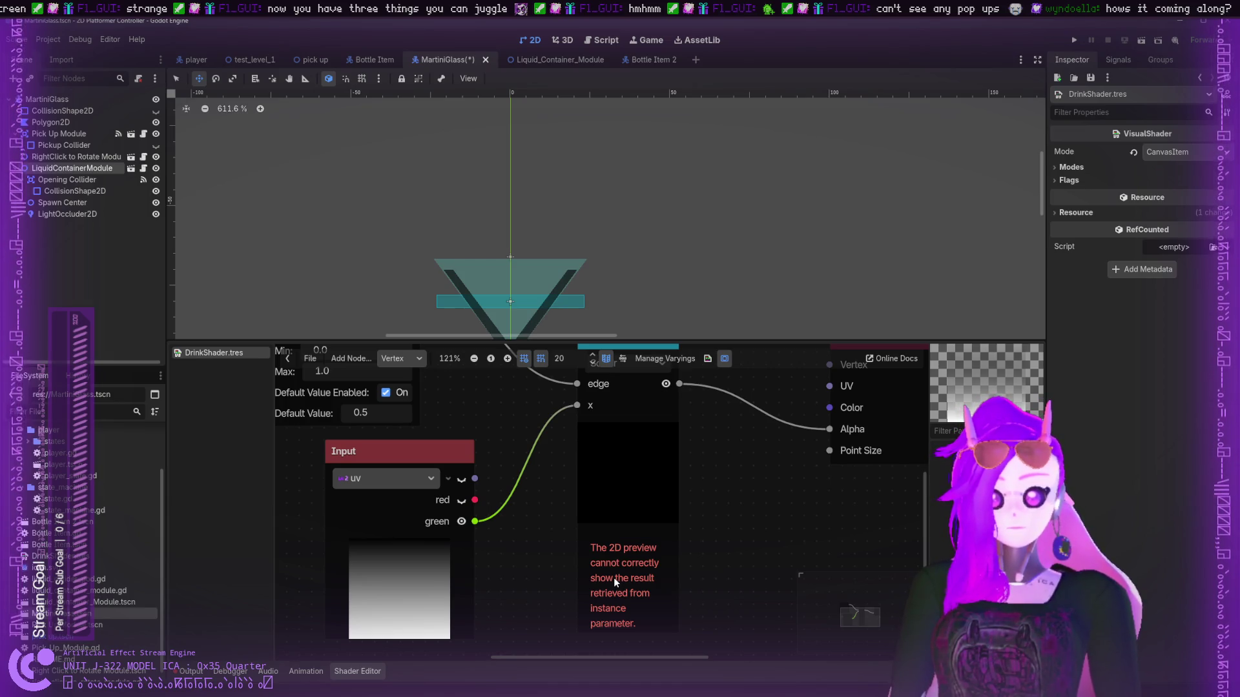
{"action": "scroll", "coordinate": [685, 503], "scroll_direction": "down", "scroll_amount": 1}
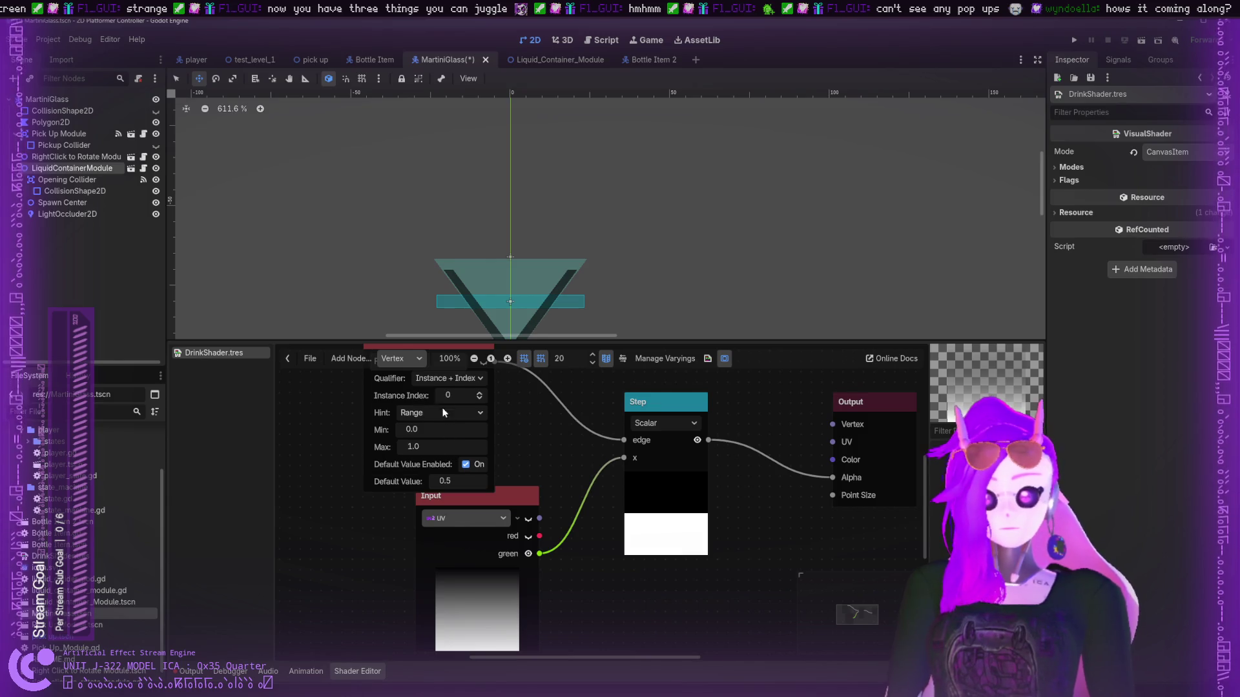
{"action": "scroll", "coordinate": [541, 408], "scroll_direction": "up", "scroll_amount": 2}
{"action": "left_click_drag", "start_coordinate": [468, 396], "coordinate": [489, 375]}
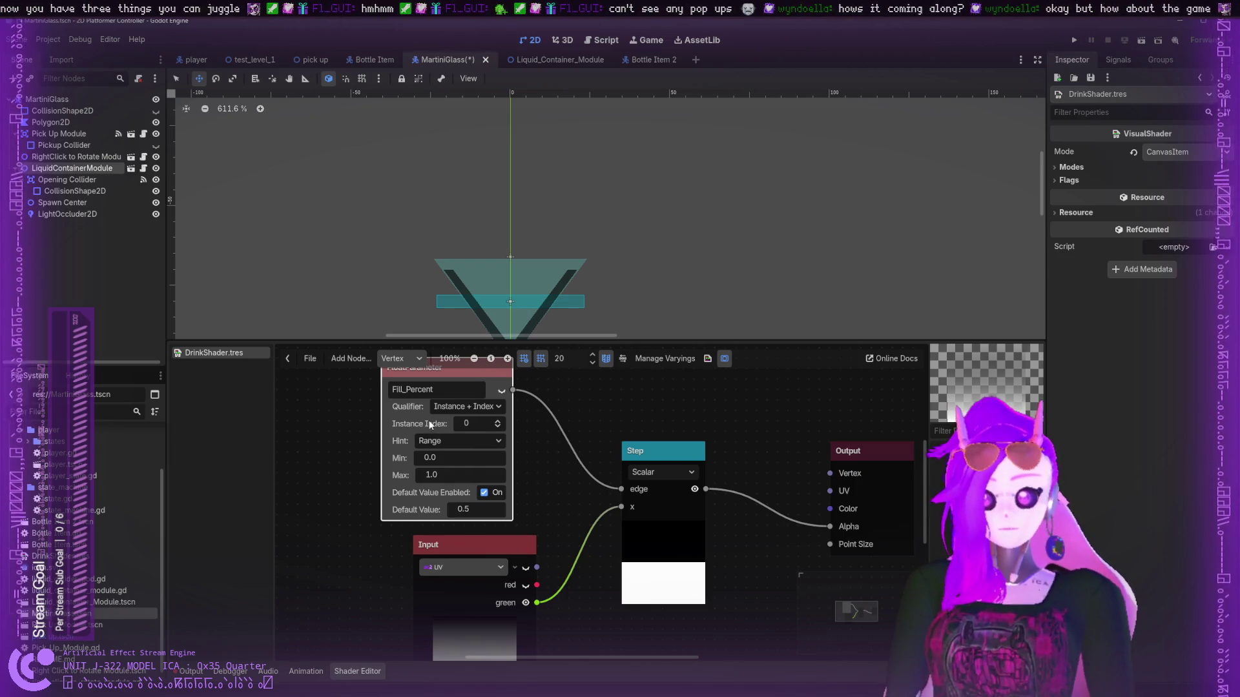
{"action": "mouse_move", "coordinate": [549, 502]}
{"action": "left_mouse_down"}
{"action": "mouse_move", "coordinate": [457, 462]}
{"action": "mouse_move", "coordinate": [470, 479]}
{"action": "left_mouse_up"}
{"action": "scroll", "coordinate": [470, 479], "scroll_direction": "down", "scroll_amount": 1}
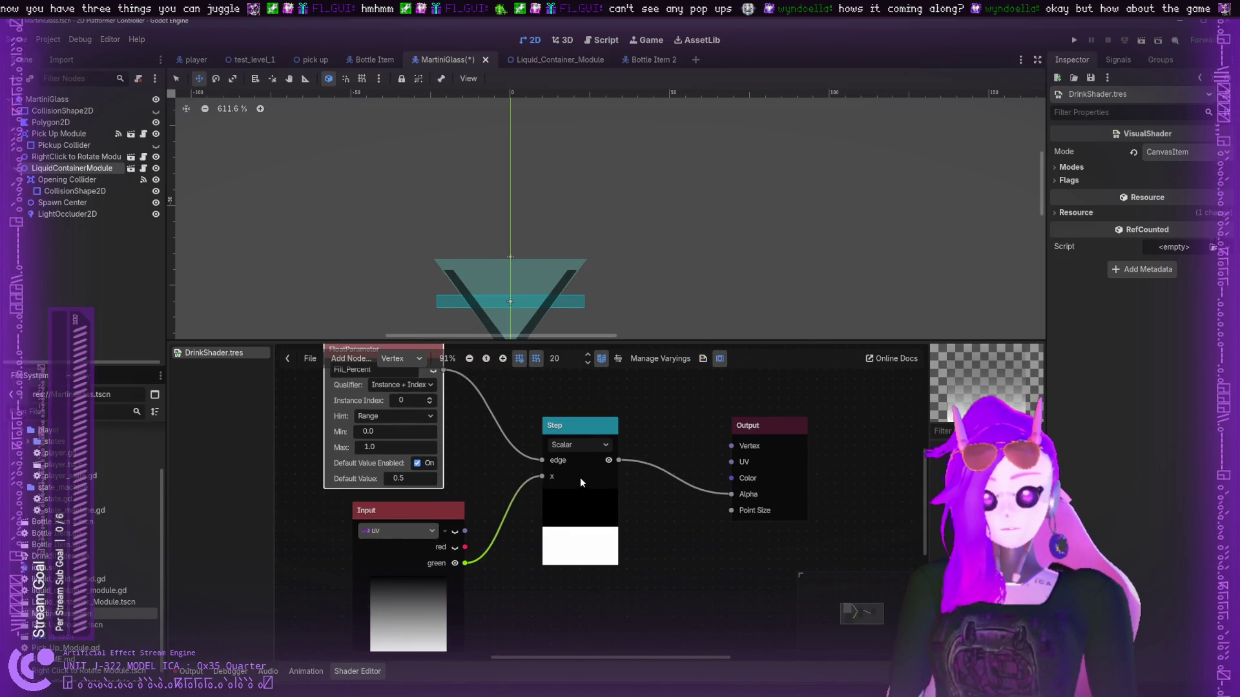
{"action": "left_click", "coordinate": [580, 478]}
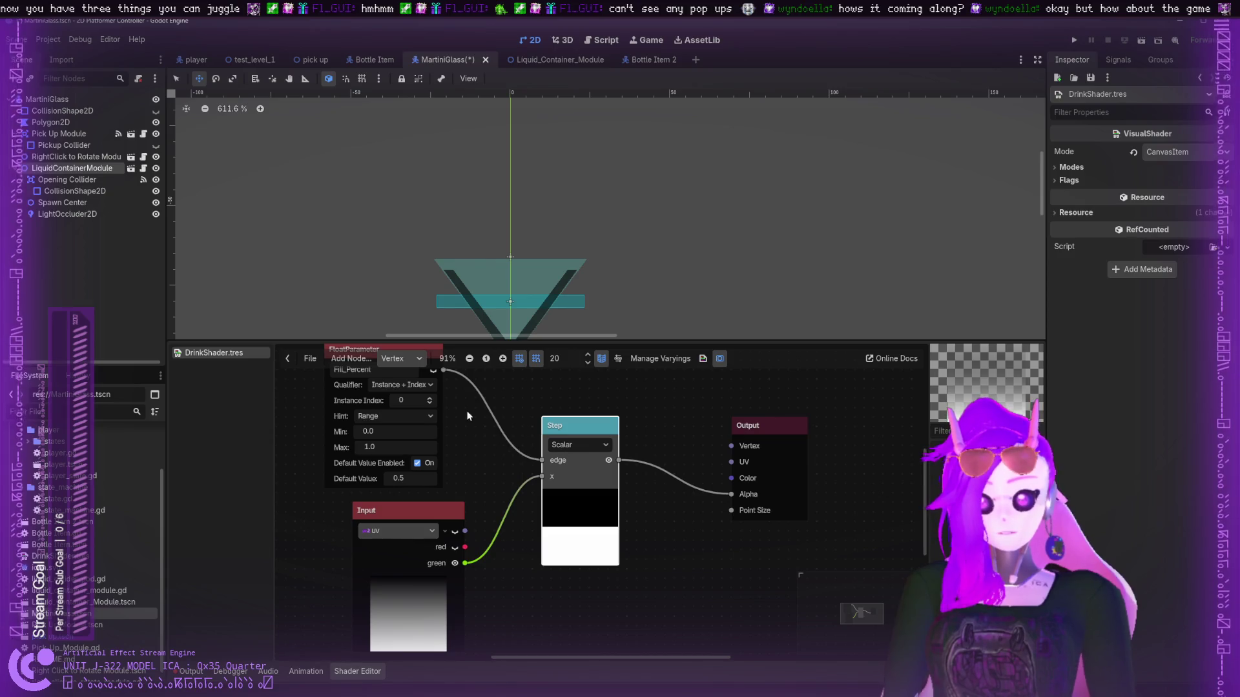
- Lower Fill_Percent's default value to test the mask, then restore it to 0.5
{"action": "mouse_move", "coordinate": [410, 476]}
{"action": "left_mouse_down"}
{"action": "mouse_move", "coordinate": [410, 517]}
{"action": "mouse_move", "coordinate": [390, 481]}
{"action": "mouse_move", "coordinate": [407, 483]}
{"action": "left_mouse_up"}
{"action": "left_click", "coordinate": [382, 483]}
{"action": "left_click", "coordinate": [424, 480]}
{"action": "double_click", "coordinate": [401, 478]}
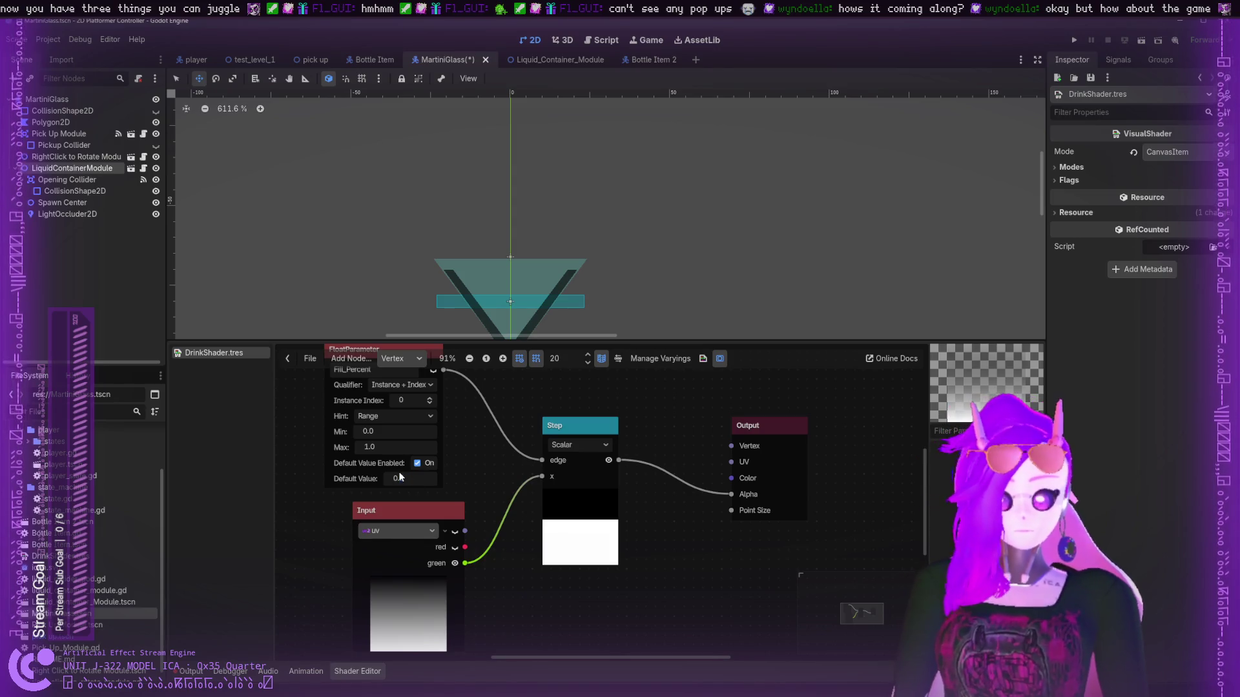
{"action": "type", "text": "5"}
{"action": "key", "text": "Return"}
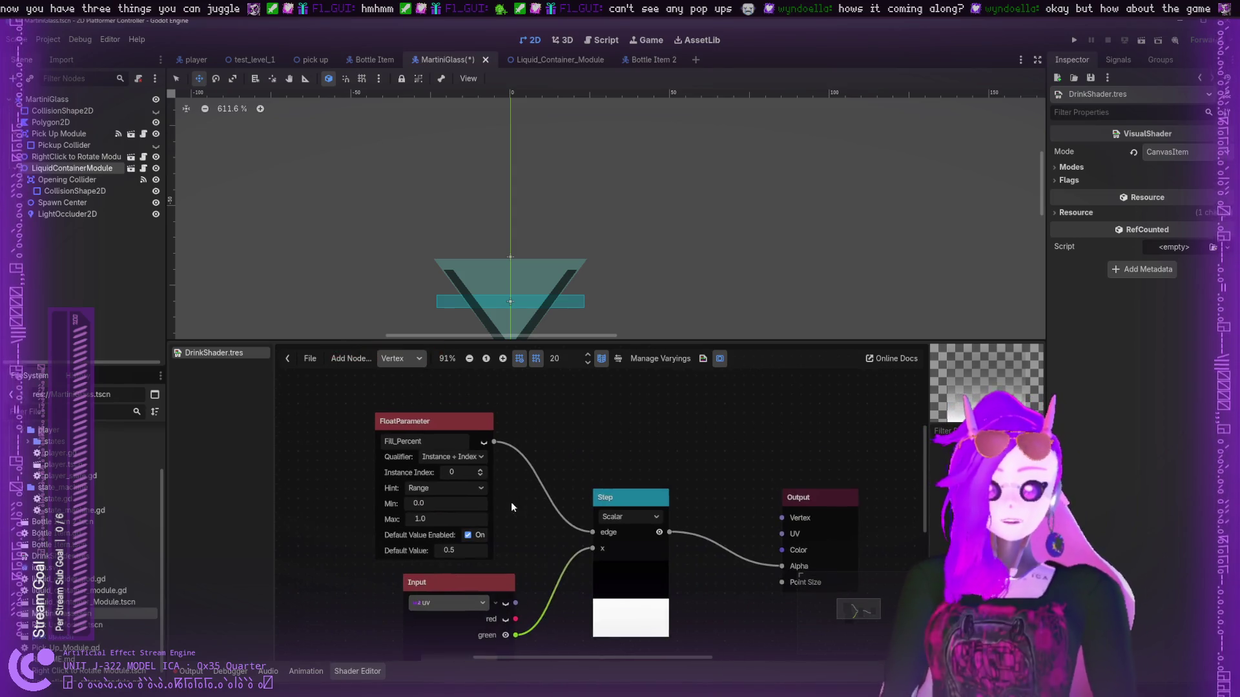
- Detach Fill_Percent from the Step edge and feed it into a new OneMinus FloatFunc node
{"action": "left_click_drag", "start_coordinate": [485, 507], "coordinate": [399, 507]}
{"action": "left_click_drag", "start_coordinate": [589, 533], "coordinate": [526, 521]}
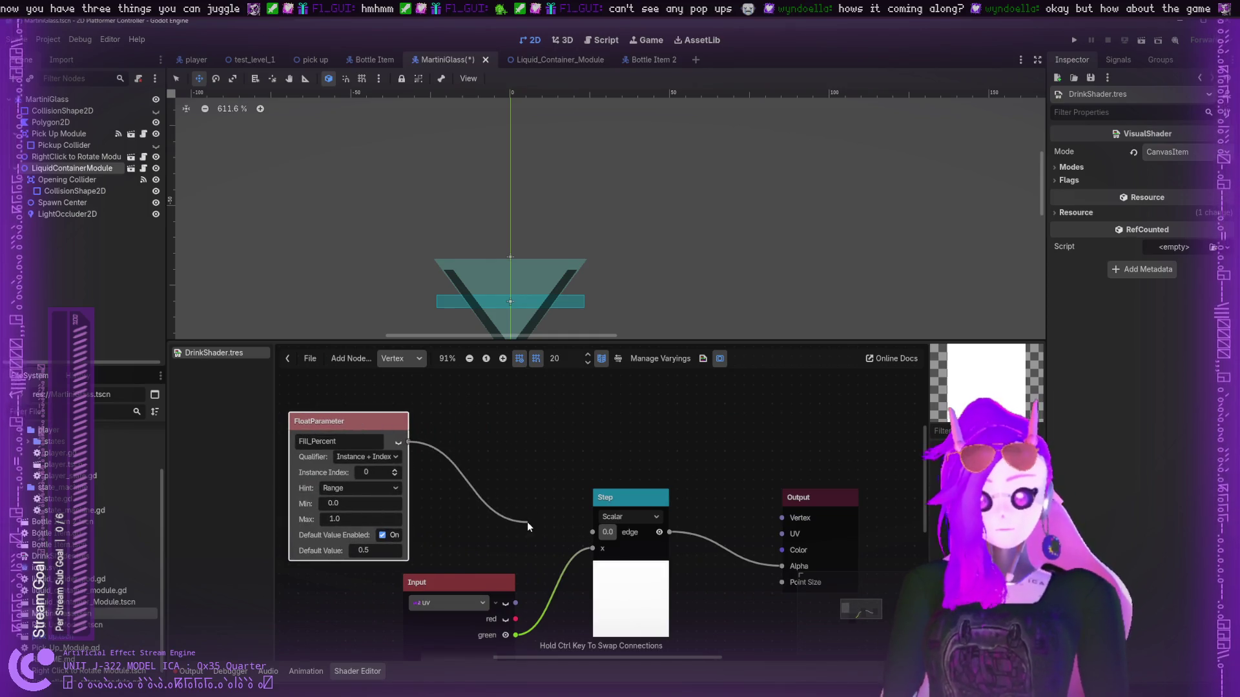
{"action": "left_click_drag", "start_coordinate": [432, 457], "coordinate": [495, 498]}
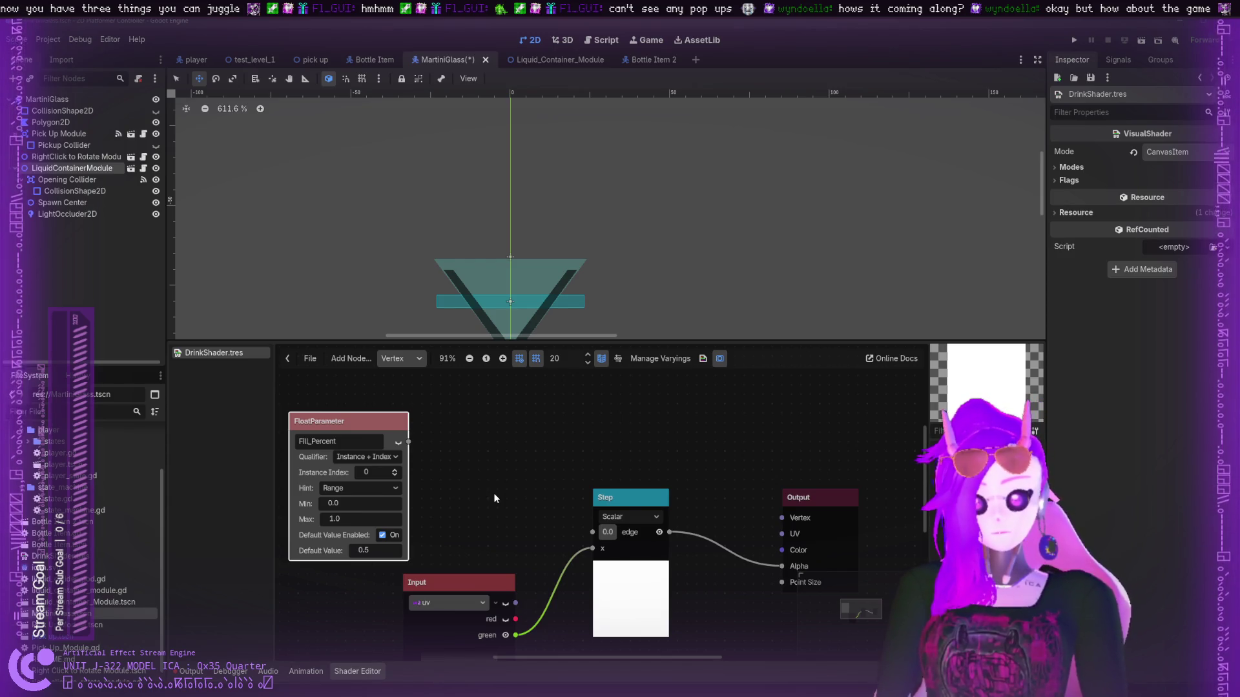
{"action": "double_click", "coordinate": [543, 525]}
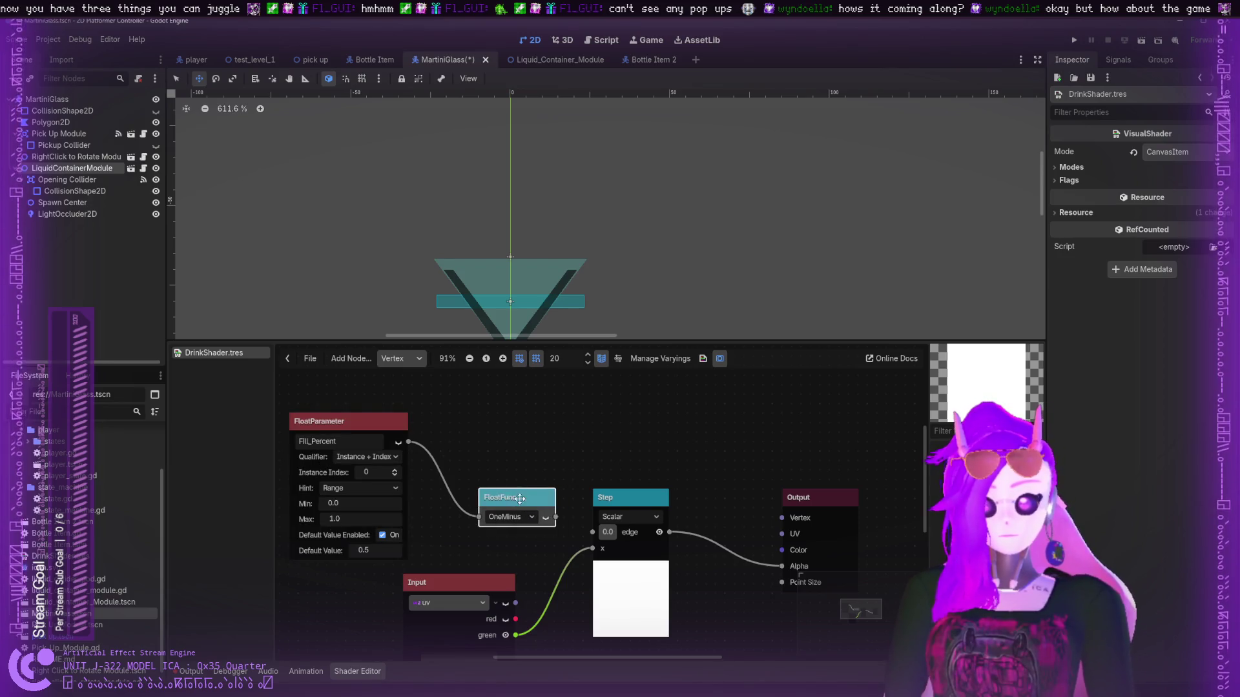
- Wire the OneMinus output into Step's edge and set Fill_Percent's default value to 0.3
{"action": "left_click_drag", "start_coordinate": [557, 517], "coordinate": [594, 533]}
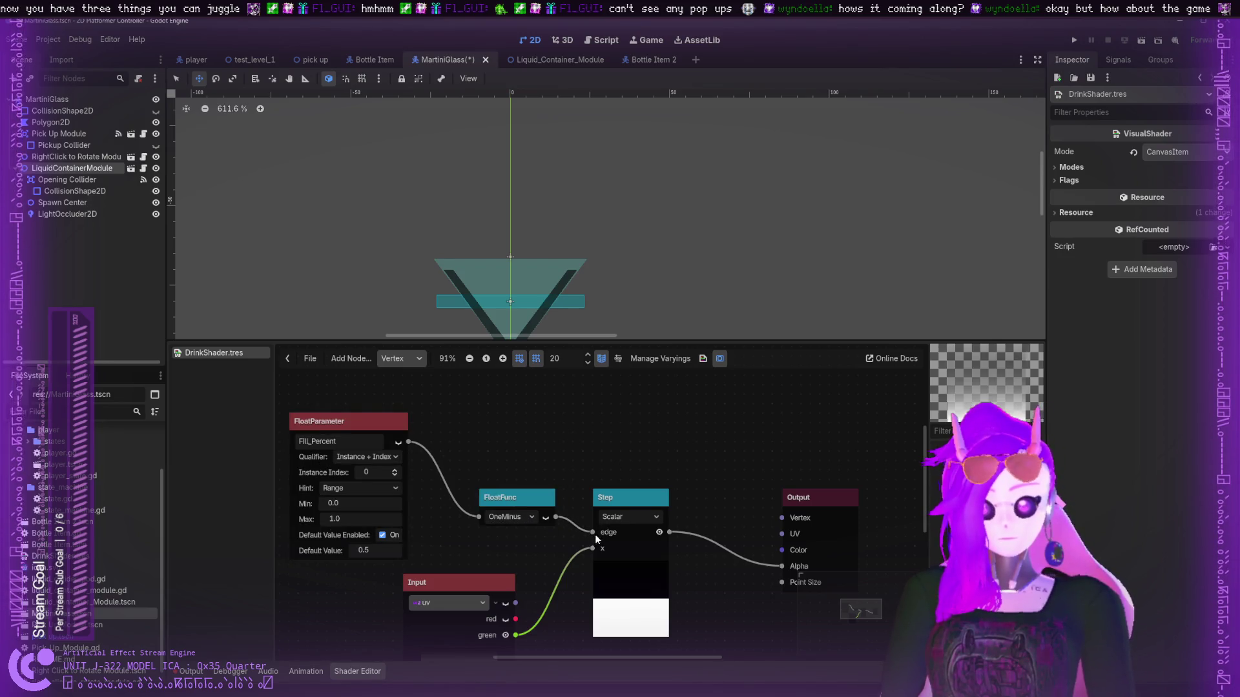
{"action": "left_click_drag", "start_coordinate": [365, 550], "coordinate": [322, 549]}
{"action": "left_click", "coordinate": [363, 550]}
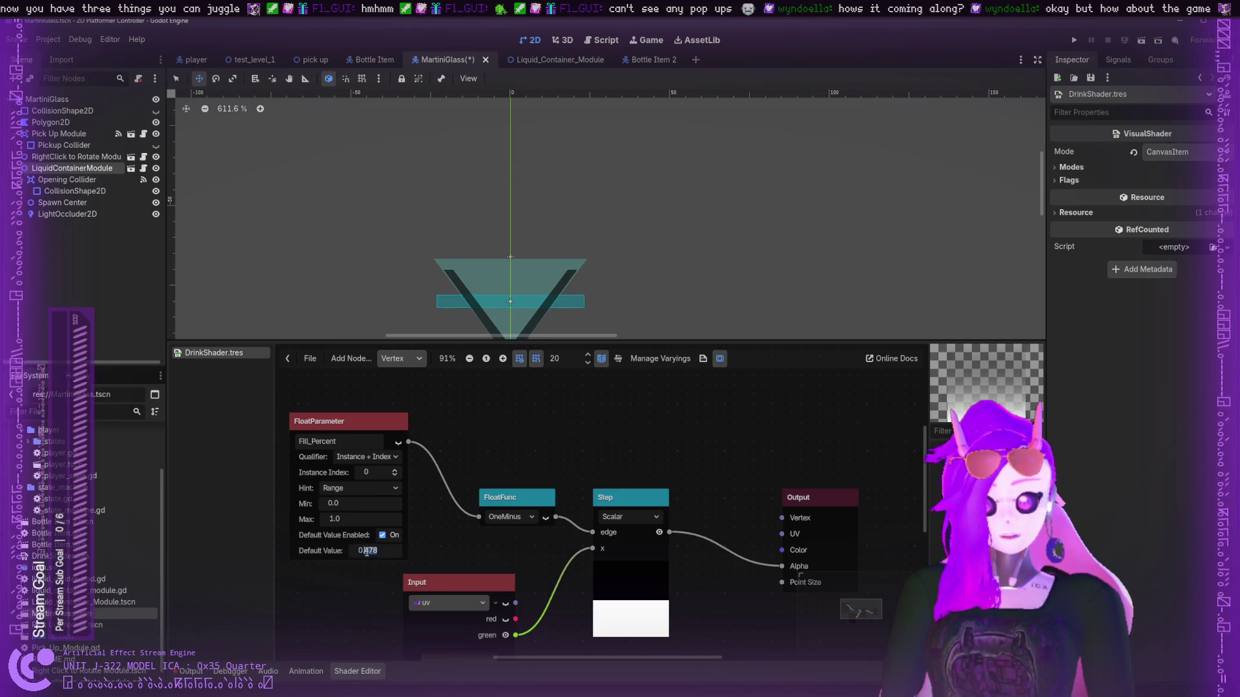
{"action": "type", "text": "0.3"}
{"action": "key", "text": "Return"}
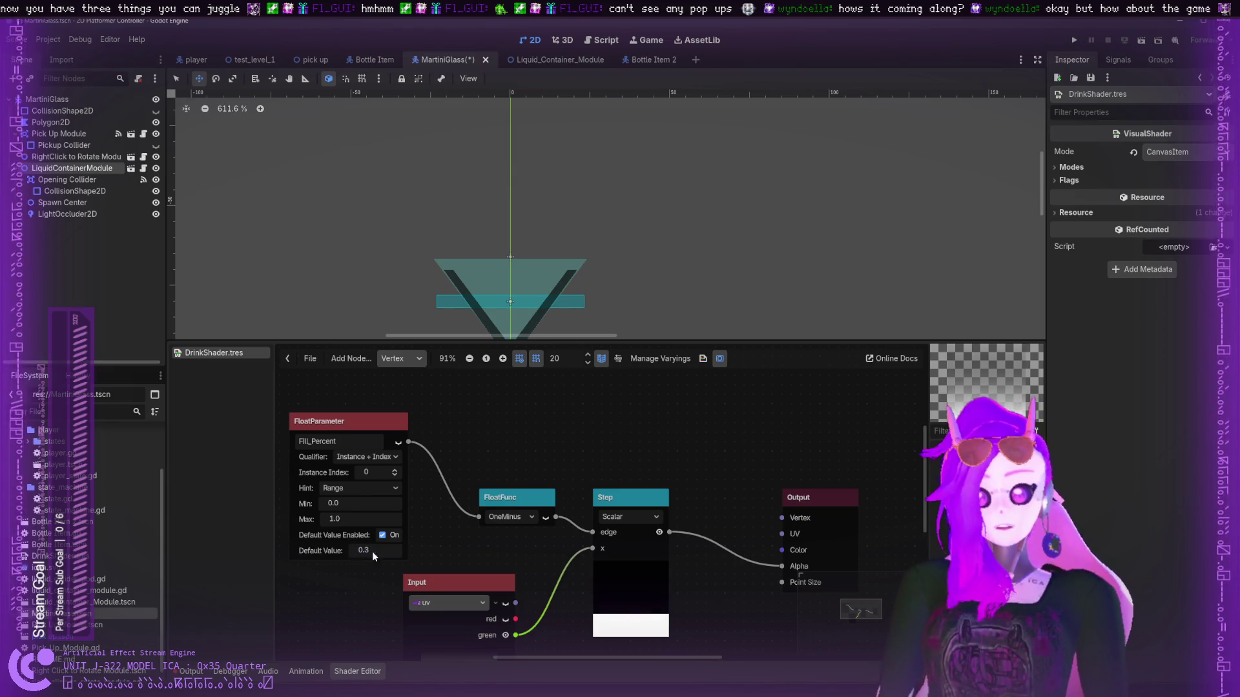
- Compare a direct Fill_Percent-to-edge link, restore the OneMinus route, and run the game
{"action": "mouse_move", "coordinate": [479, 516]}
{"action": "left_mouse_down"}
{"action": "mouse_move", "coordinate": [592, 532]}
{"action": "mouse_move", "coordinate": [478, 517]}
{"action": "left_mouse_up"}
{"action": "left_click_drag", "start_coordinate": [556, 517], "coordinate": [592, 532]}
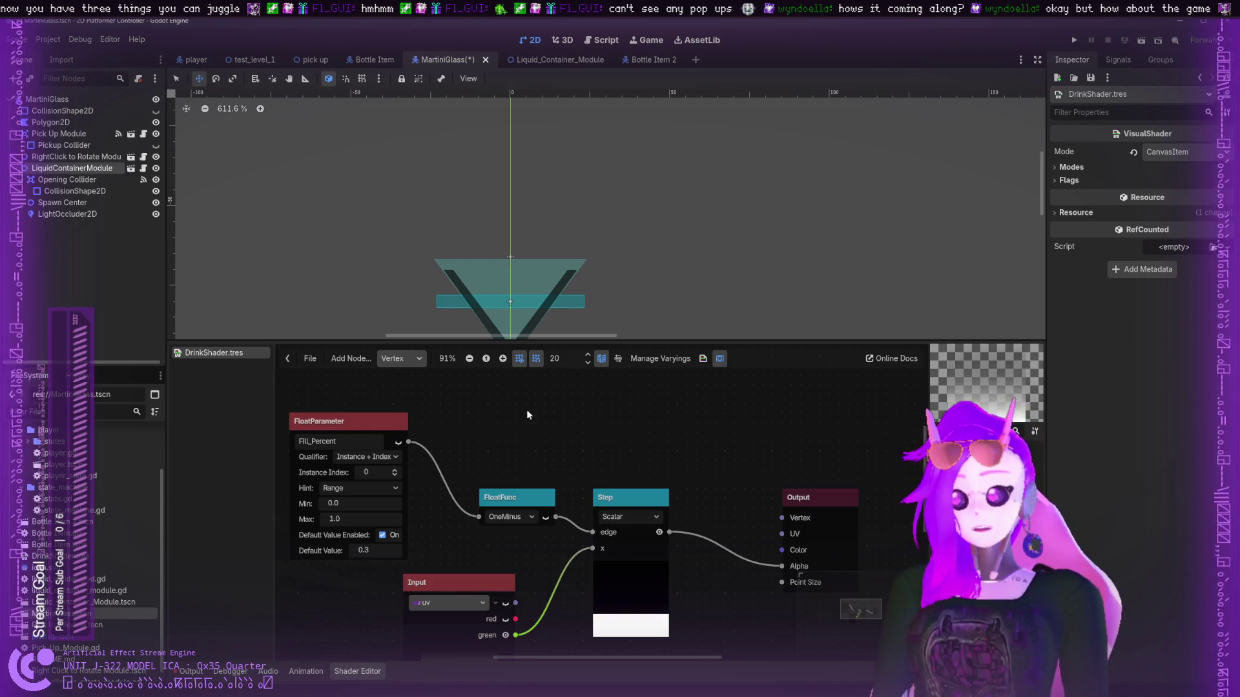
{"action": "left_click", "coordinate": [1069, 39]}
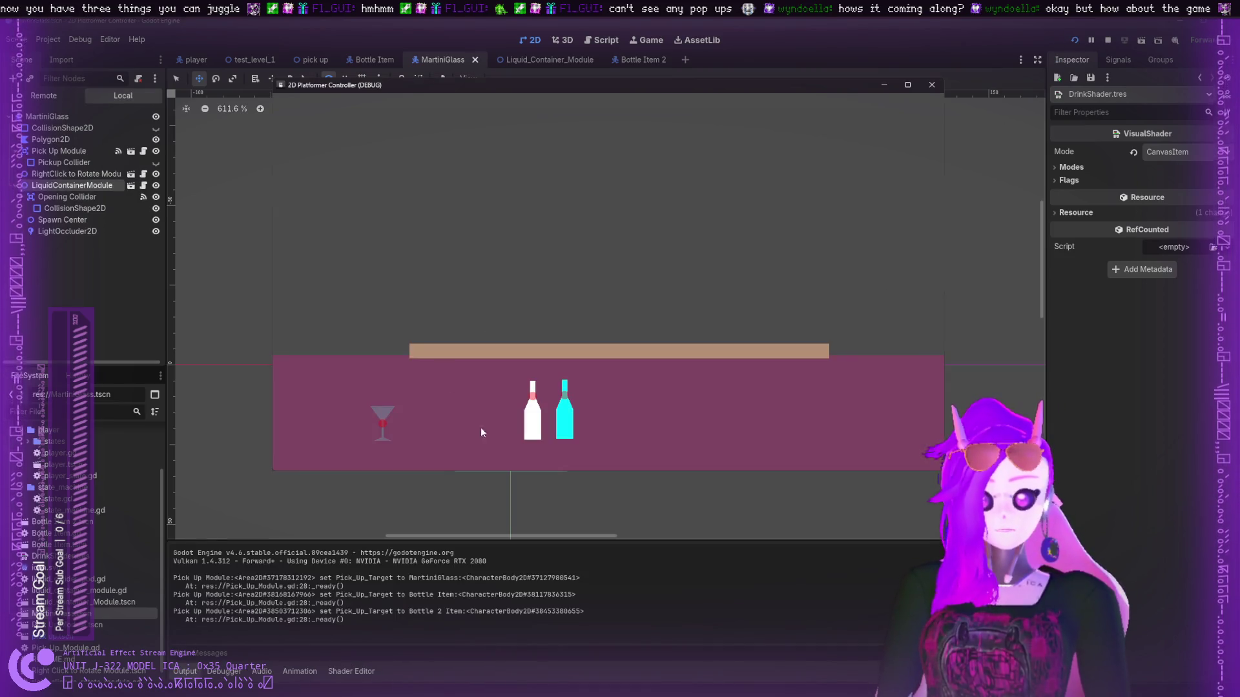
- Pour the cyan and white bottles into the martini glass, tip it out, then stop the game
{"action": "mouse_move", "coordinate": [384, 418]}
{"action": "left_mouse_down"}
{"action": "mouse_move", "coordinate": [507, 293]}
{"action": "mouse_move", "coordinate": [560, 313]}
{"action": "left_mouse_up"}
{"action": "mouse_move", "coordinate": [533, 413]}
{"action": "left_mouse_down"}
{"action": "mouse_move", "coordinate": [623, 290]}
{"action": "mouse_move", "coordinate": [620, 323]}
{"action": "left_mouse_up"}
{"action": "left_click_drag", "start_coordinate": [560, 396], "coordinate": [589, 305]}
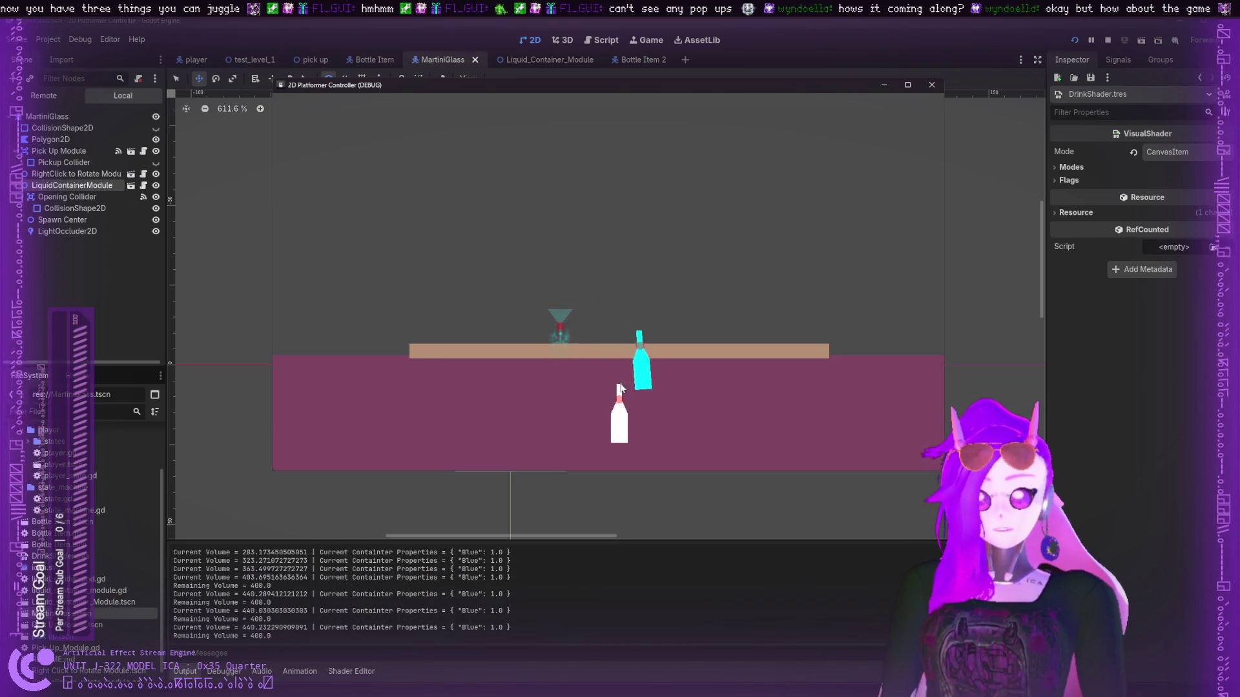
{"action": "mouse_move", "coordinate": [617, 404]}
{"action": "left_mouse_down"}
{"action": "mouse_move", "coordinate": [600, 287]}
{"action": "mouse_move", "coordinate": [584, 292]}
{"action": "left_mouse_up"}
{"action": "mouse_move", "coordinate": [648, 396]}
{"action": "left_mouse_down"}
{"action": "mouse_move", "coordinate": [637, 319]}
{"action": "mouse_move", "coordinate": [537, 295]}
{"action": "mouse_move", "coordinate": [630, 289]}
{"action": "mouse_move", "coordinate": [623, 339]}
{"action": "left_mouse_up"}
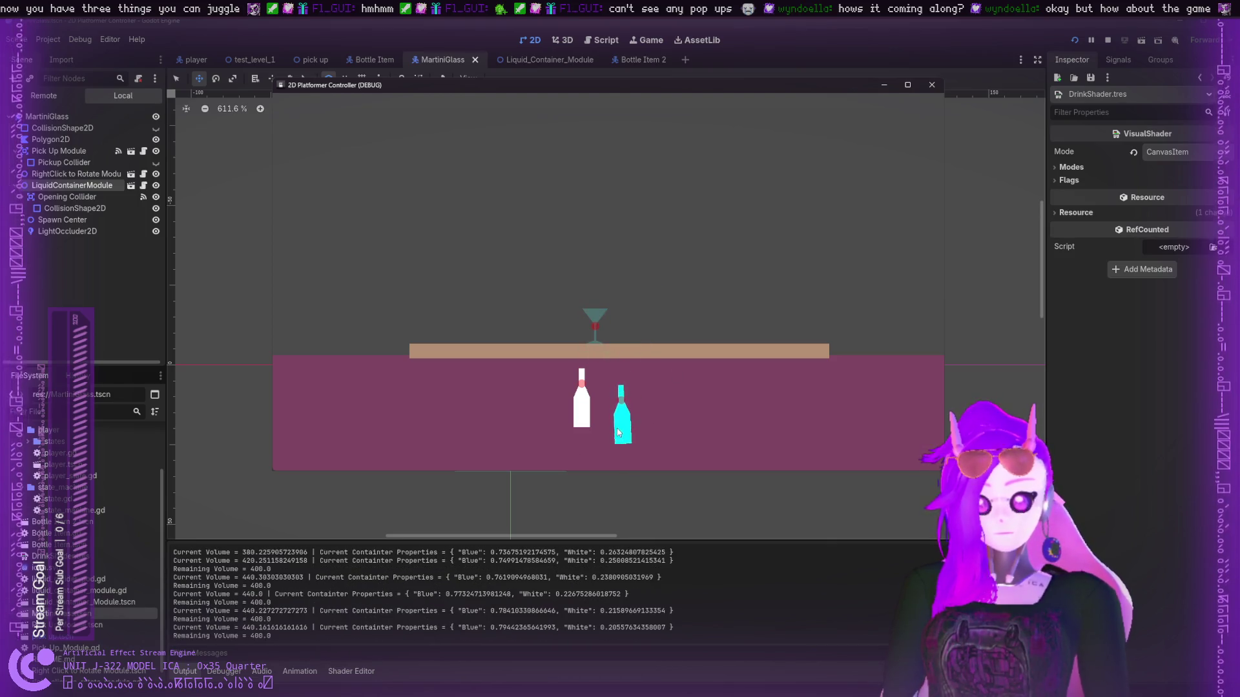
{"action": "left_click_drag", "start_coordinate": [560, 308], "coordinate": [547, 295]}
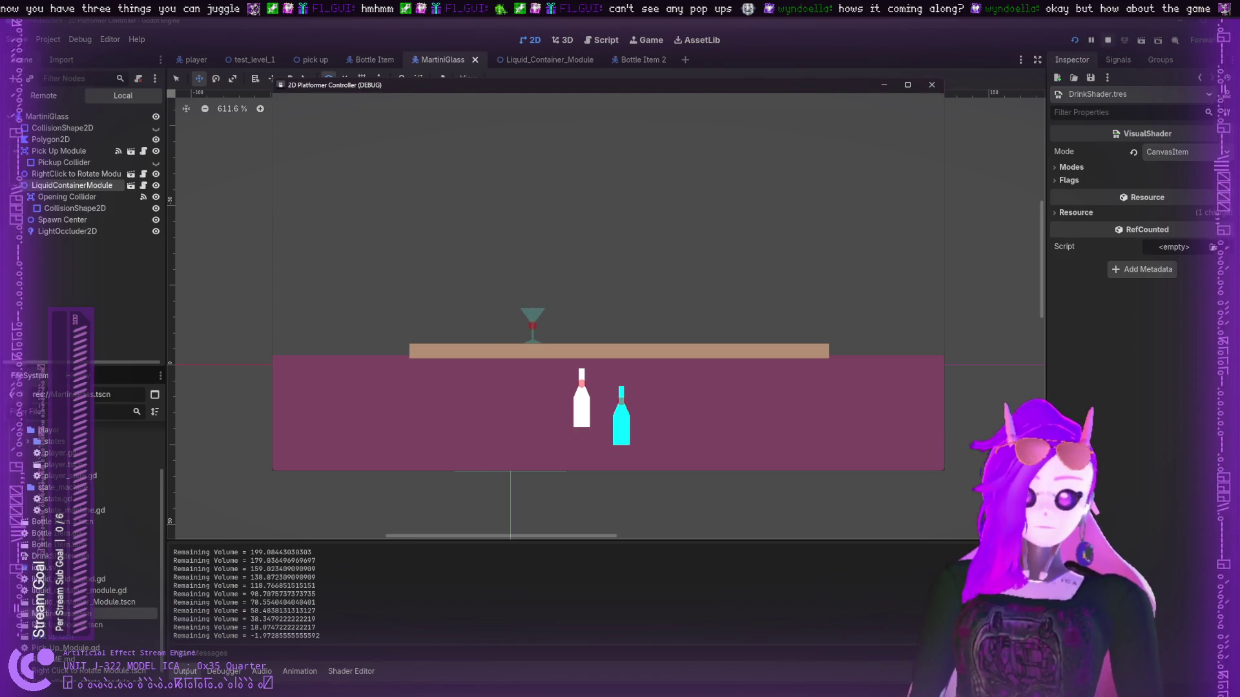
{"action": "left_click", "coordinate": [1108, 40]}
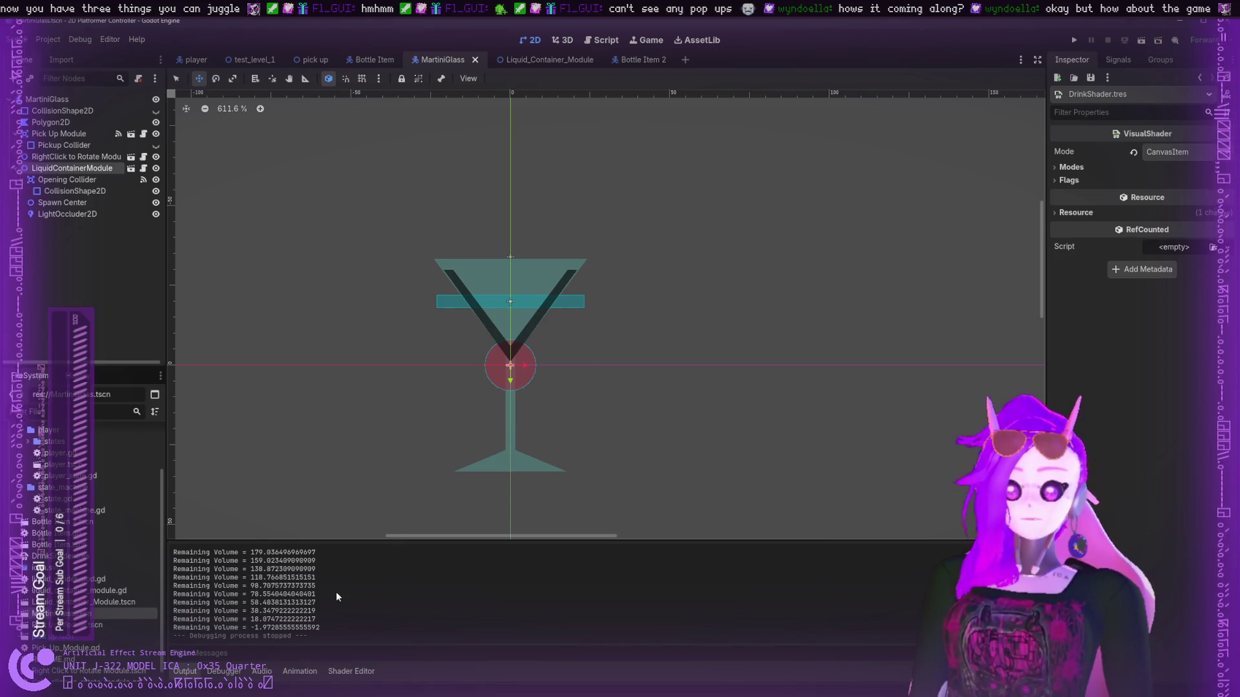
- Align the FloatFunc, Step and Output nodes, zoom out, and paste in a colour parameter node
{"action": "left_click", "coordinate": [351, 670]}
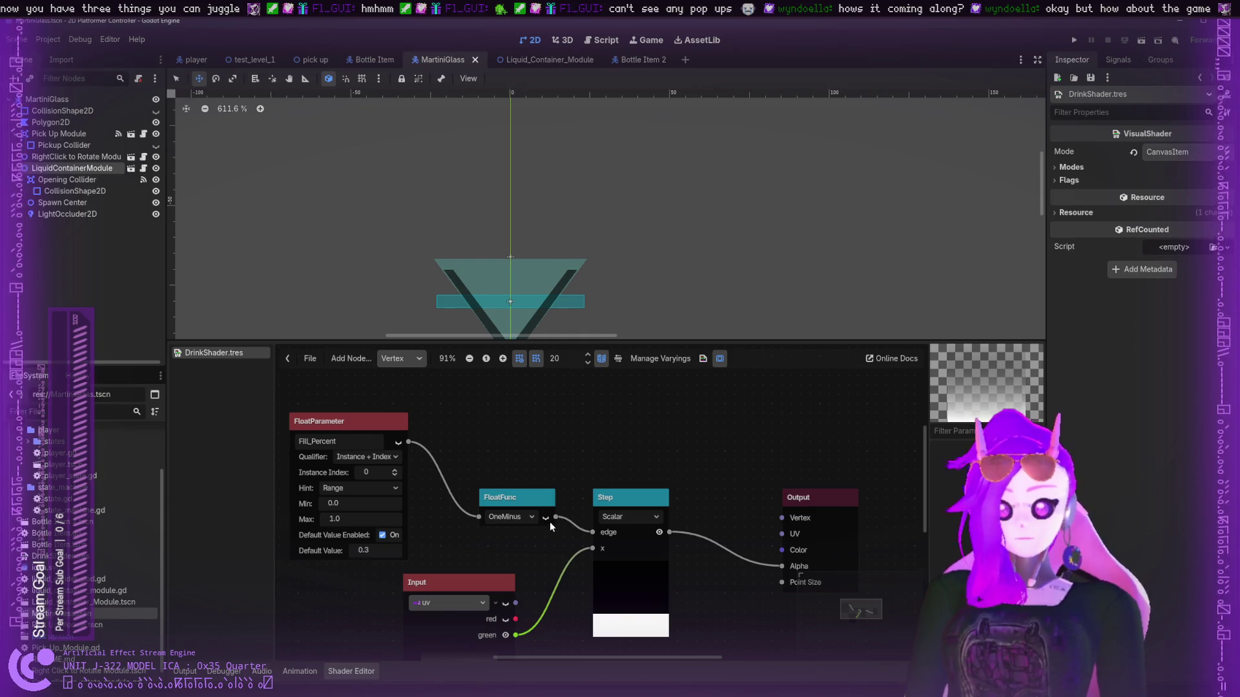
{"action": "mouse_move", "coordinate": [521, 502]}
{"action": "left_mouse_down"}
{"action": "mouse_move", "coordinate": [468, 453]}
{"action": "mouse_move", "coordinate": [511, 482]}
{"action": "mouse_move", "coordinate": [581, 453]}
{"action": "mouse_move", "coordinate": [532, 453]}
{"action": "mouse_move", "coordinate": [553, 453]}
{"action": "mouse_move", "coordinate": [570, 476]}
{"action": "left_mouse_up"}
{"action": "left_click_drag", "start_coordinate": [583, 482], "coordinate": [583, 463]}
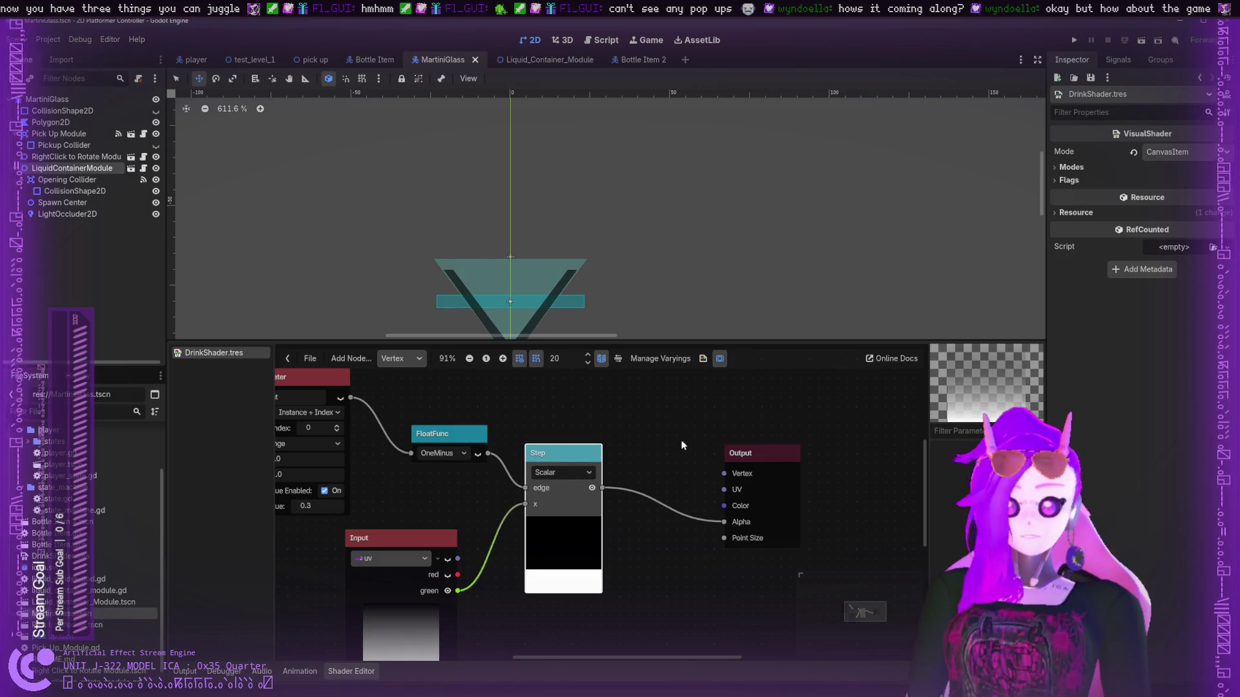
{"action": "left_click_drag", "start_coordinate": [755, 453], "coordinate": [765, 453]}
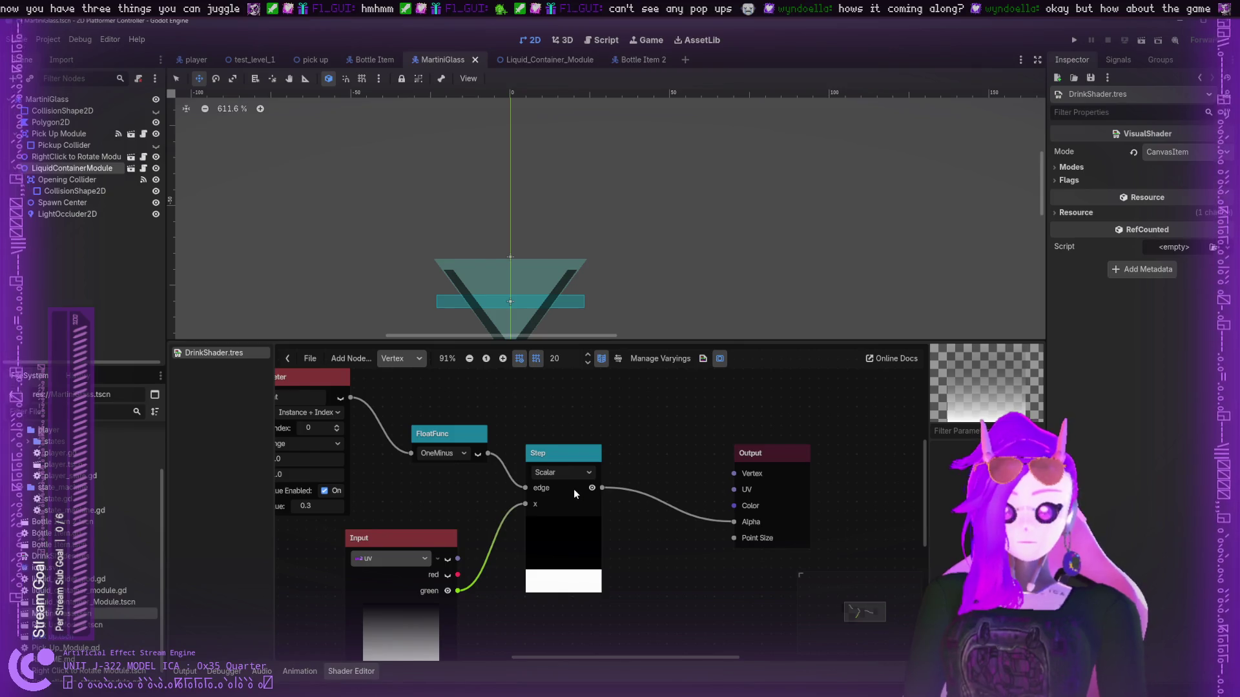
{"action": "scroll", "coordinate": [452, 477], "scroll_direction": "down", "scroll_amount": 1}
{"action": "scroll", "coordinate": [504, 482], "scroll_direction": "down", "scroll_amount": 3}
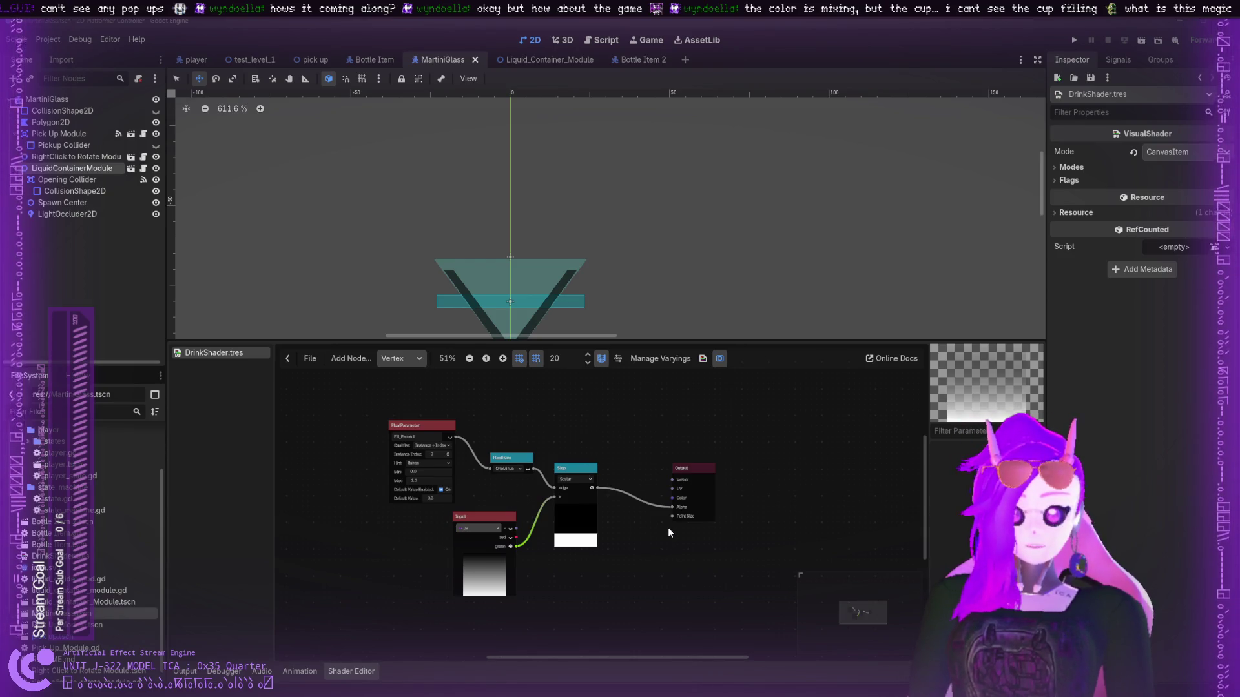
{"action": "key", "text": "ctrl+v"}
- Move the new colour parameter clear of the Output node and name it Liquid_Colour
{"action": "scroll", "coordinate": [714, 446], "scroll_direction": "up", "scroll_amount": 4}
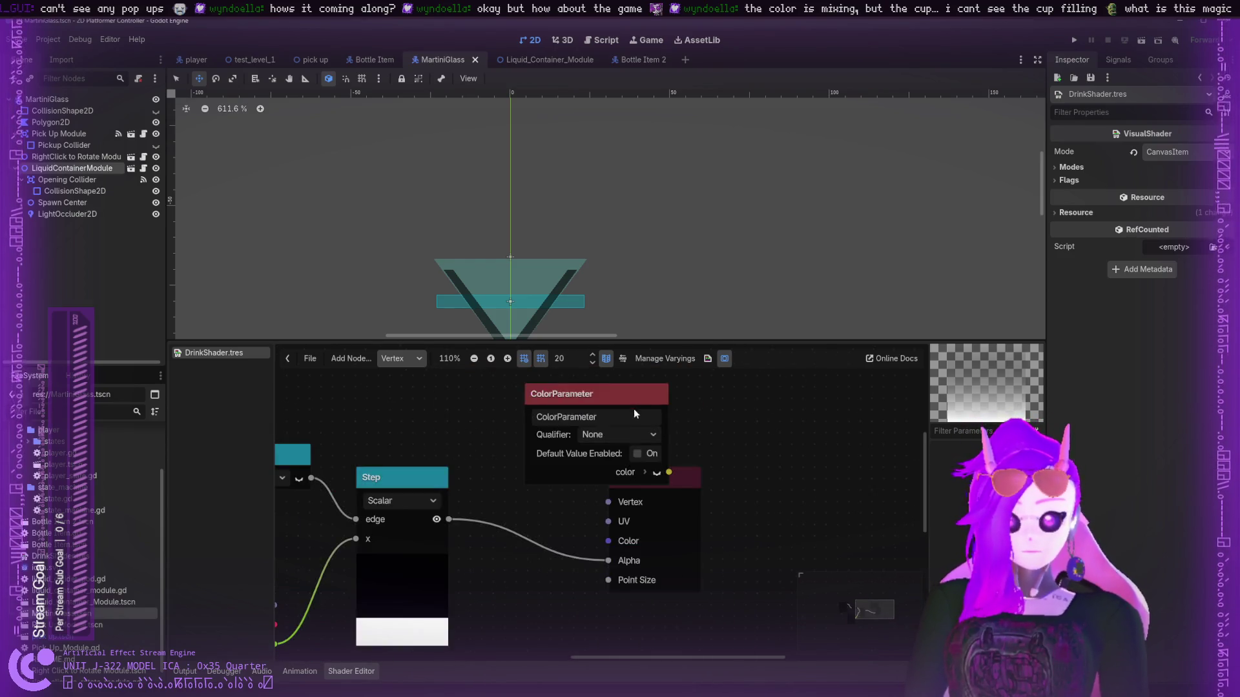
{"action": "left_click_drag", "start_coordinate": [633, 410], "coordinate": [557, 380]}
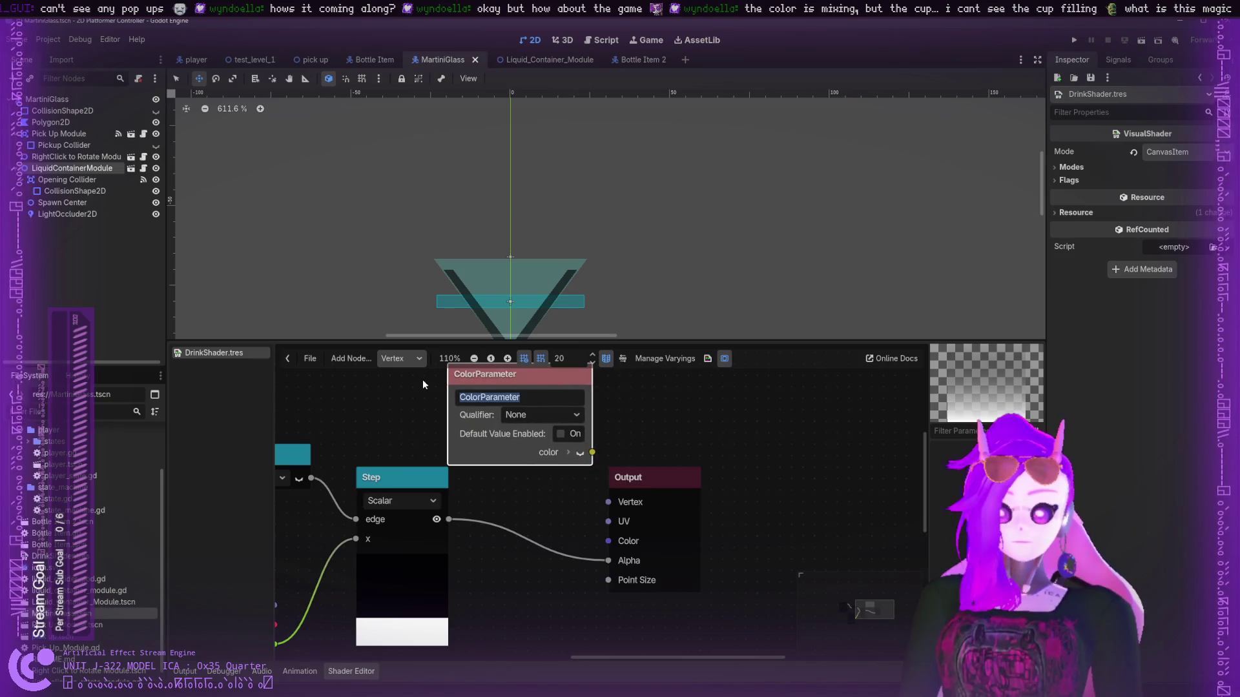
{"action": "type", "text": "Liquisd"}
{"action": "key", "text": "BackSpace"}
{"action": "key", "text": "BackSpace"}
{"action": "type", "text": "d_Shad"}
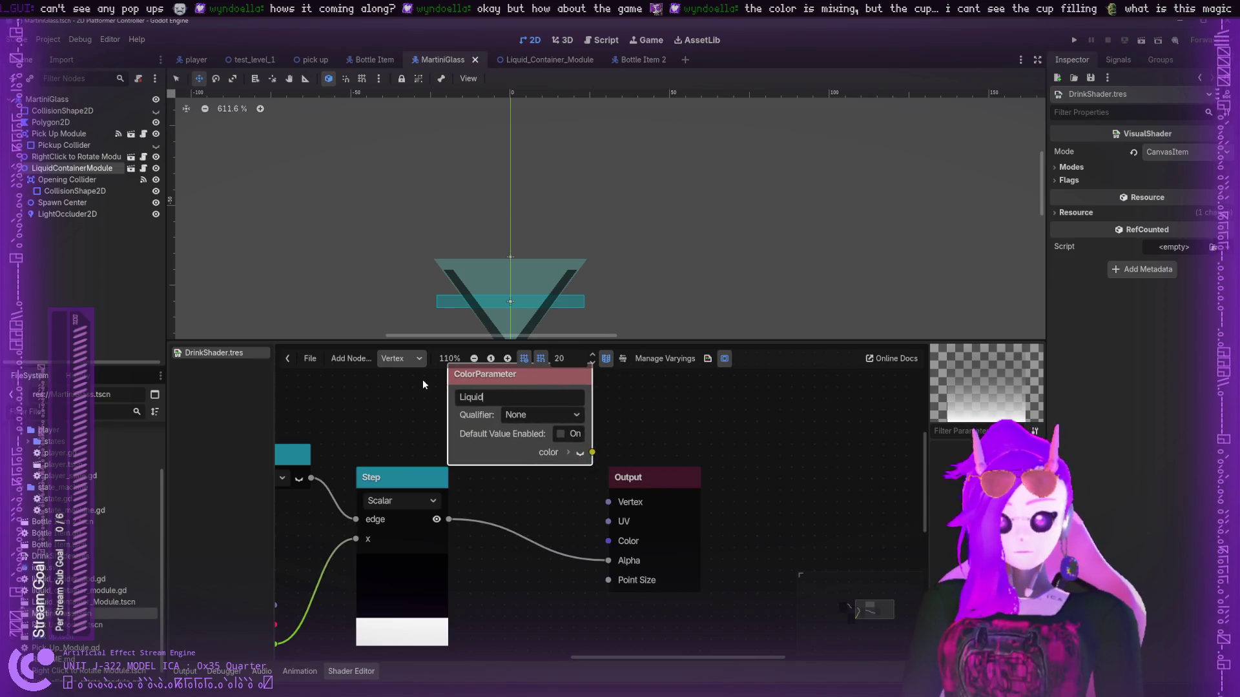
{"action": "key", "text": "BackSpace"}
{"action": "key", "text": "BackSpace"}
{"action": "key", "text": "BackSpace"}
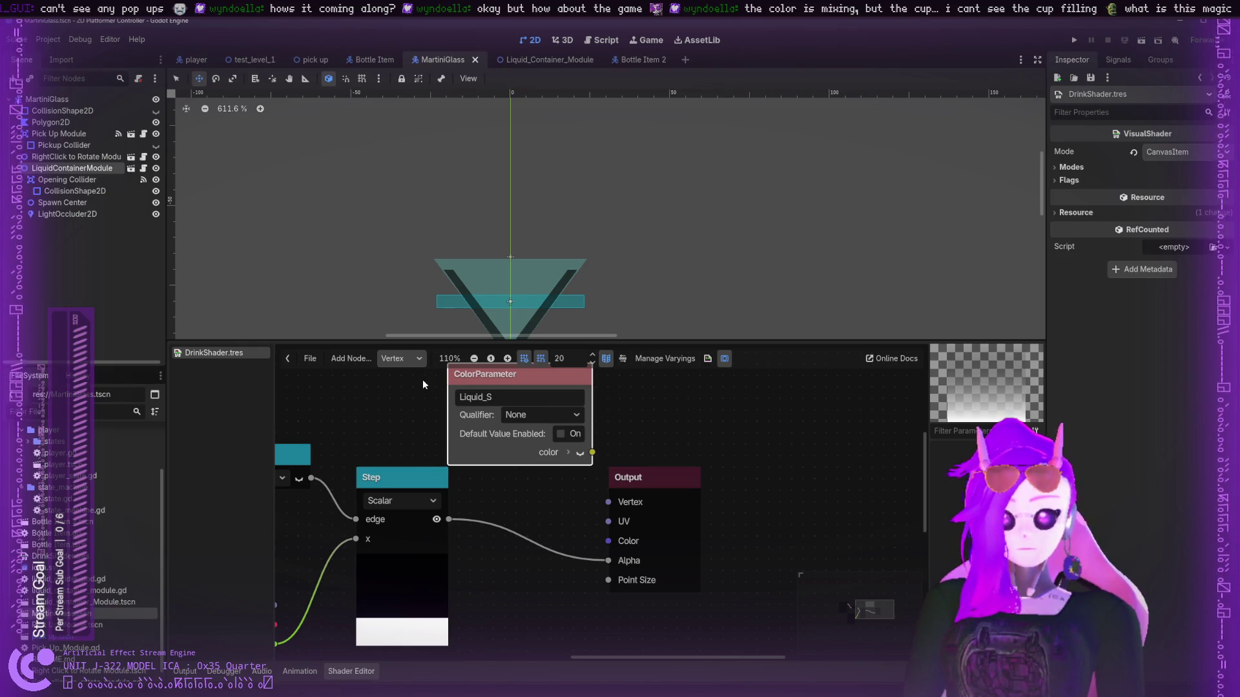
{"action": "type", "text": "Co"}
{"action": "key", "text": "BackSpace"}
{"action": "type", "text": "olour"}
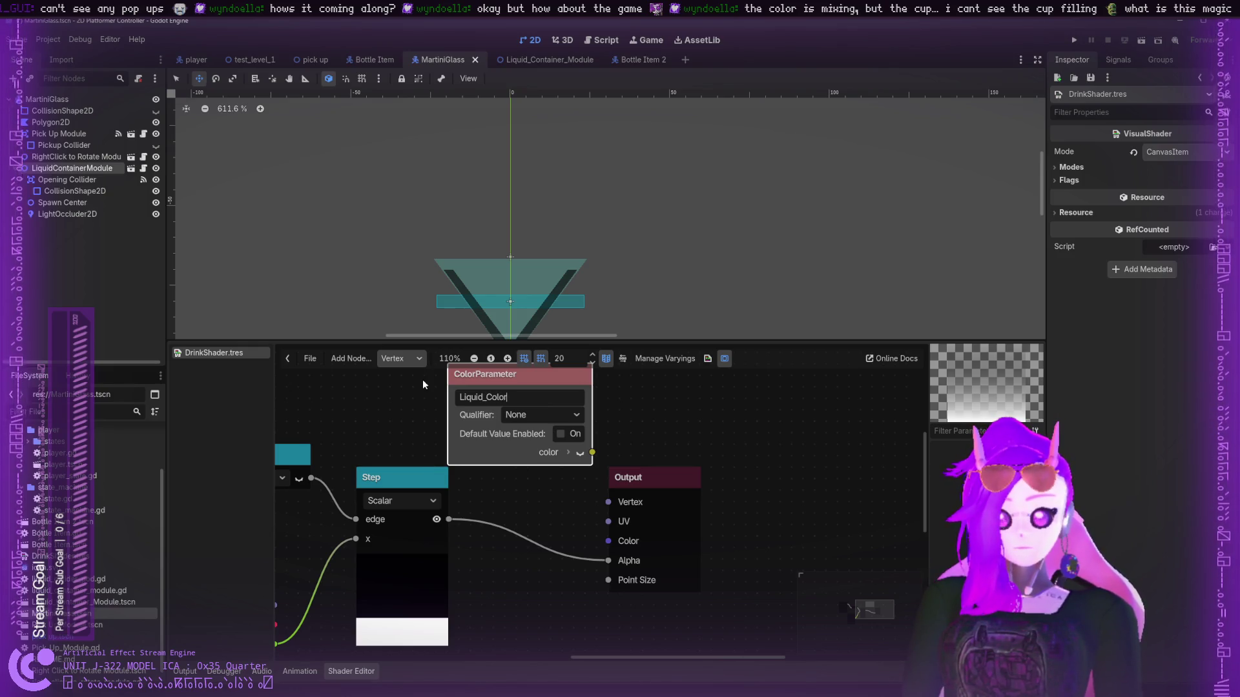
{"action": "key", "text": "Return"}
- Set Liquid_Colour's qualifier to Instance + Index and enable its default colour
{"action": "left_click", "coordinate": [542, 414]}
{"action": "left_click", "coordinate": [539, 481]}
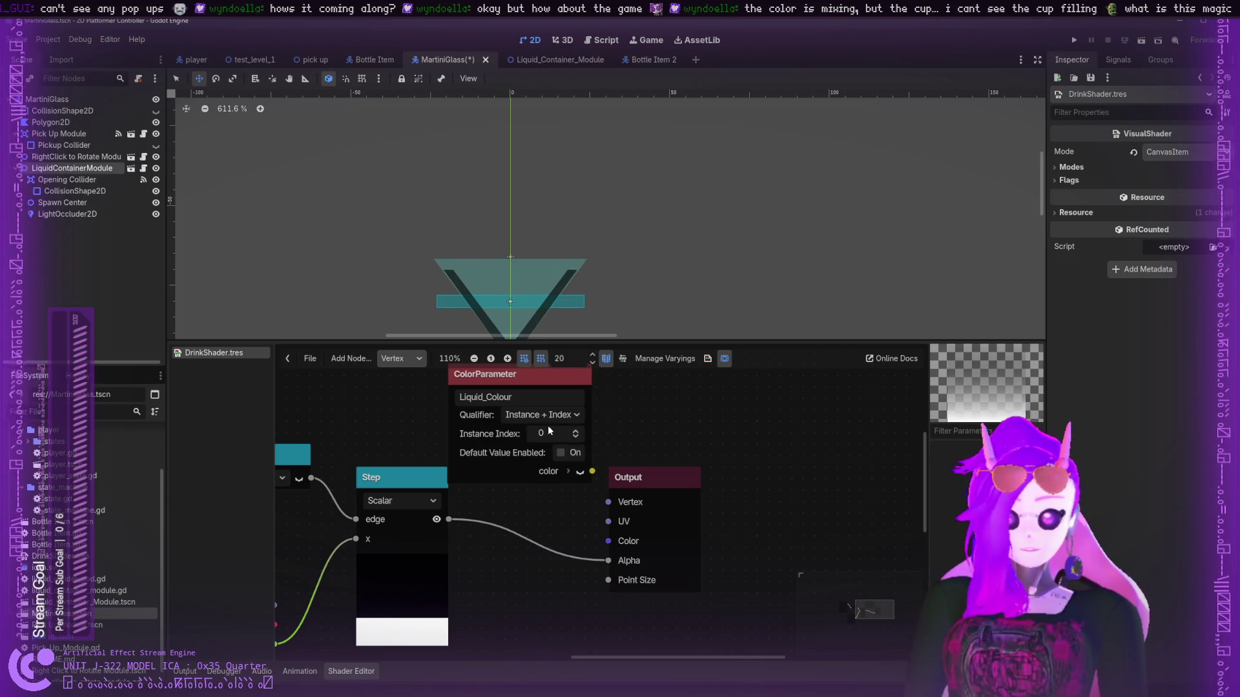
{"action": "left_click_drag", "start_coordinate": [555, 384], "coordinate": [543, 372]}
{"action": "left_click", "coordinate": [557, 459]}
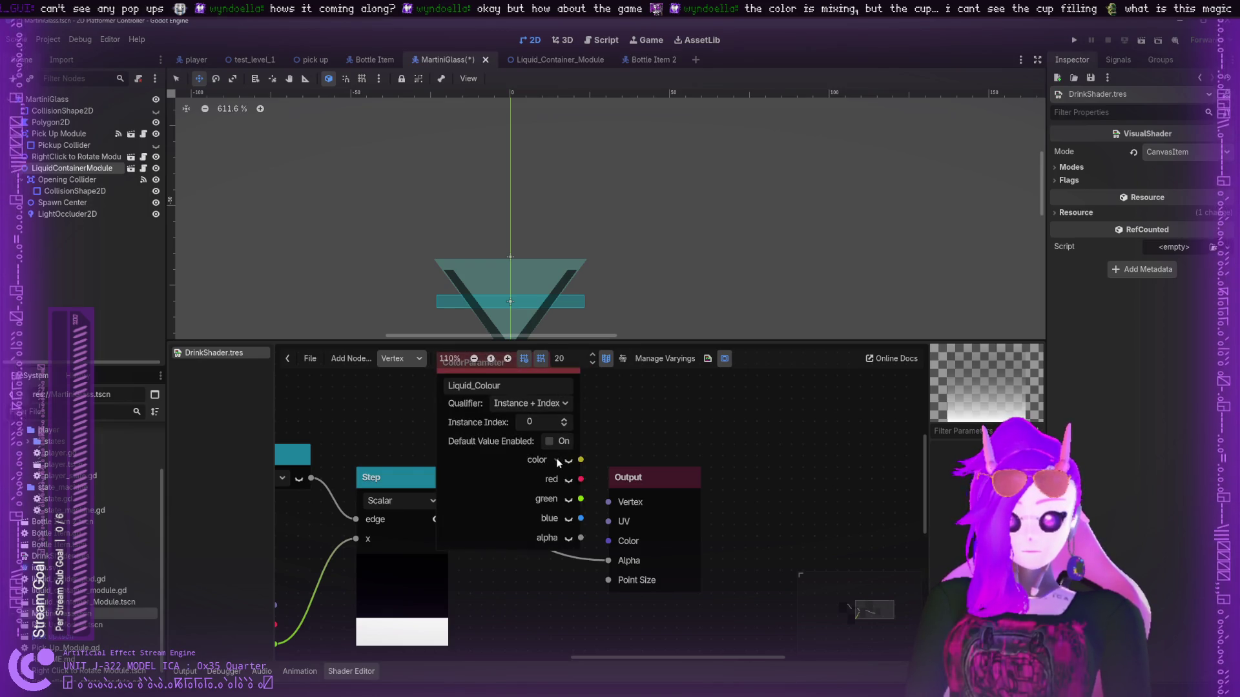
{"action": "left_click", "coordinate": [557, 458]}
{"action": "left_click", "coordinate": [549, 441]}
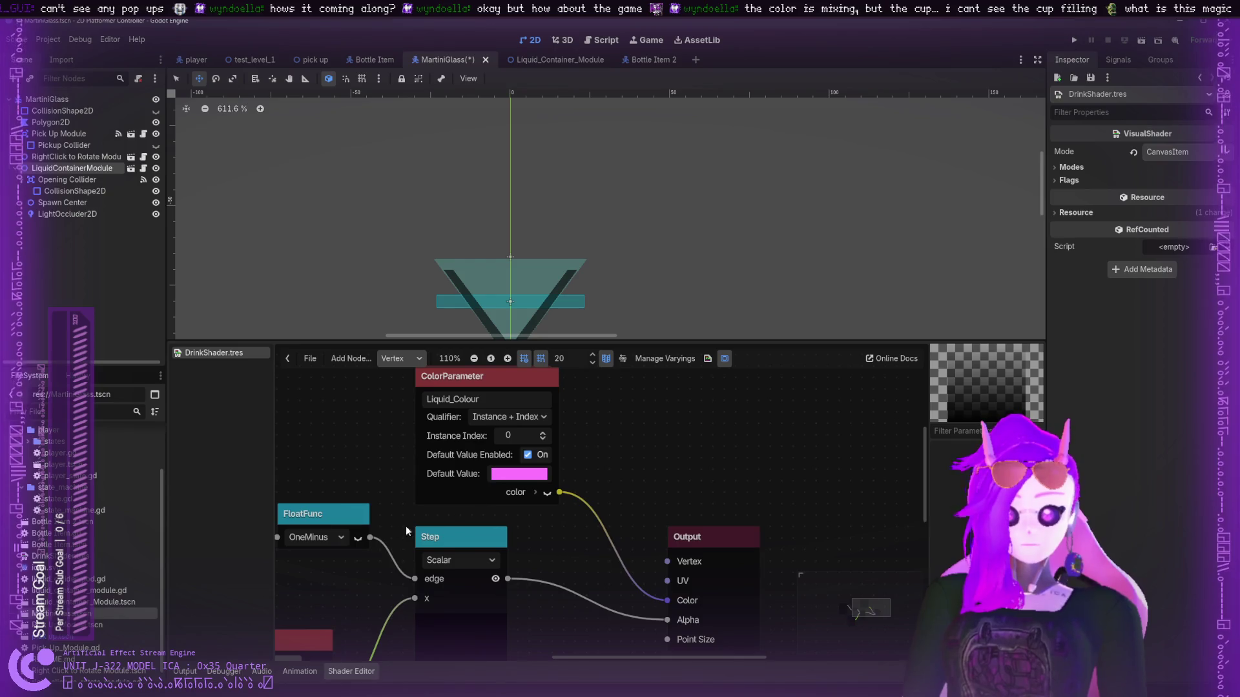
- Change Fill_Percent's default value from 0.3 to 0.5
{"action": "scroll", "coordinate": [405, 526], "scroll_direction": "left", "scroll_amount": 10}
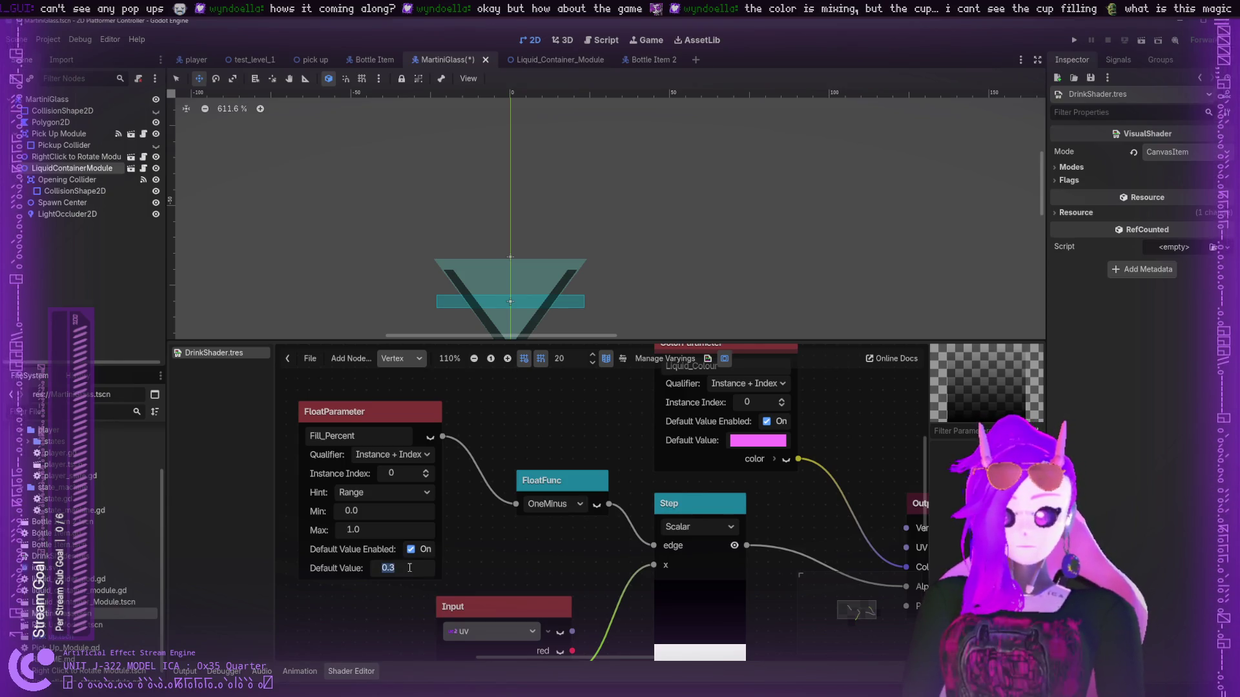
{"action": "type", "text": "0.5"}
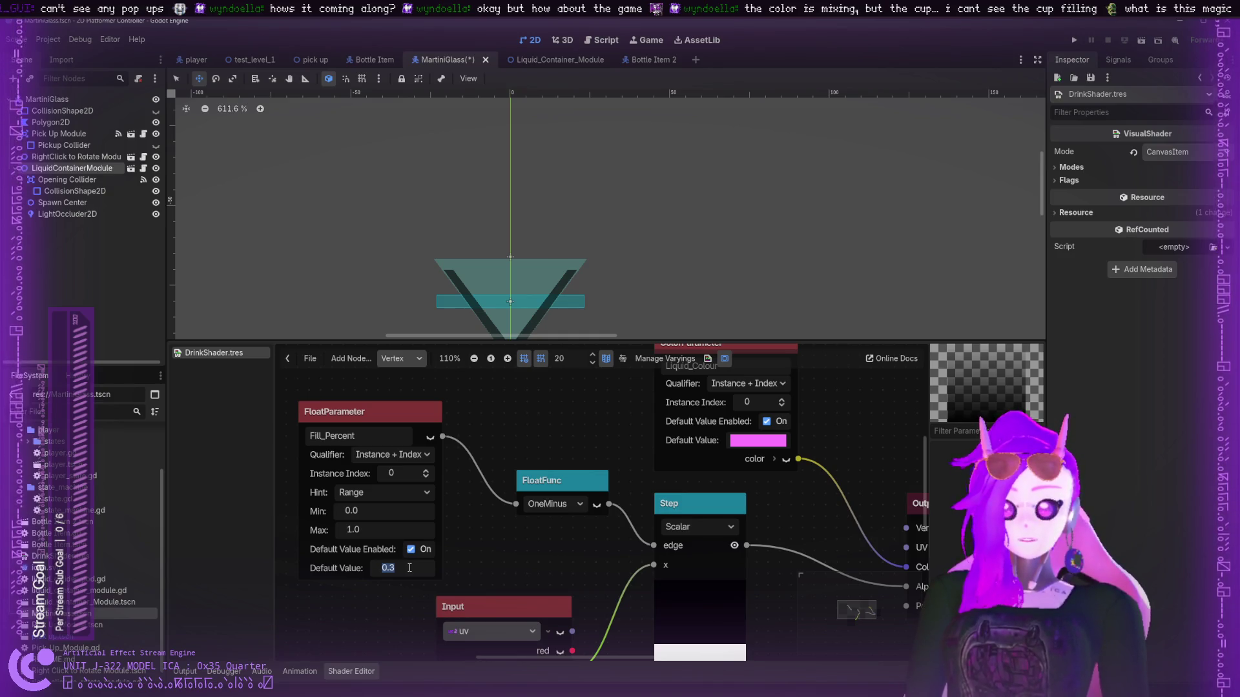
{"action": "key", "text": "Return"}
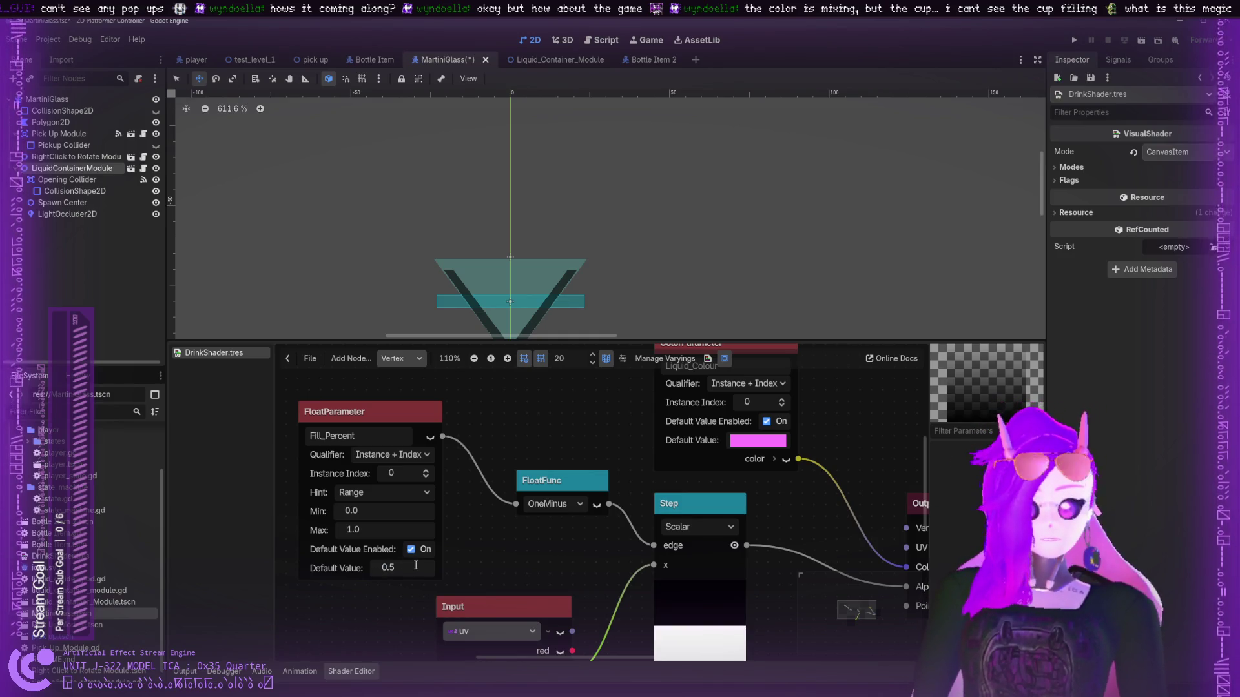
- Bring Liquid_Colour and Output into view, nudge Output up-left, and select LightOccluder2D
{"action": "scroll", "coordinate": [570, 595], "scroll_direction": "down", "scroll_amount": 3}
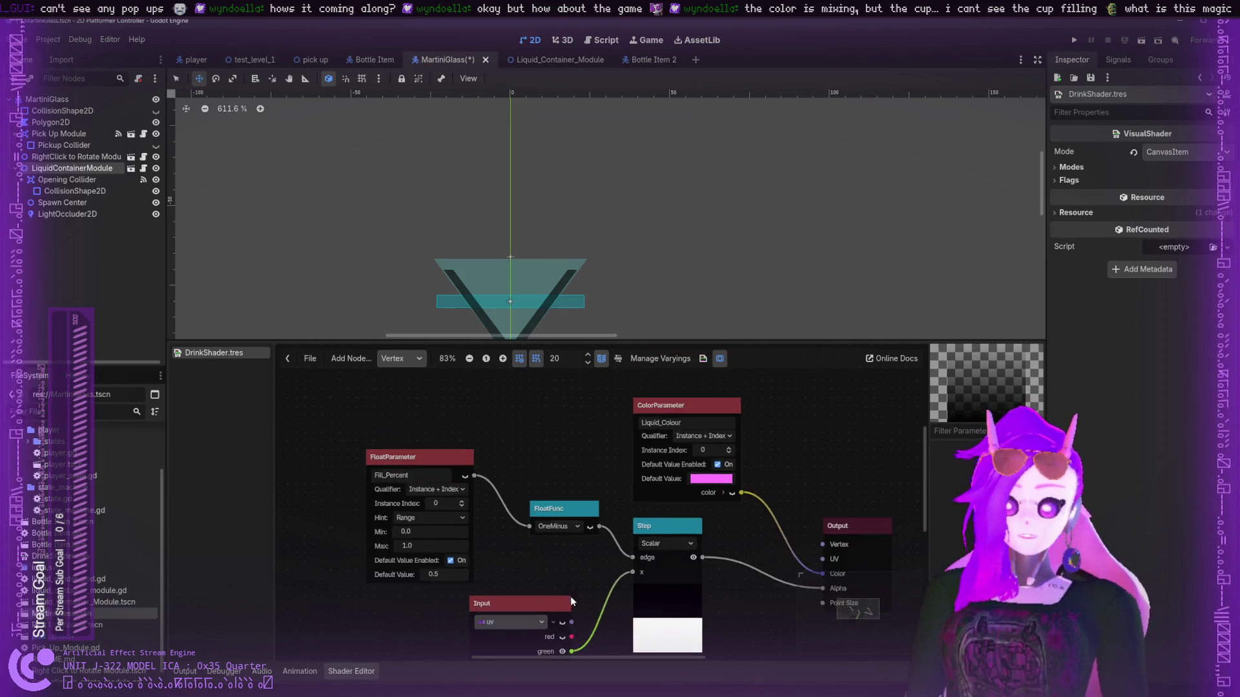
{"action": "scroll", "coordinate": [553, 547], "scroll_direction": "up", "scroll_amount": 2}
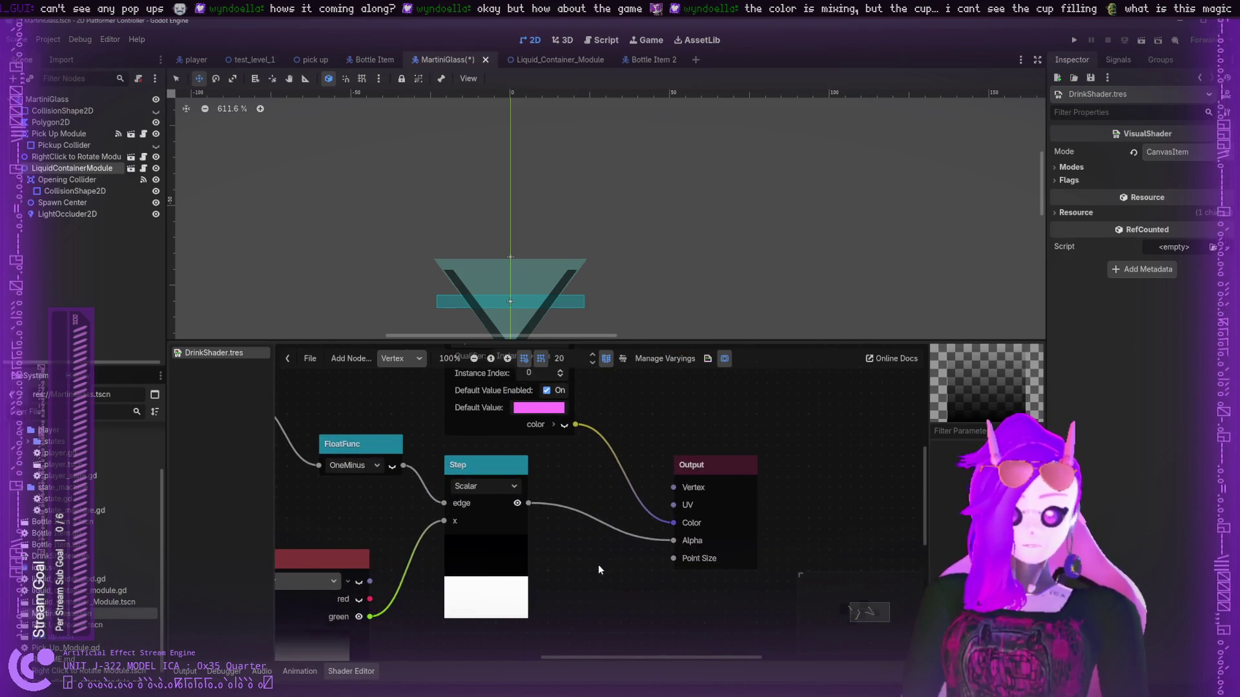
{"action": "left_click_drag", "start_coordinate": [693, 419], "coordinate": [731, 489]}
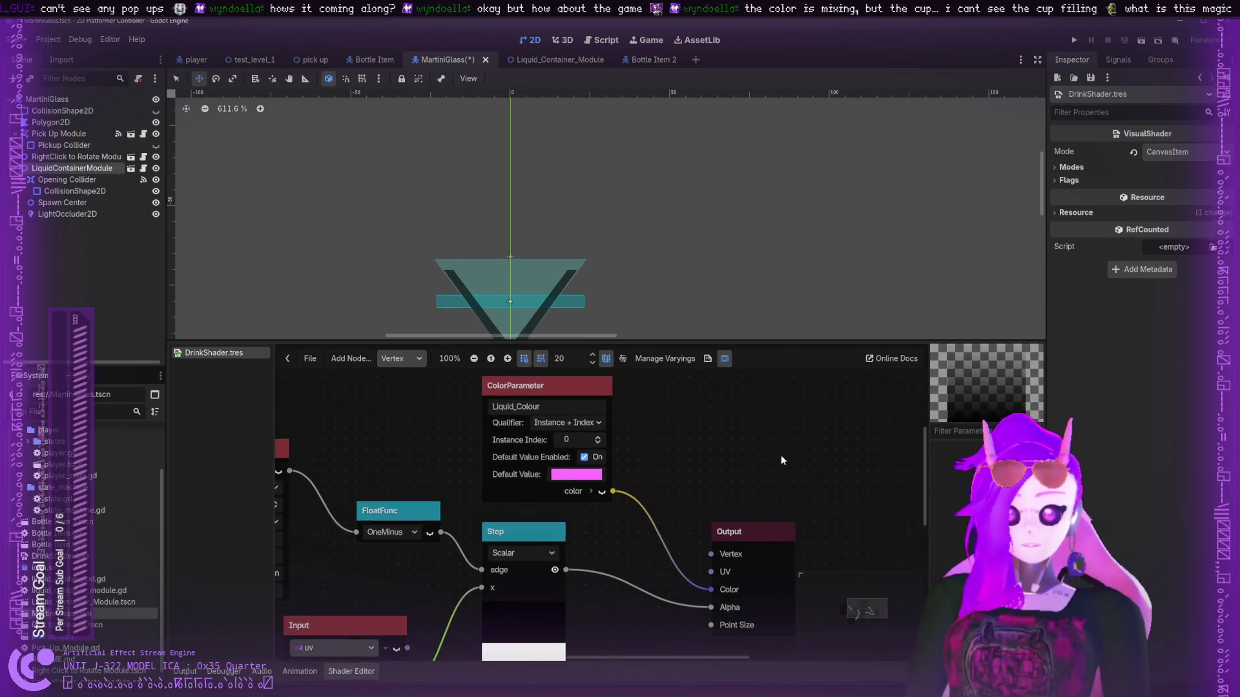
{"action": "left_click_drag", "start_coordinate": [736, 533], "coordinate": [725, 523]}
{"action": "left_click", "coordinate": [71, 214]}
- Check Opening Collider and LightOccluder2D, collapse LiquidContainerModule, and open the glass's Polygon2D
{"action": "left_click", "coordinate": [67, 180]}
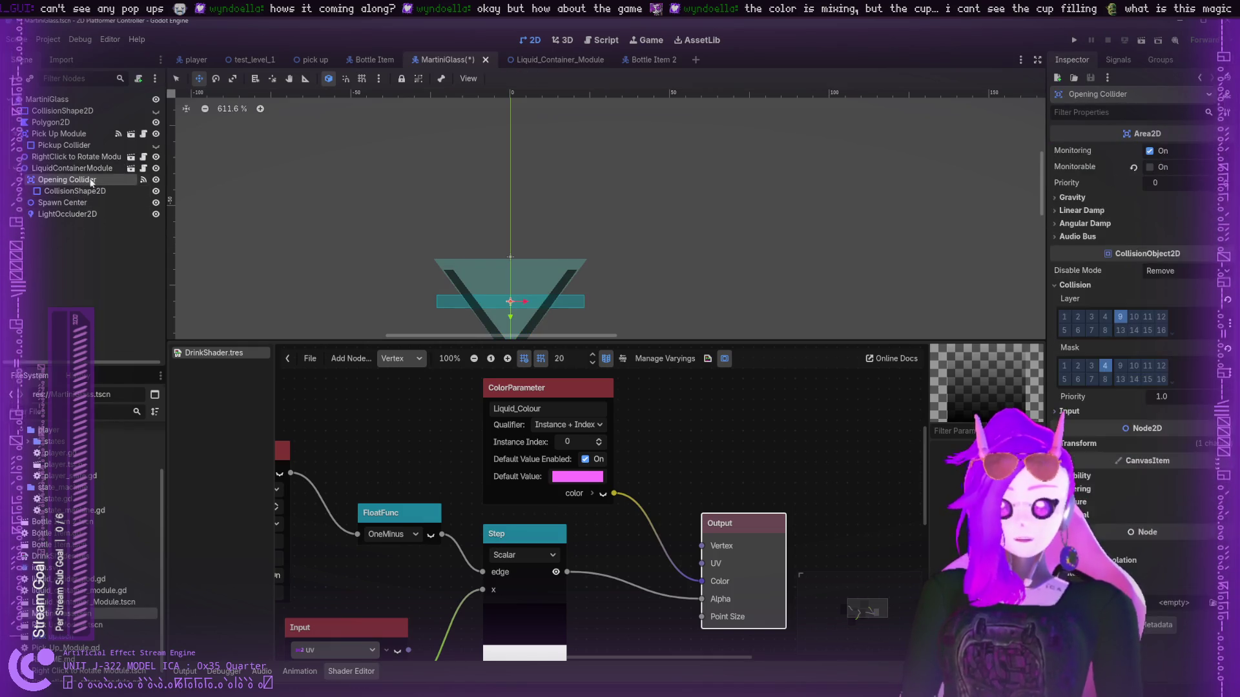
{"action": "scroll", "coordinate": [604, 219], "scroll_direction": "up", "scroll_amount": 3}
{"action": "left_click_drag", "start_coordinate": [604, 226], "coordinate": [636, 192]}
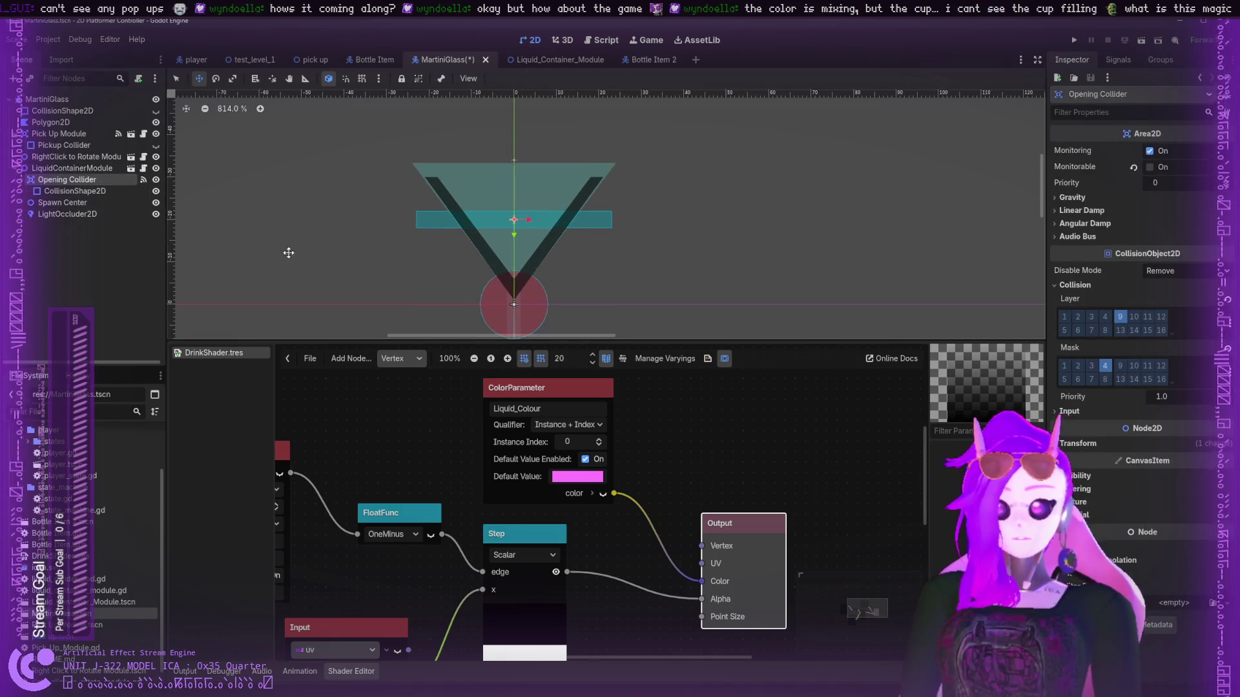
{"action": "left_click", "coordinate": [61, 215]}
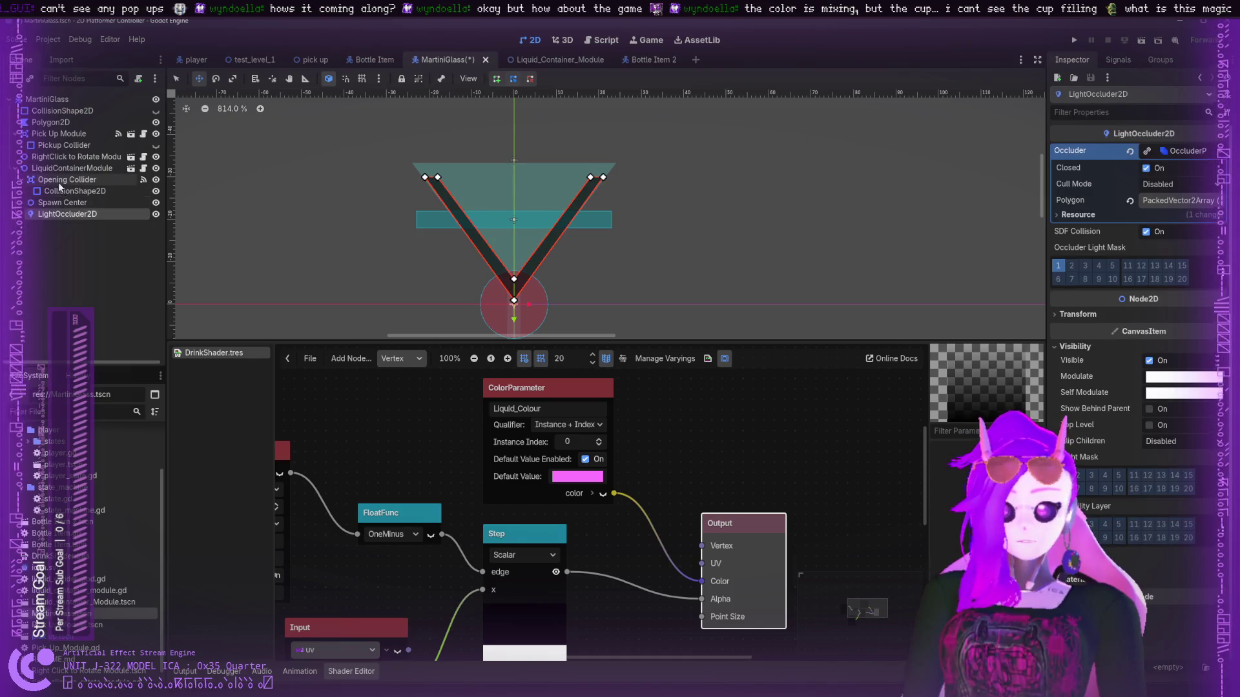
{"action": "left_click", "coordinate": [16, 168]}
{"action": "left_click", "coordinate": [45, 122]}
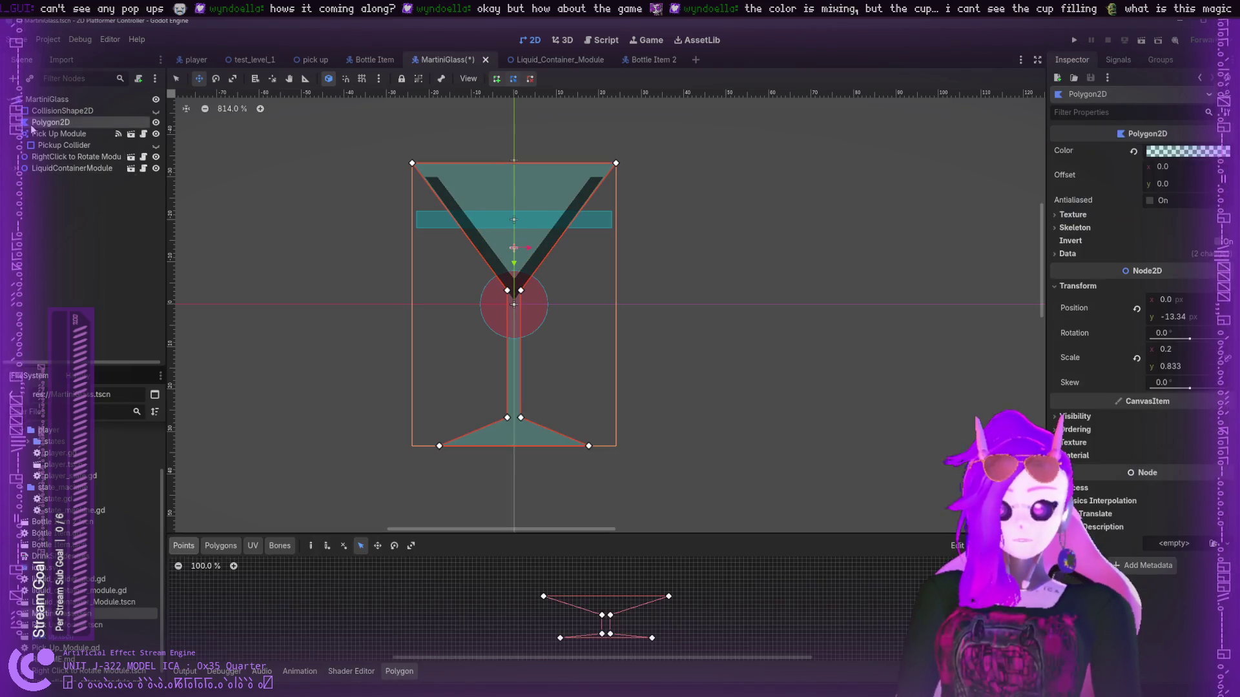
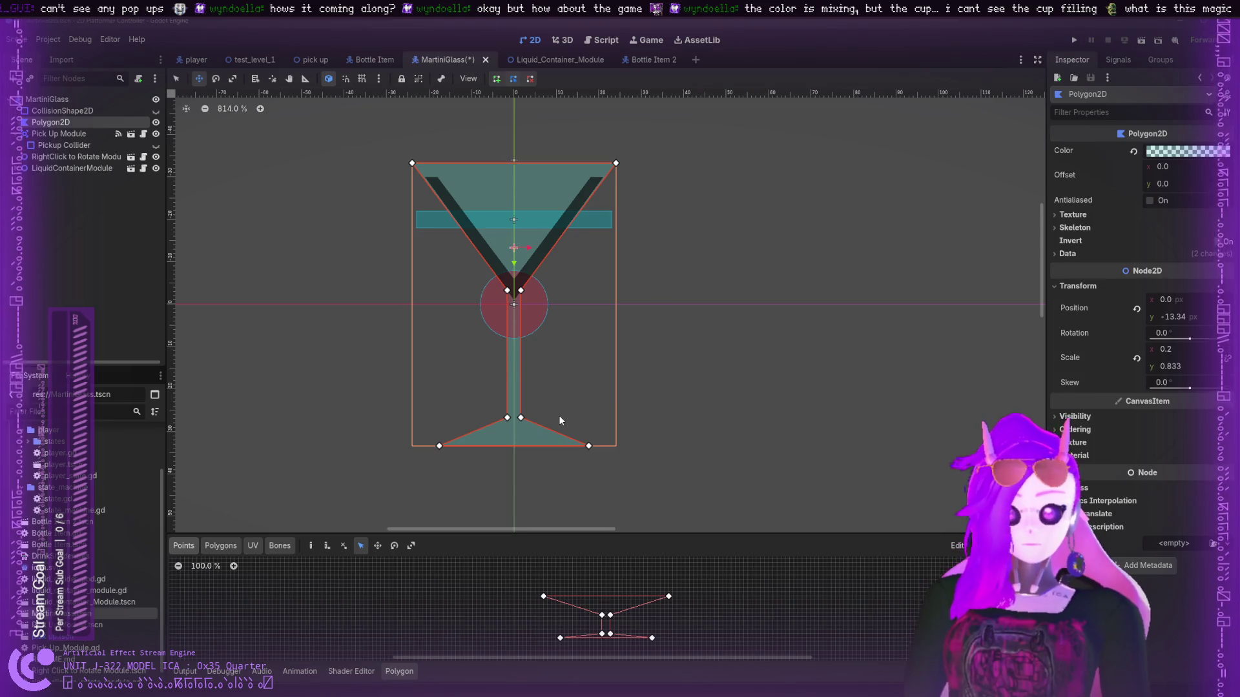
- Add a child Polygon2D under the glass Polygon2D and switch to the Select tool
{"action": "key", "text": "ctrl+v"}
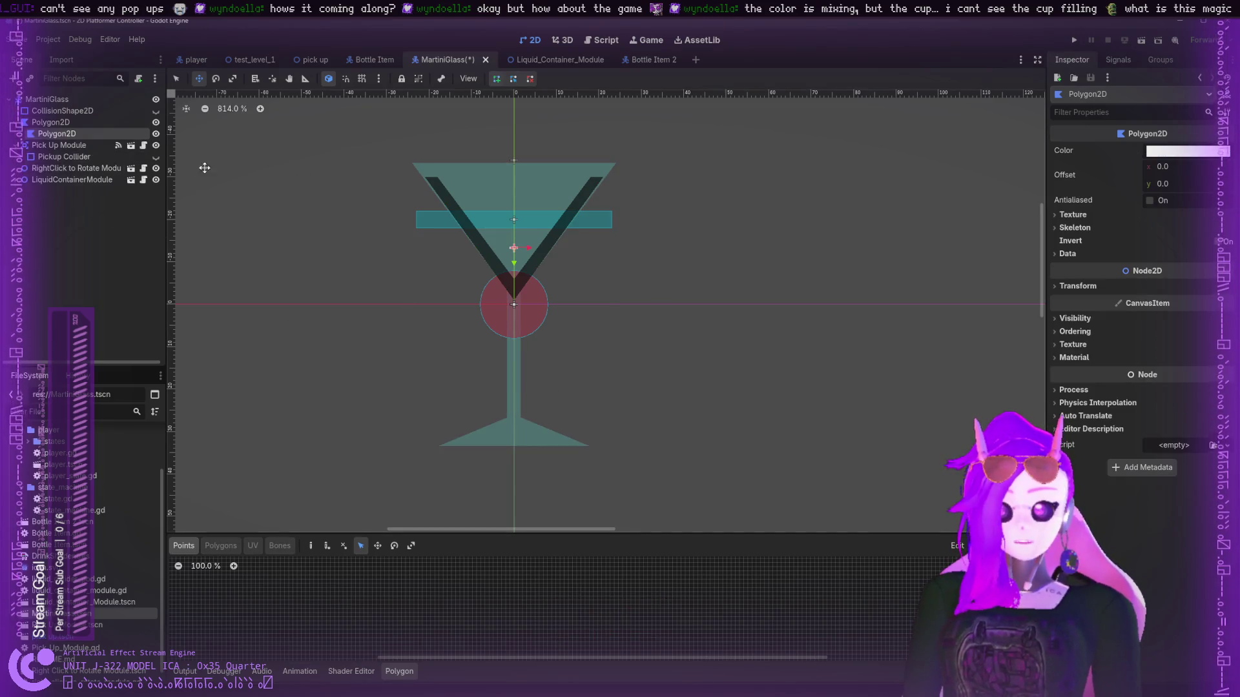
{"action": "scroll", "coordinate": [654, 240], "scroll_direction": "up", "scroll_amount": 3}
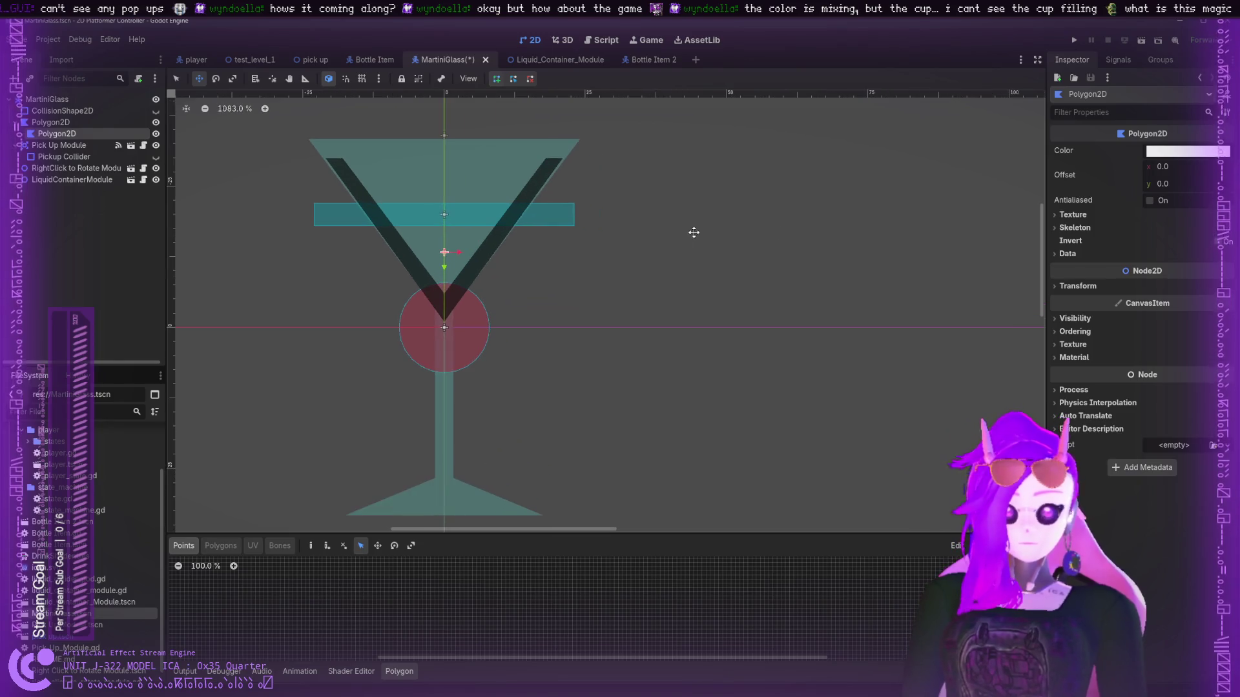
{"action": "scroll", "coordinate": [603, 249], "scroll_direction": "left", "scroll_amount": 3}
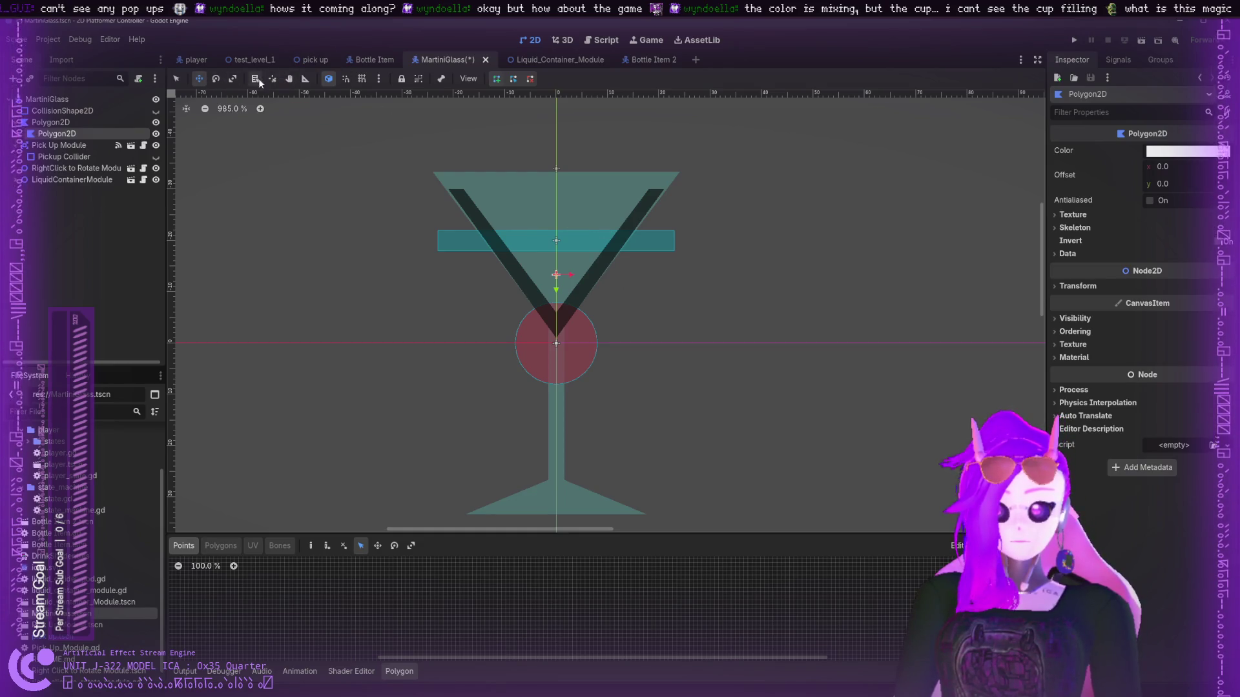
{"action": "left_click", "coordinate": [177, 79]}
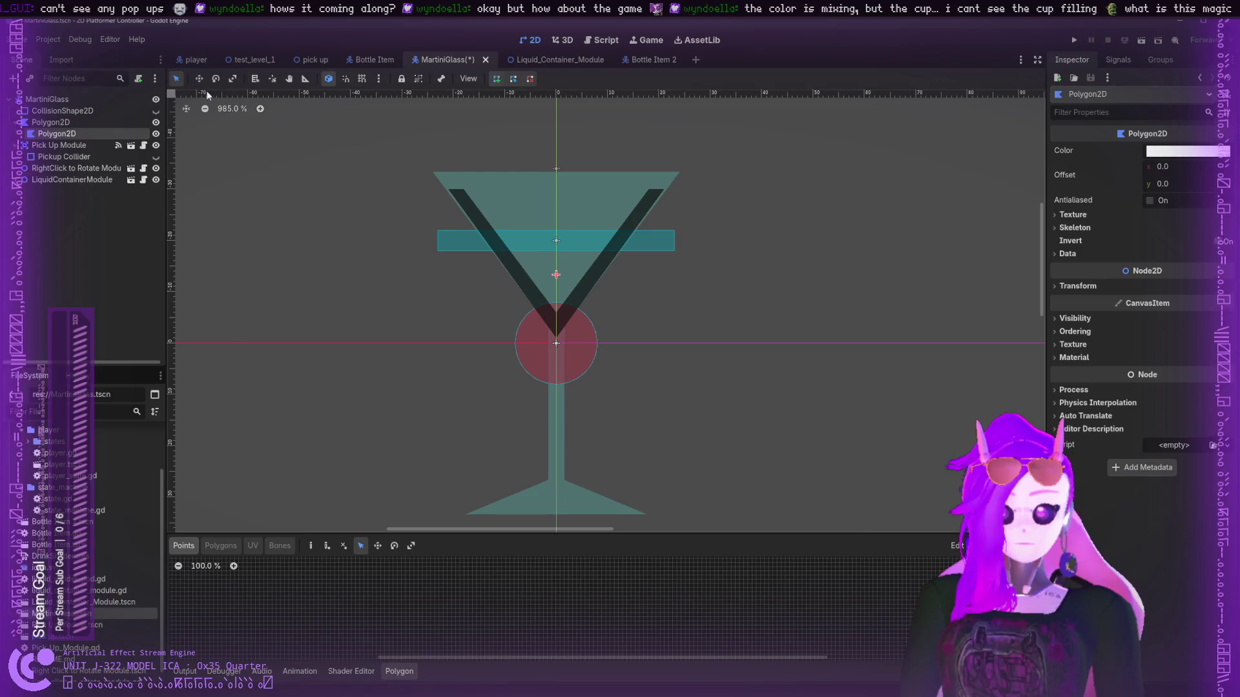
- Draw a three-point polygon over the glass bowl, deleting the extra point
{"action": "left_click", "coordinate": [721, 200]}
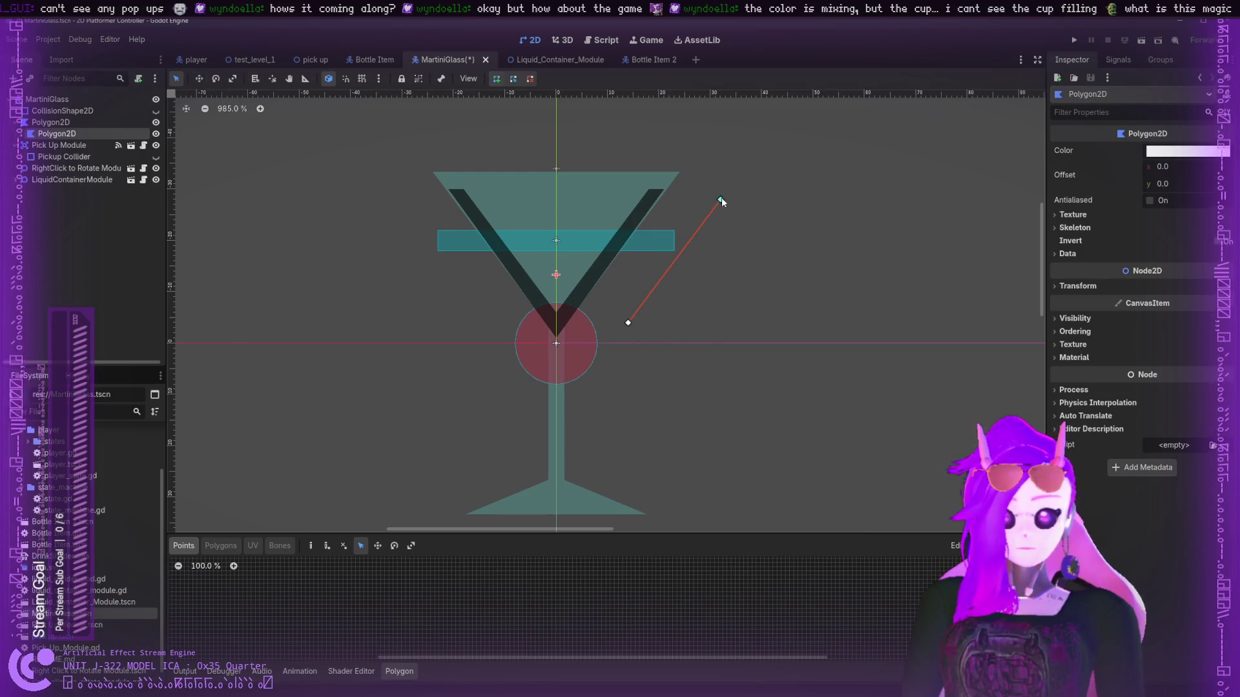
{"action": "left_click", "coordinate": [464, 190]}
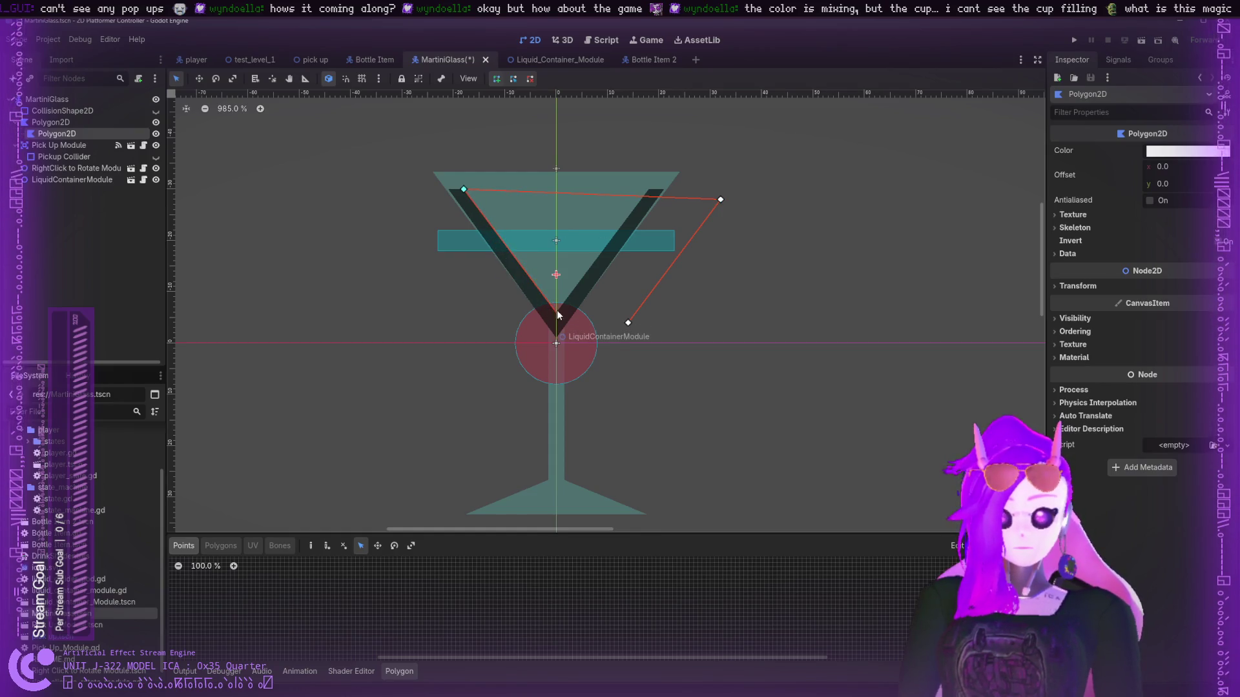
{"action": "left_click", "coordinate": [627, 323]}
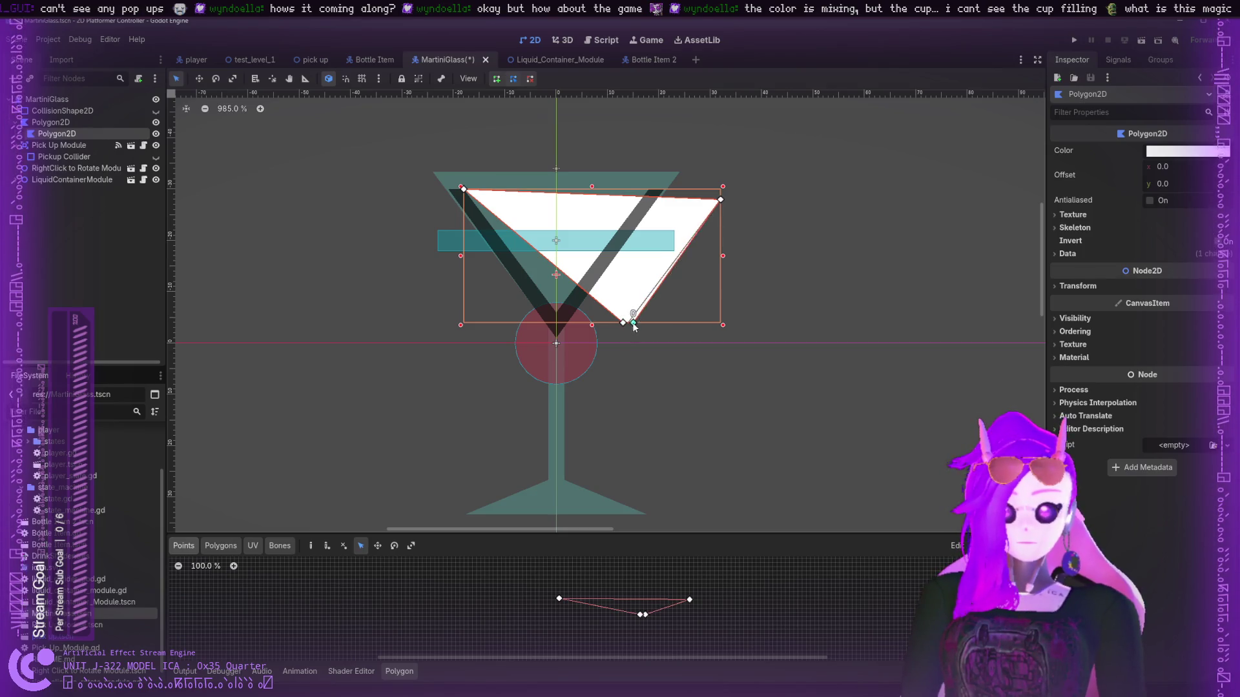
{"action": "right_click", "coordinate": [640, 323]}
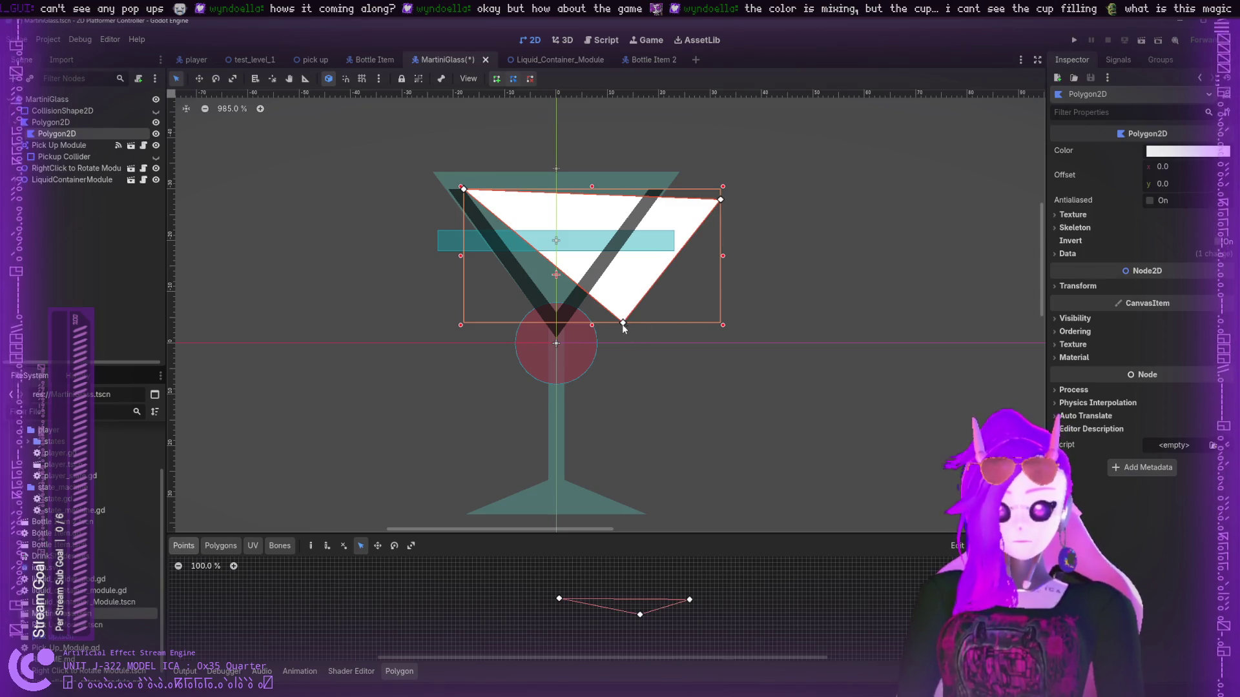
- Drag the triangle's corners out to the glass rim and down to the bowl's base
{"action": "mouse_move", "coordinate": [622, 323]}
{"action": "left_mouse_down"}
{"action": "mouse_move", "coordinate": [568, 325]}
{"action": "mouse_move", "coordinate": [556, 313]}
{"action": "left_mouse_up"}
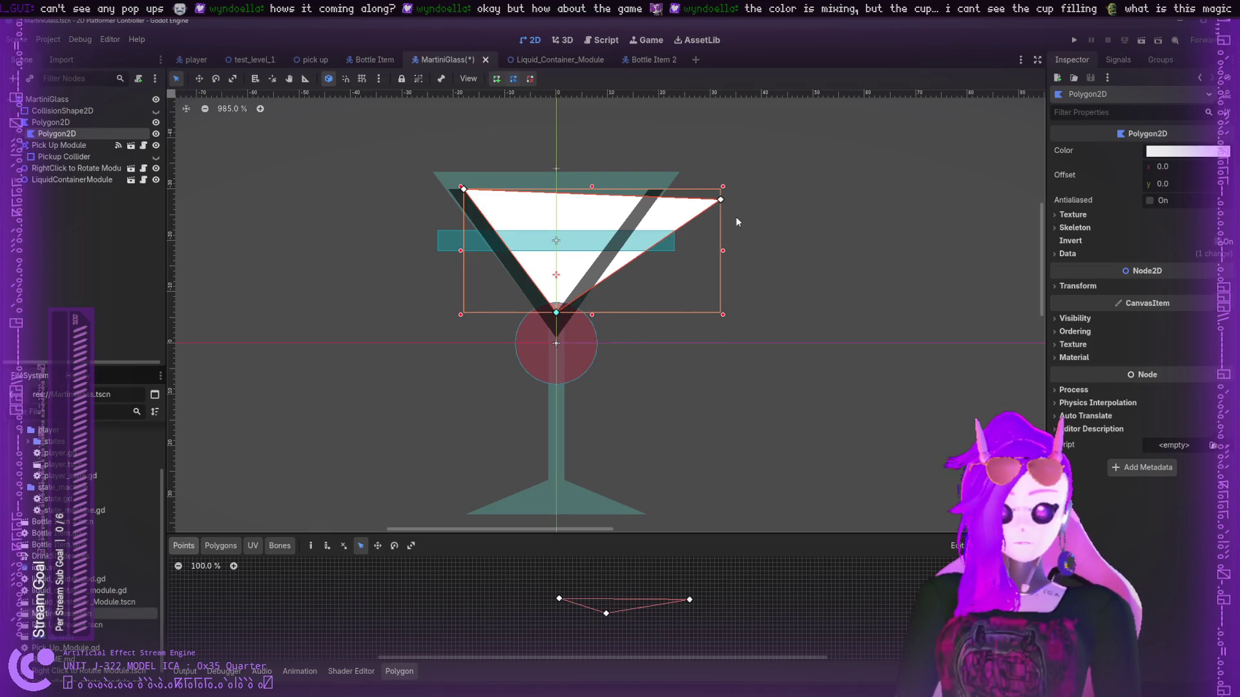
{"action": "mouse_move", "coordinate": [721, 202]}
{"action": "left_mouse_down"}
{"action": "mouse_move", "coordinate": [650, 196]}
{"action": "mouse_move", "coordinate": [671, 178]}
{"action": "left_mouse_up"}
{"action": "left_click_drag", "start_coordinate": [557, 313], "coordinate": [558, 331]}
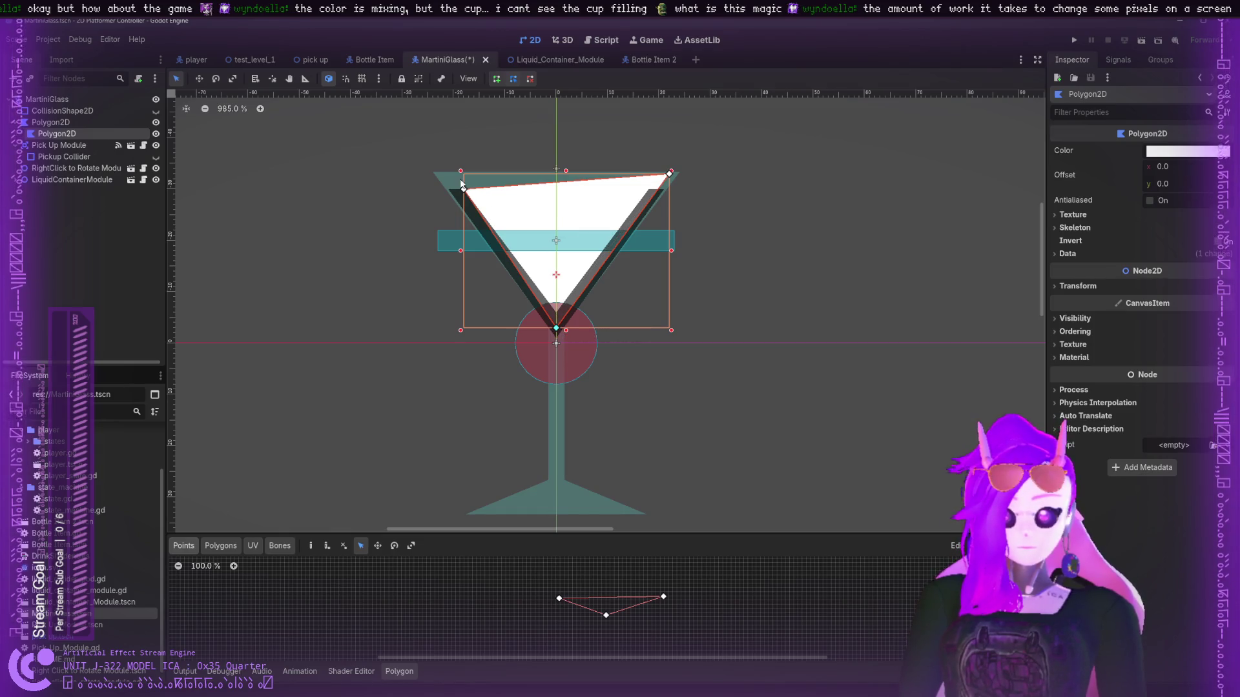
{"action": "left_click_drag", "start_coordinate": [465, 192], "coordinate": [444, 178]}
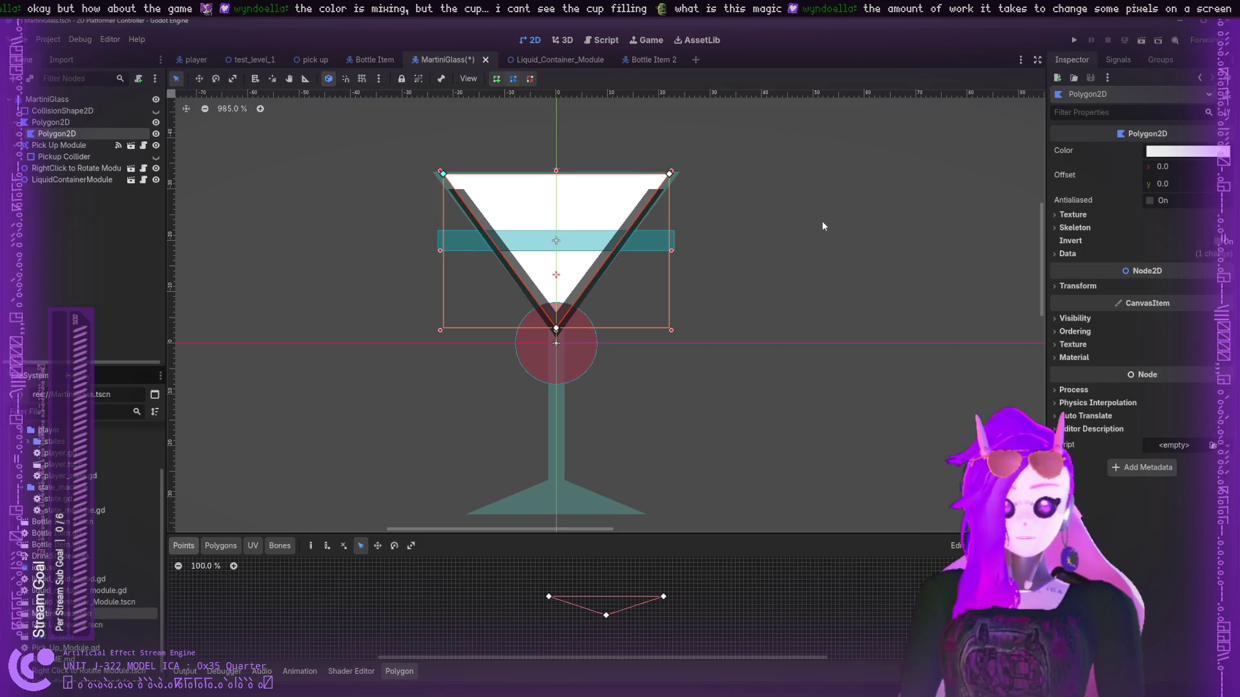
{"action": "left_click", "coordinate": [1072, 357]}
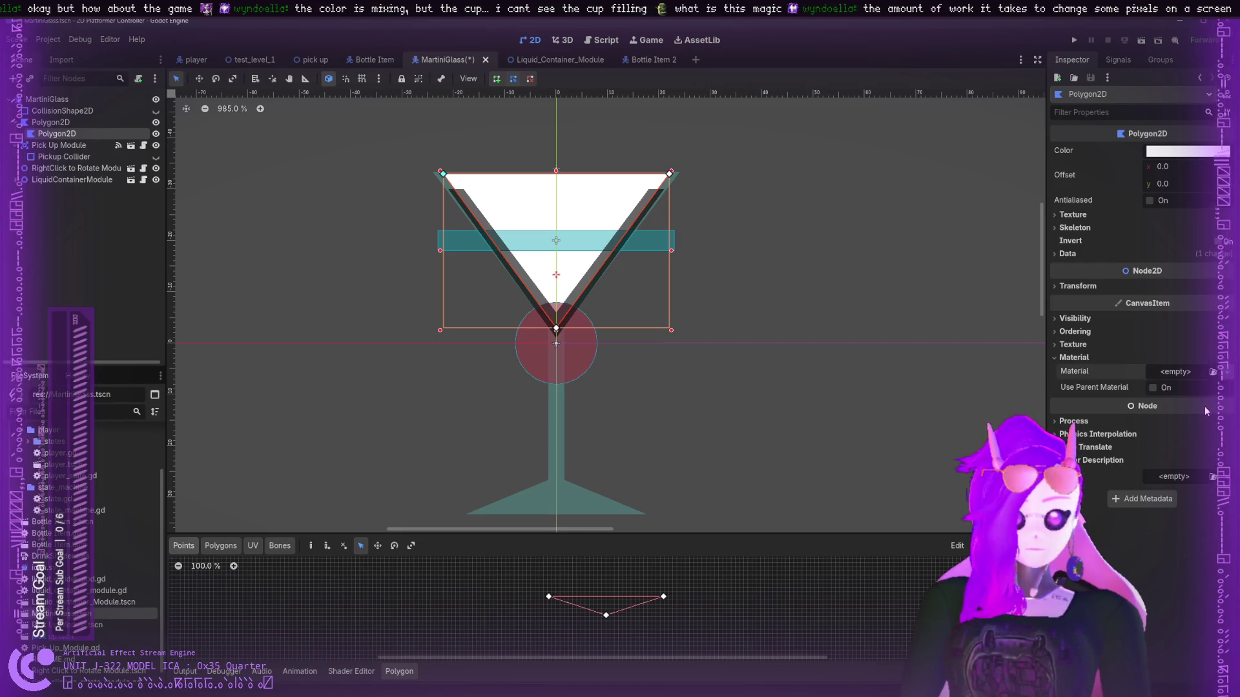
- Assign a new CanvasItemMaterial to the triangle and expand its properties
{"action": "left_click", "coordinate": [1175, 371]}
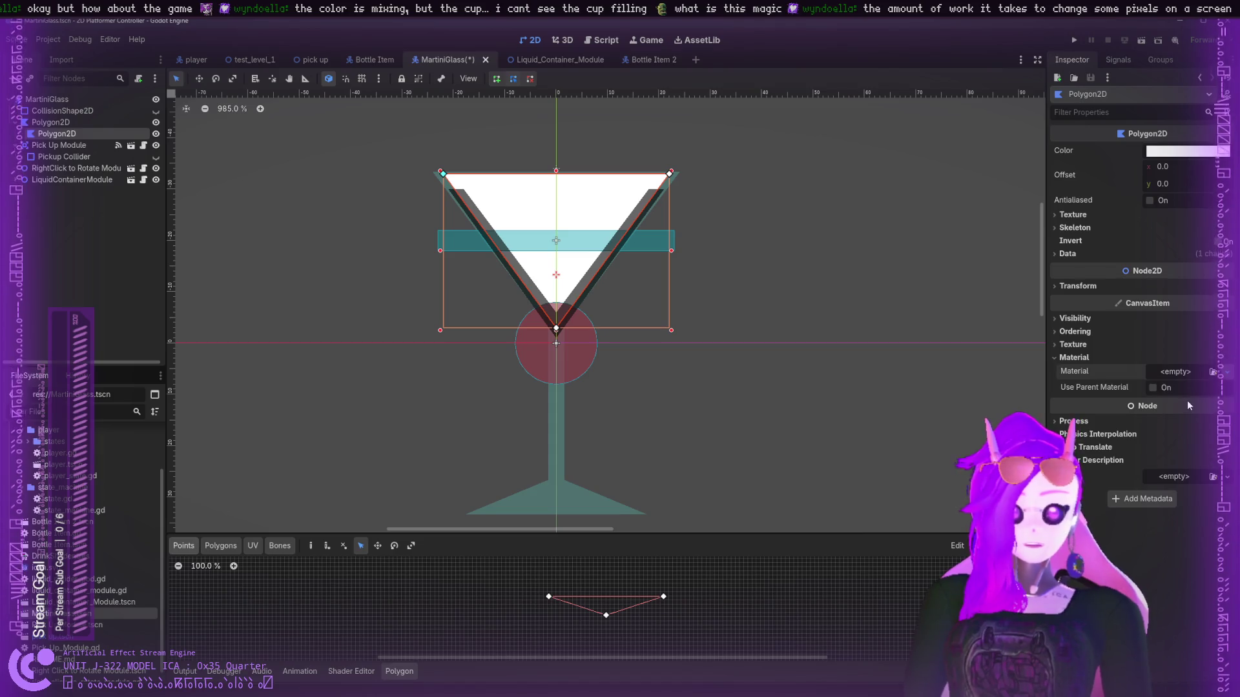
{"action": "left_click", "coordinate": [1187, 401]}
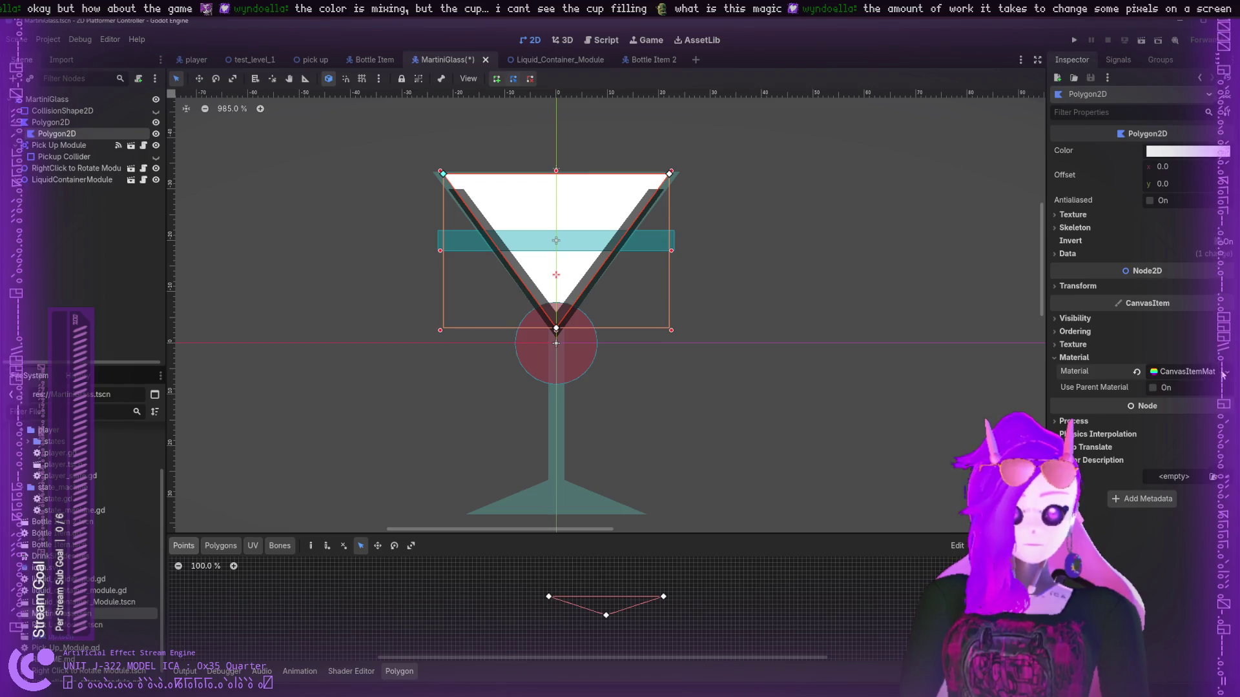
{"action": "left_click", "coordinate": [1188, 372]}
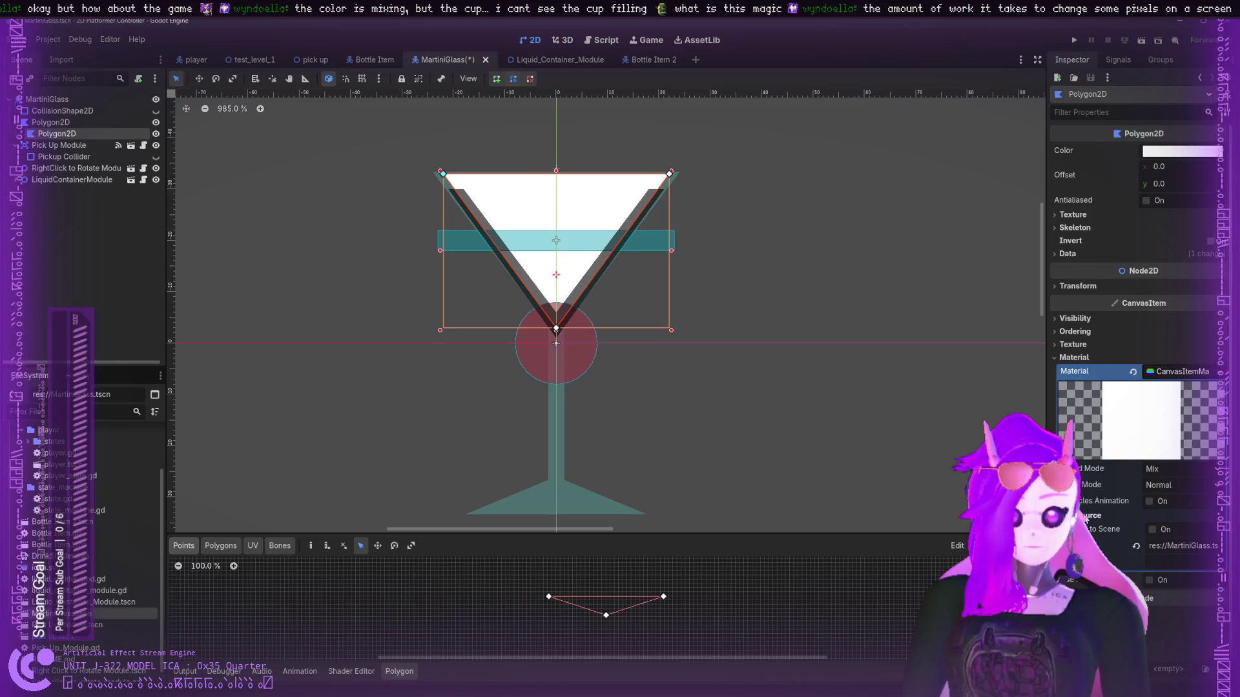
{"action": "left_click", "coordinate": [1069, 517]}
{"action": "left_click", "coordinate": [1184, 371]}
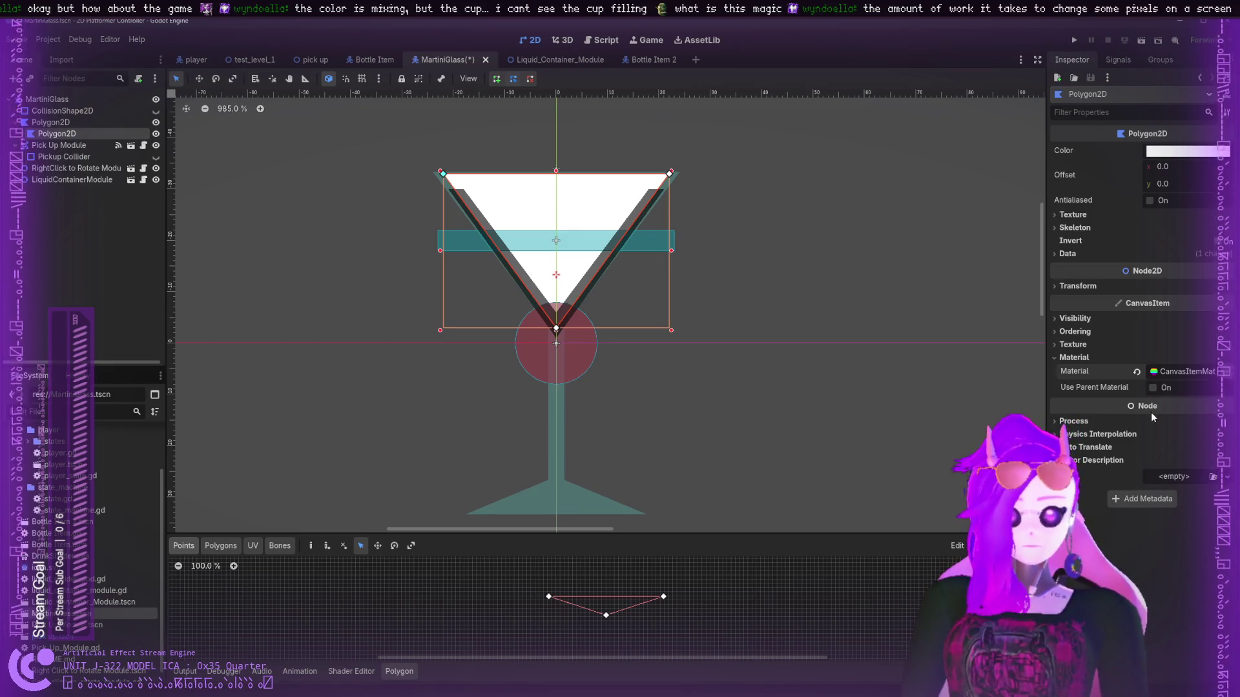
{"action": "left_click", "coordinate": [1215, 381]}
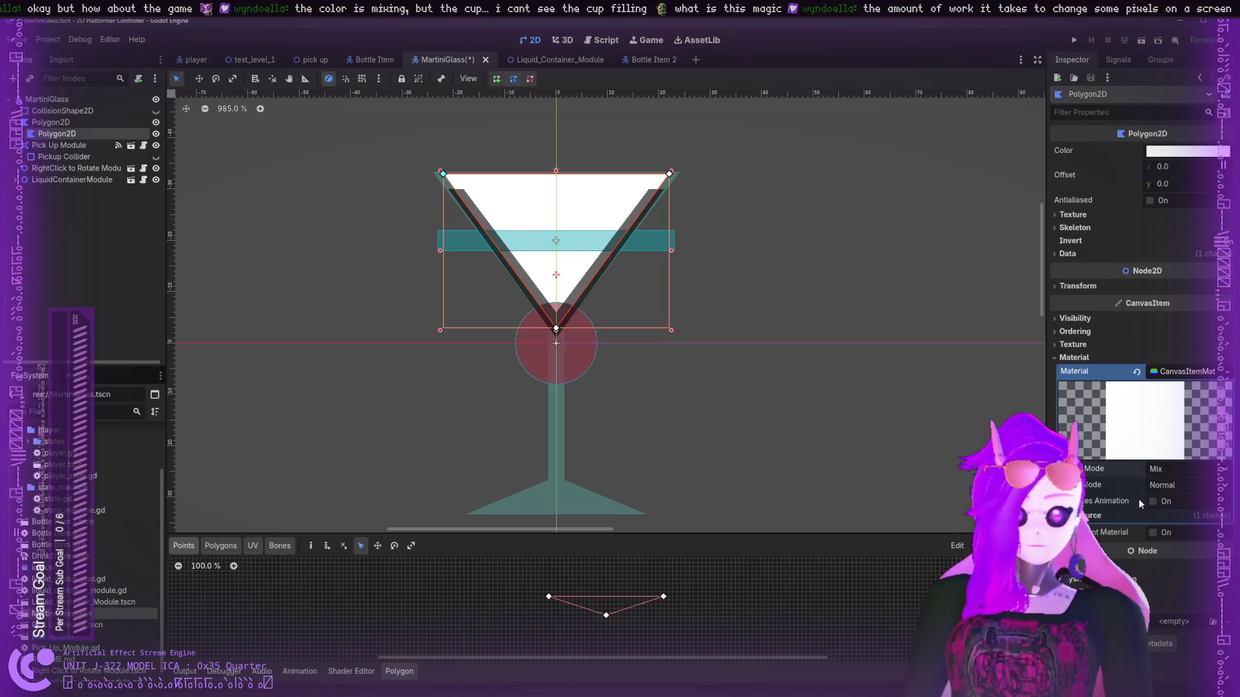
- Inspect the material's resource path, then select DrinkShader.tres in the FileSystem dock
{"action": "left_click", "coordinate": [1083, 517]}
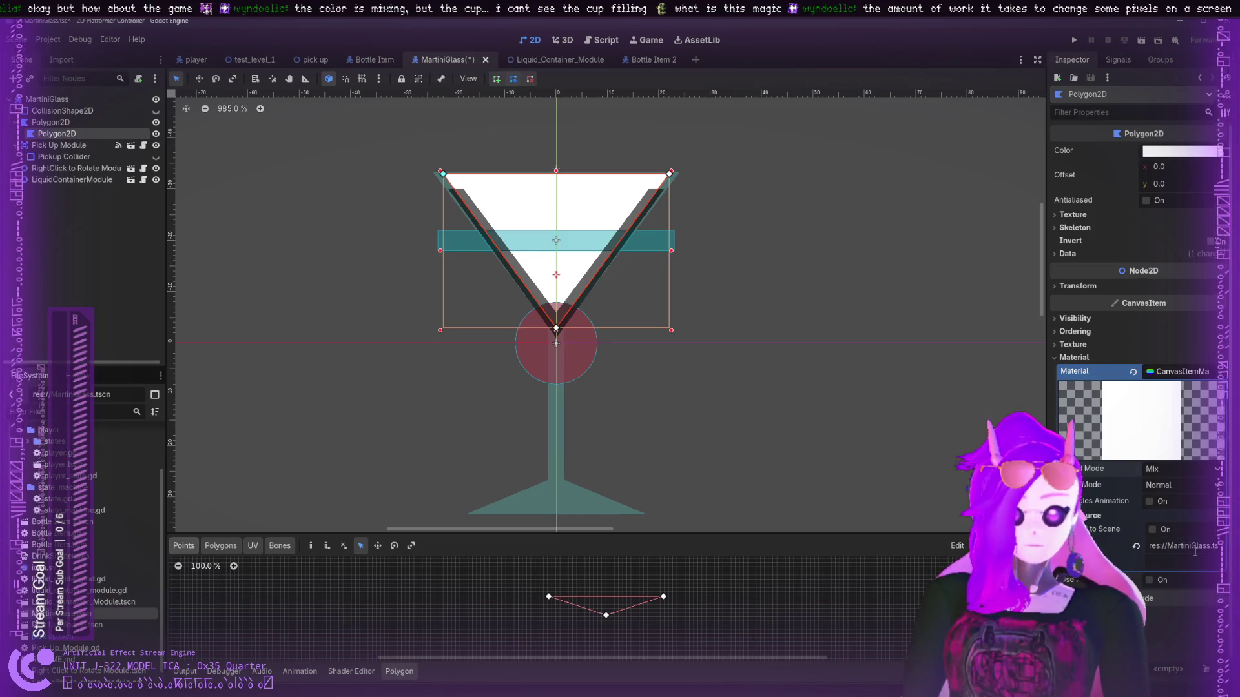
{"action": "mouse_move", "coordinate": [1201, 545]}
{"action": "left_mouse_down"}
{"action": "mouse_move", "coordinate": [1232, 548]}
{"action": "mouse_move", "coordinate": [1154, 537]}
{"action": "left_mouse_up"}
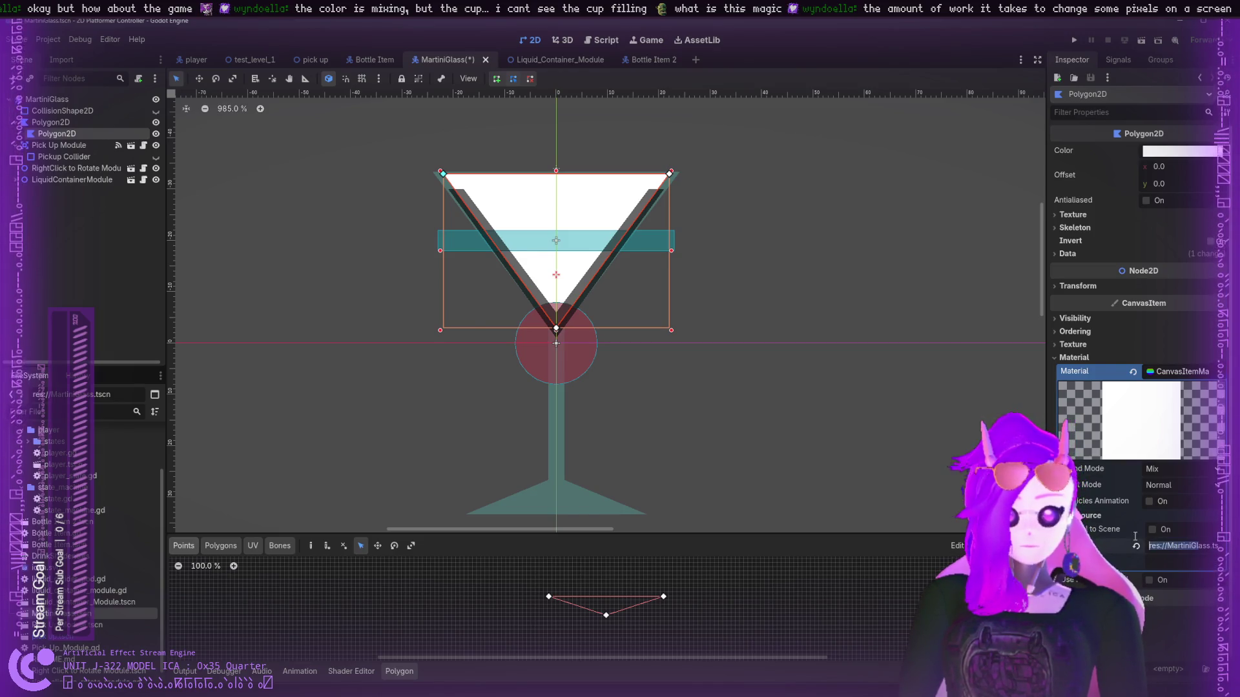
{"action": "left_click", "coordinate": [1154, 537]}
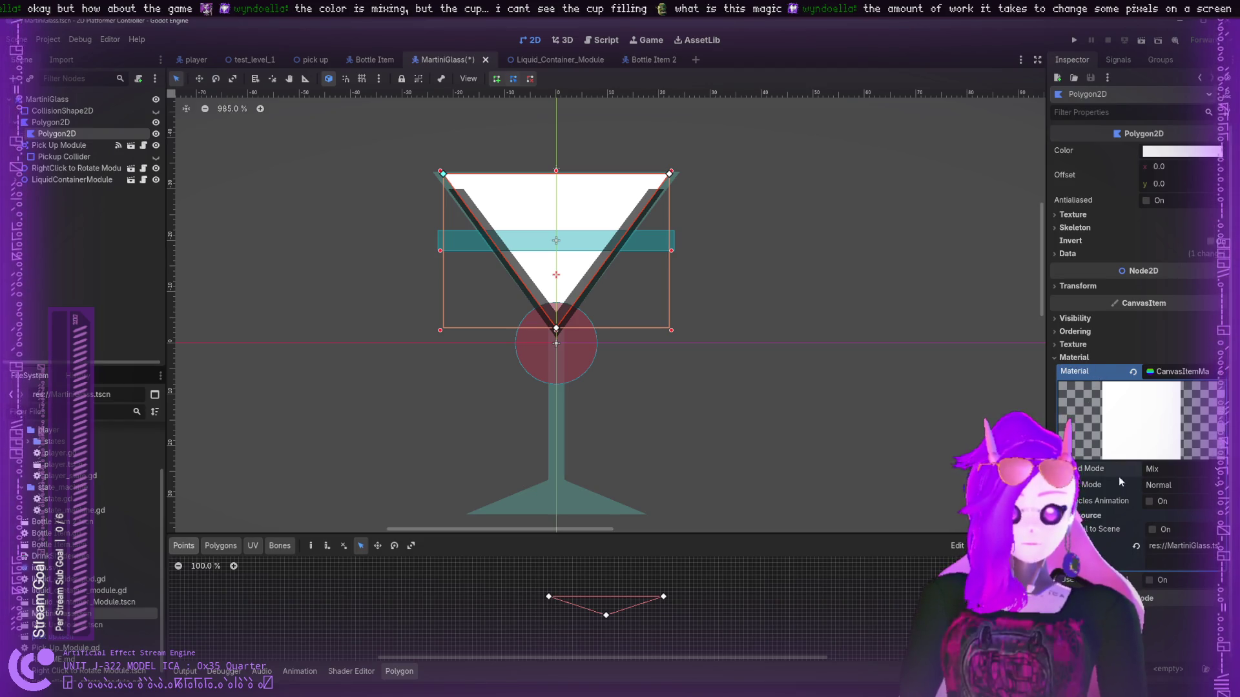
{"action": "scroll", "coordinate": [84, 536], "scroll_direction": "down", "scroll_amount": 1}
{"action": "scroll", "coordinate": [84, 517], "scroll_direction": "up", "scroll_amount": 3}
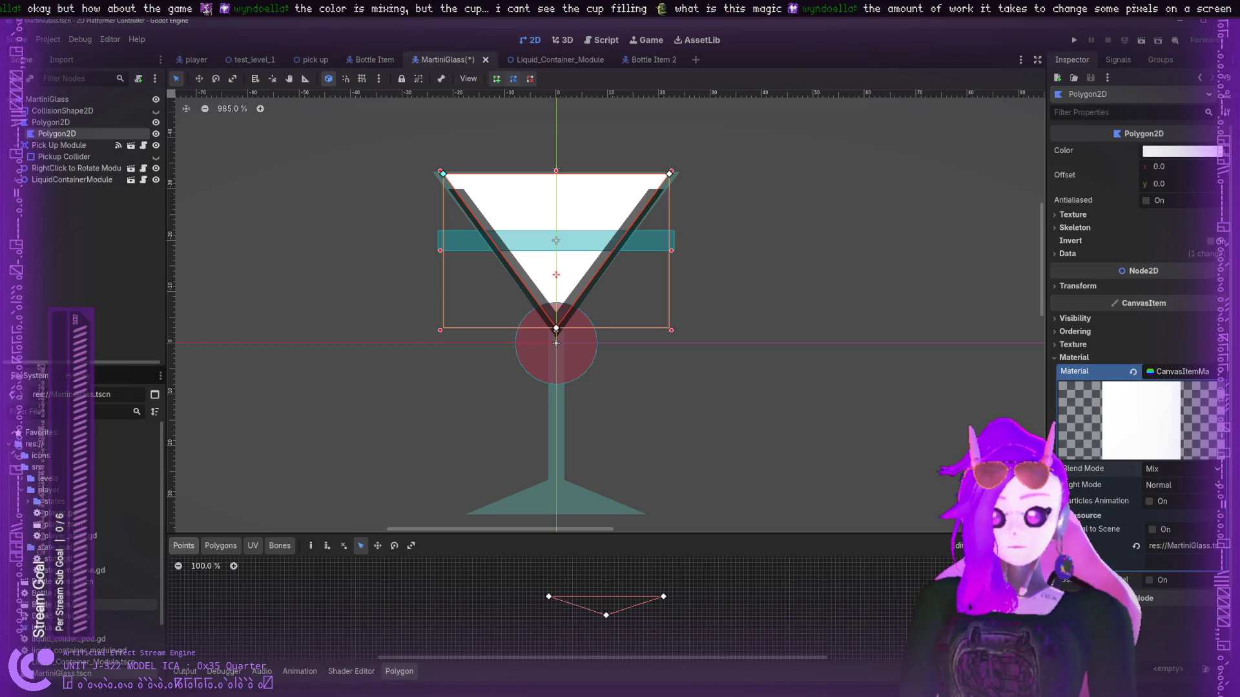
{"action": "left_click", "coordinate": [97, 616]}
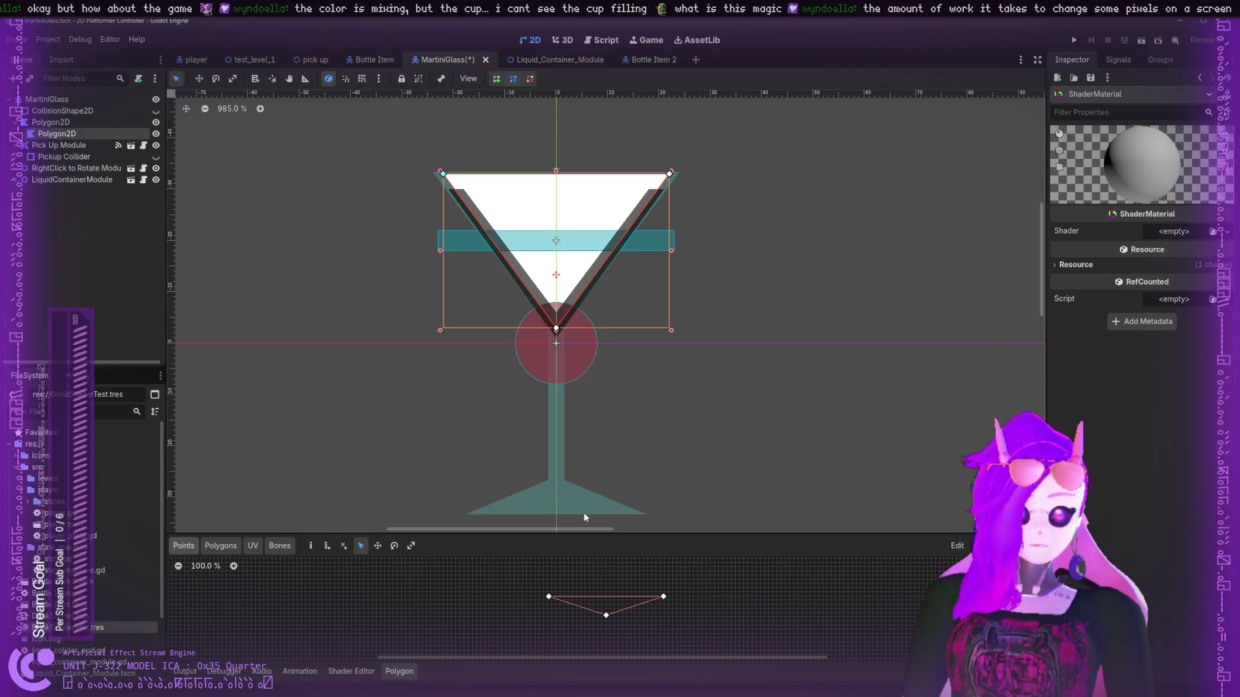
- Drop DrinkShader.tres onto the Shader field, then select DrinkShaderTest.tres
{"action": "mouse_move", "coordinate": [97, 615]}
{"action": "left_mouse_down"}
{"action": "mouse_move", "coordinate": [258, 548]}
{"action": "mouse_move", "coordinate": [1180, 326]}
{"action": "mouse_move", "coordinate": [1168, 232]}
{"action": "left_mouse_up"}
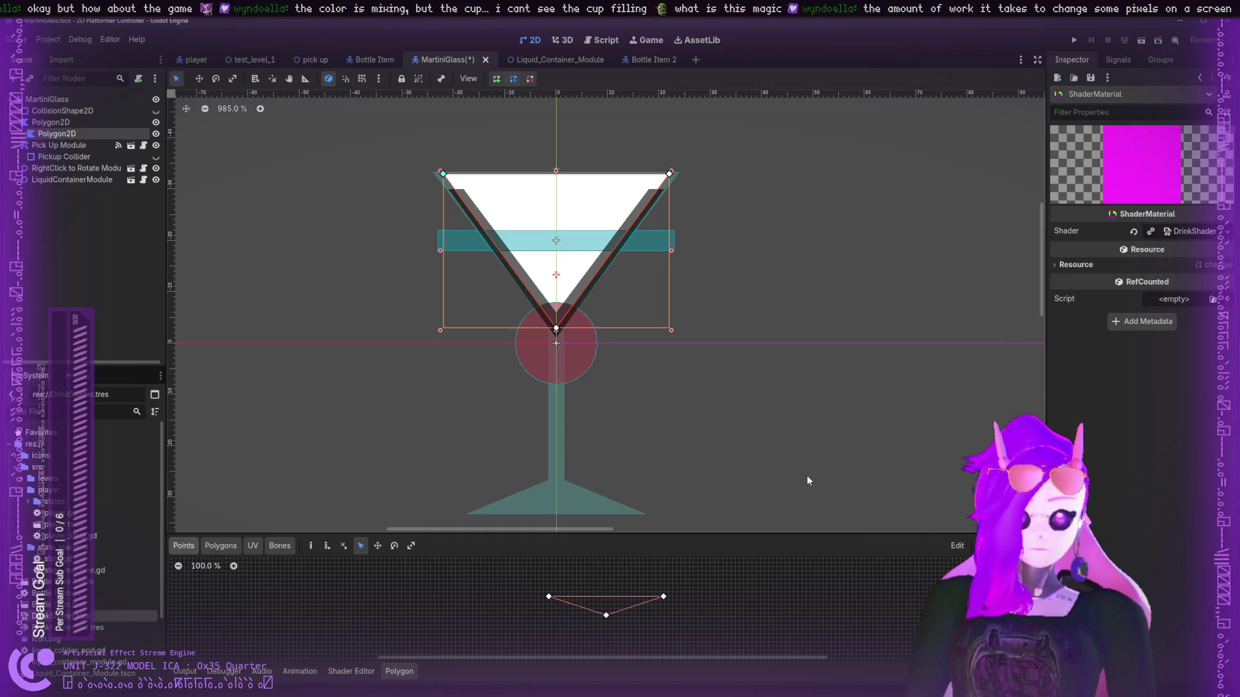
{"action": "left_click", "coordinate": [97, 627]}
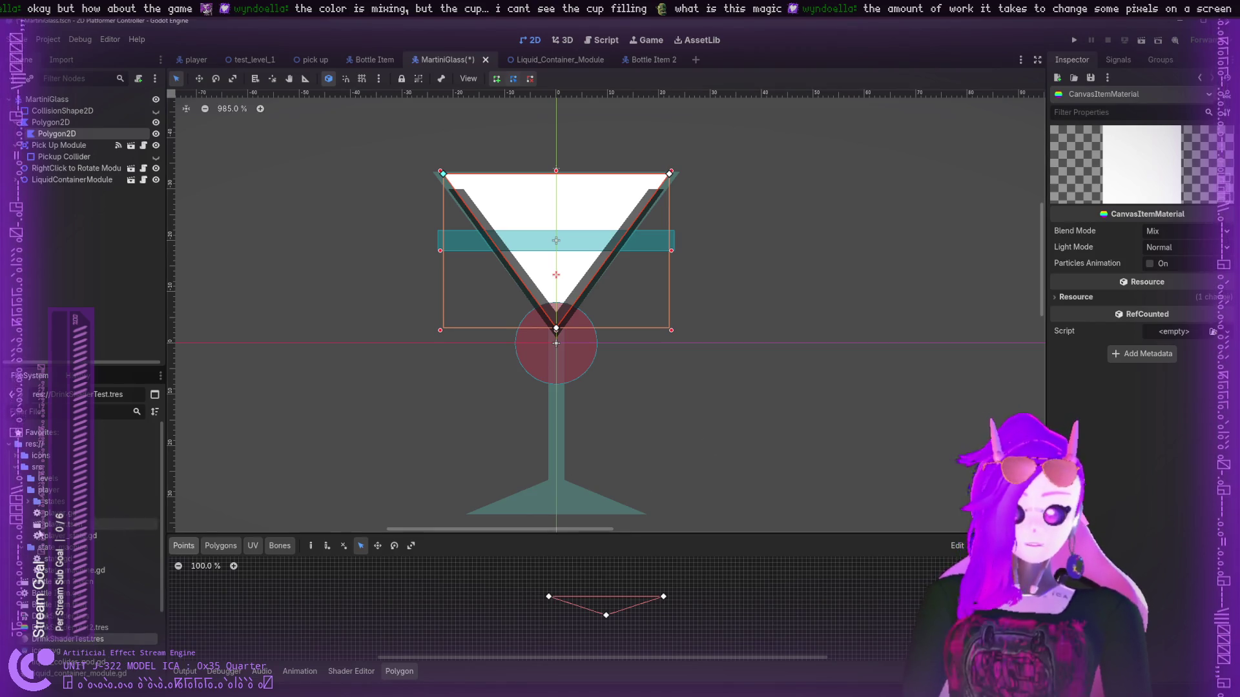
- Clear the material's Resource Path while trying to drop DrinkShader.tres onto it
{"action": "mouse_move", "coordinate": [65, 616]}
{"action": "left_mouse_down"}
{"action": "mouse_move", "coordinate": [1114, 334]}
{"action": "mouse_move", "coordinate": [1216, 329]}
{"action": "mouse_move", "coordinate": [1109, 298]}
{"action": "mouse_move", "coordinate": [1195, 323]}
{"action": "mouse_move", "coordinate": [1191, 305]}
{"action": "mouse_move", "coordinate": [1175, 328]}
{"action": "left_mouse_up"}
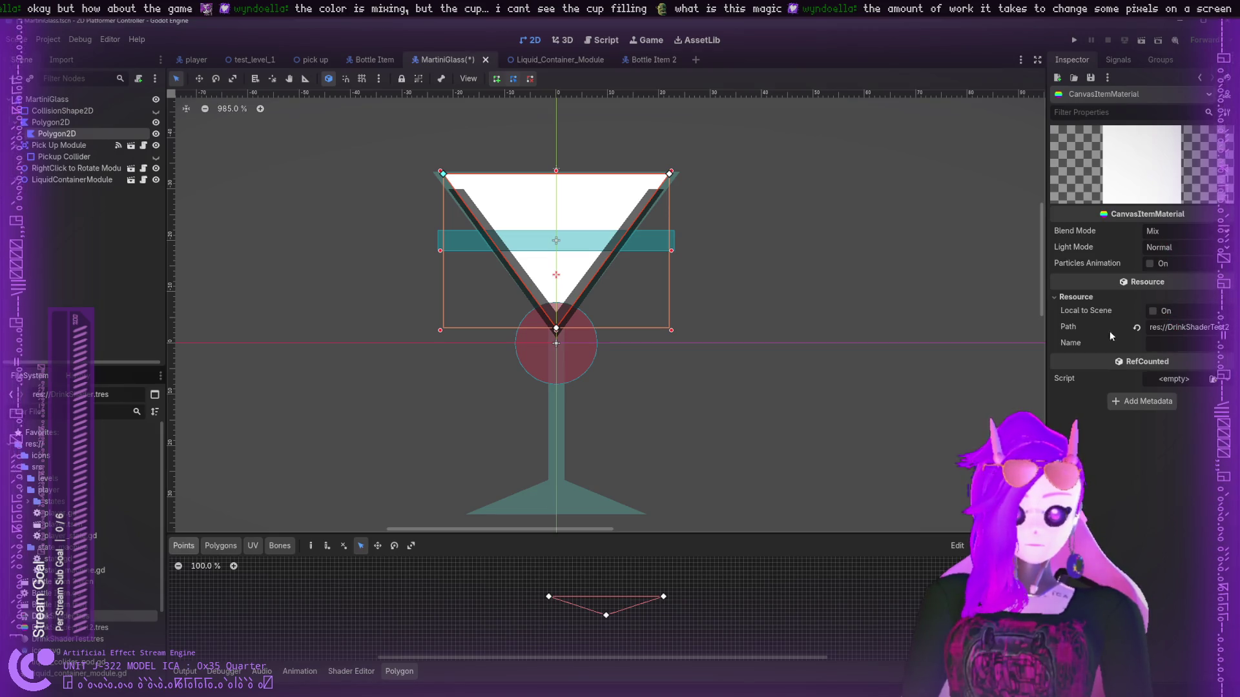
{"action": "left_click", "coordinate": [1137, 329]}
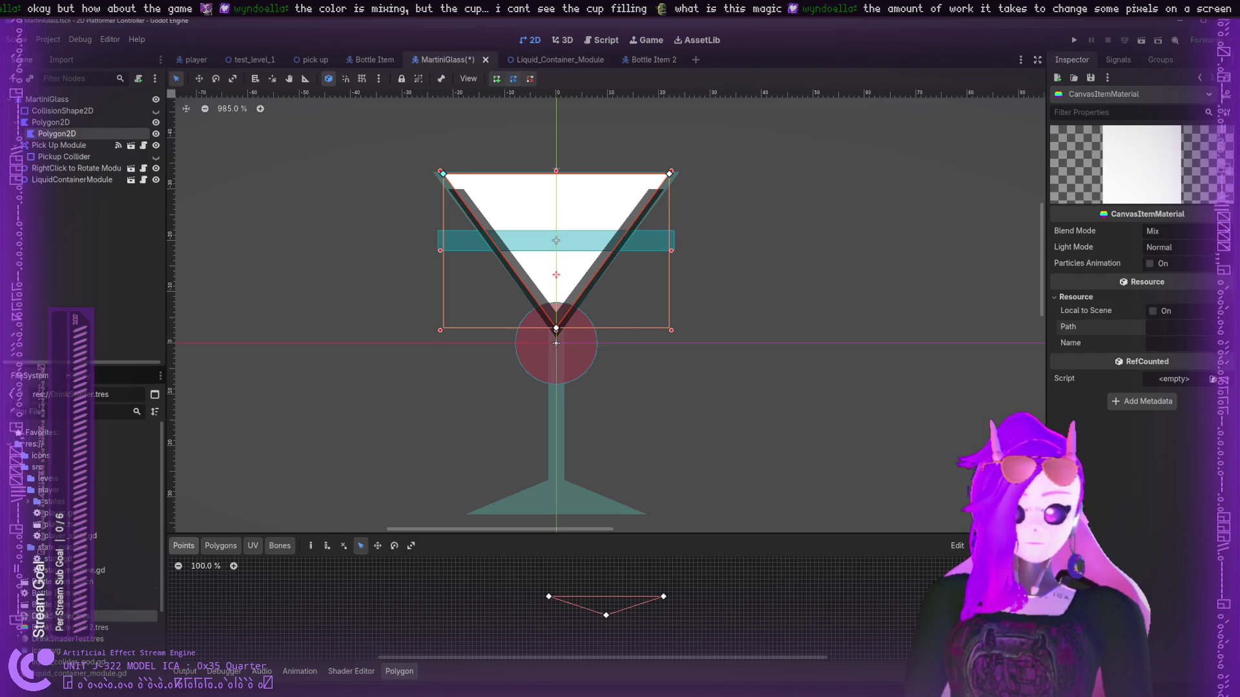
{"action": "left_click_drag", "start_coordinate": [97, 616], "coordinate": [1136, 292]}
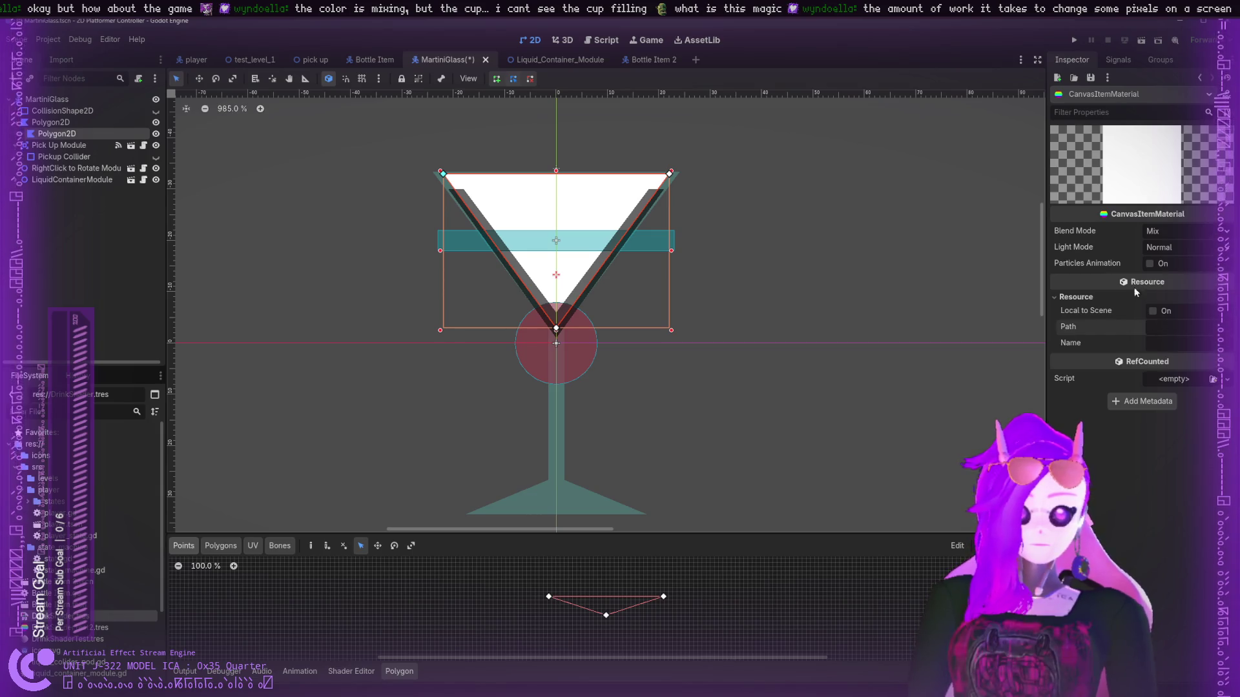
{"action": "mouse_move", "coordinate": [97, 616]}
{"action": "left_mouse_down"}
{"action": "mouse_move", "coordinate": [222, 448]}
{"action": "mouse_move", "coordinate": [94, 140]}
{"action": "left_mouse_up"}
- Reselect the inner Polygon2D and open its shader in the Shader Editor
{"action": "left_click", "coordinate": [94, 140]}
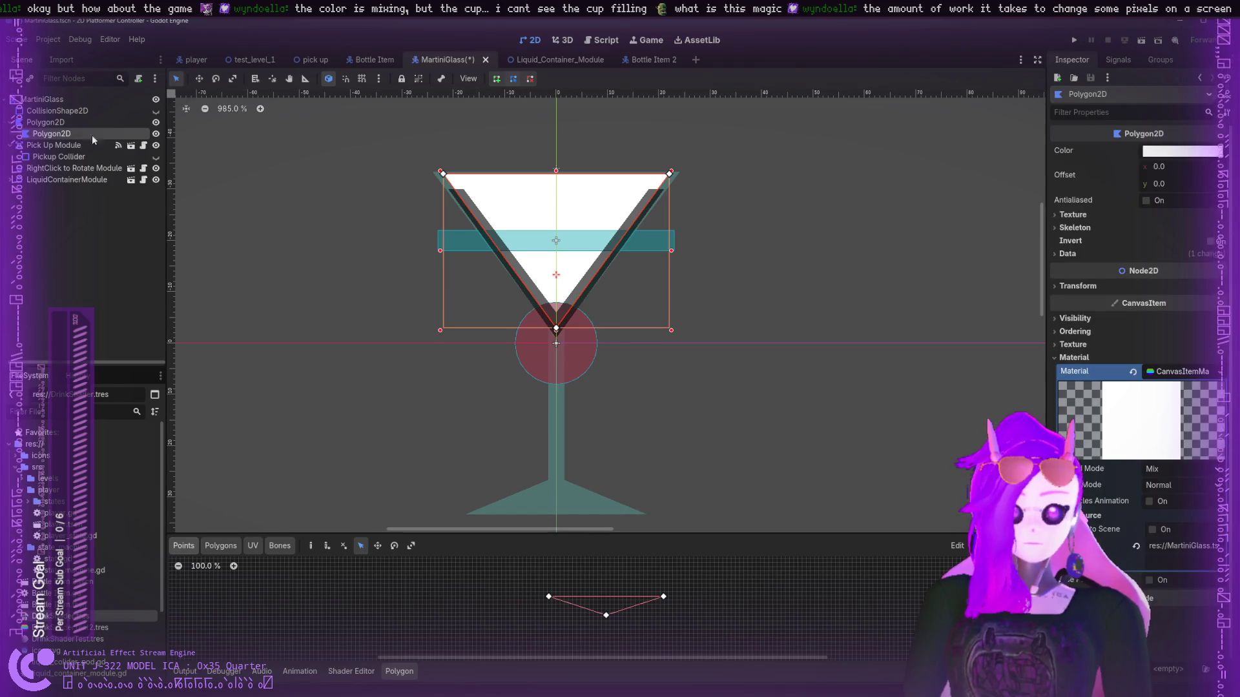
{"action": "scroll", "coordinate": [1142, 333], "scroll_direction": "down", "scroll_amount": 1}
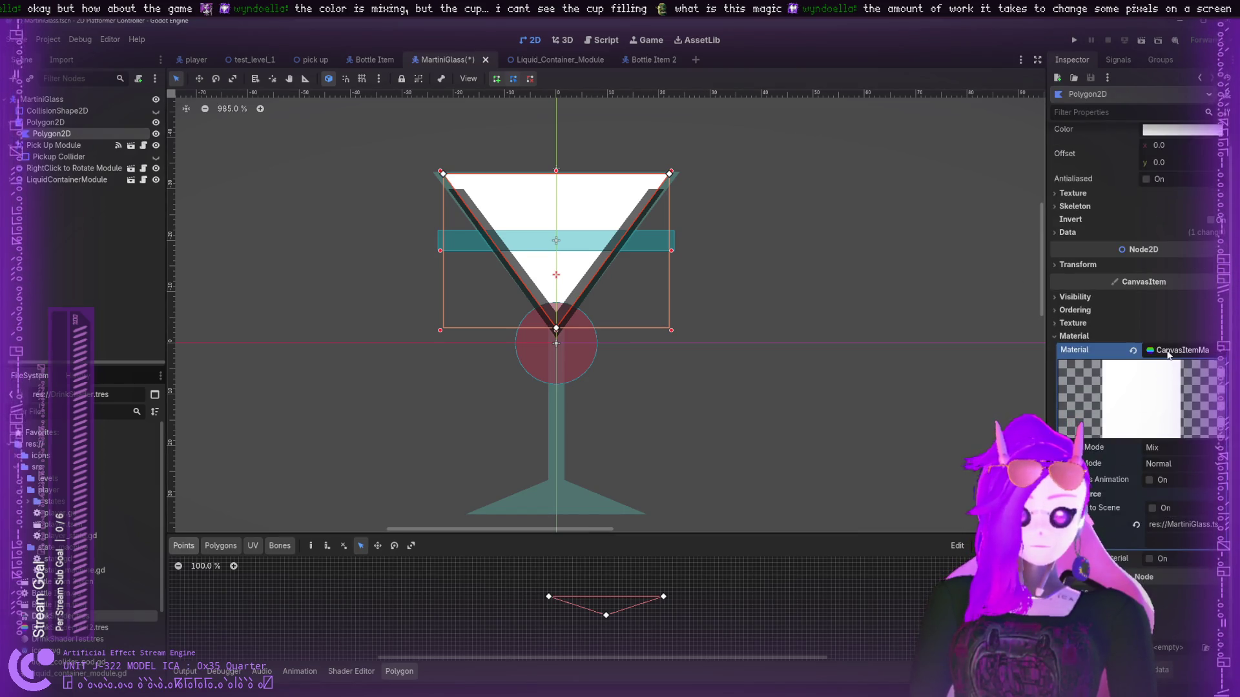
{"action": "left_click", "coordinate": [1162, 354]}
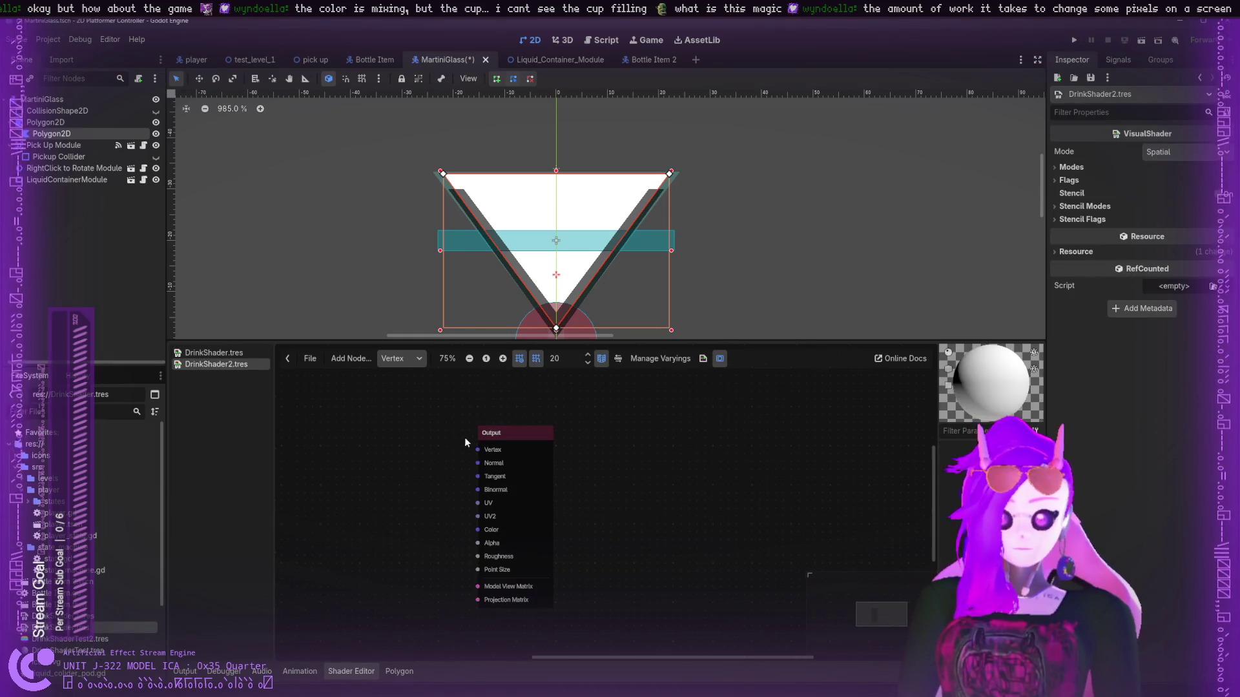
- Select the parameter, Step and input nodes in the DrinkShader.tres graph
{"action": "left_click_drag", "start_coordinate": [548, 432], "coordinate": [711, 428]}
{"action": "scroll", "coordinate": [586, 443], "scroll_direction": "up", "scroll_amount": 1}
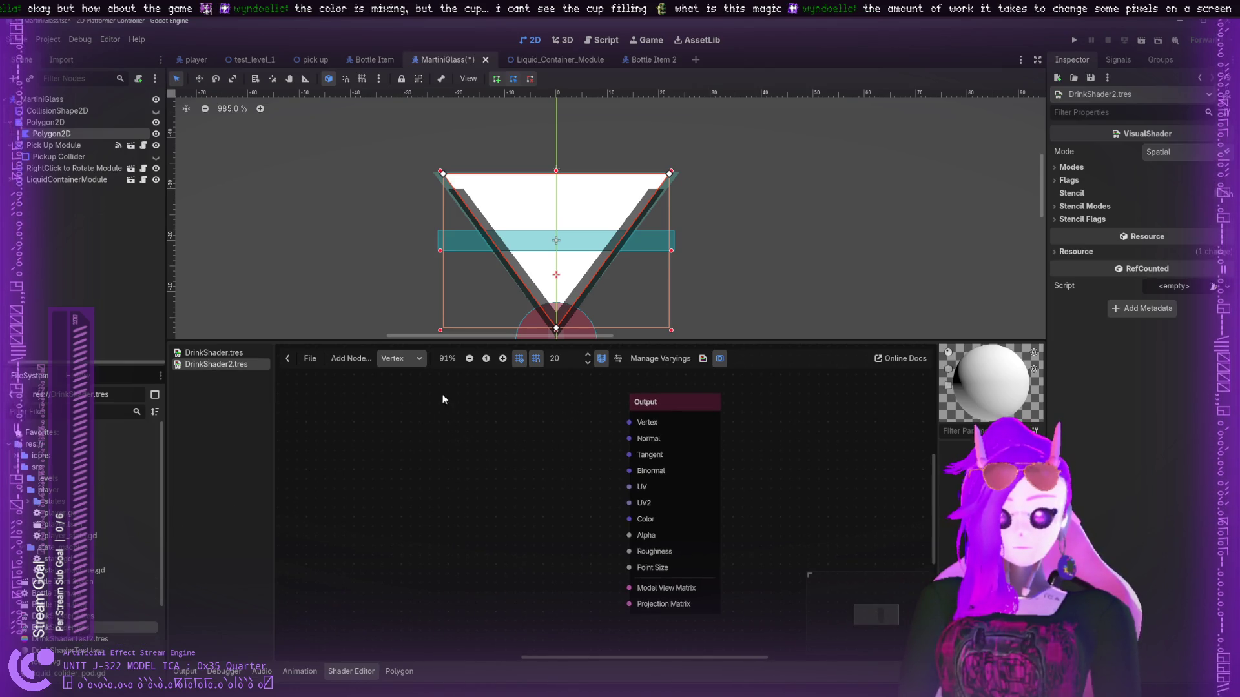
{"action": "left_click", "coordinate": [214, 352]}
{"action": "mouse_move", "coordinate": [384, 419]}
{"action": "left_mouse_down"}
{"action": "mouse_move", "coordinate": [598, 541]}
{"action": "mouse_move", "coordinate": [624, 591]}
{"action": "mouse_move", "coordinate": [570, 556]}
{"action": "left_mouse_up"}
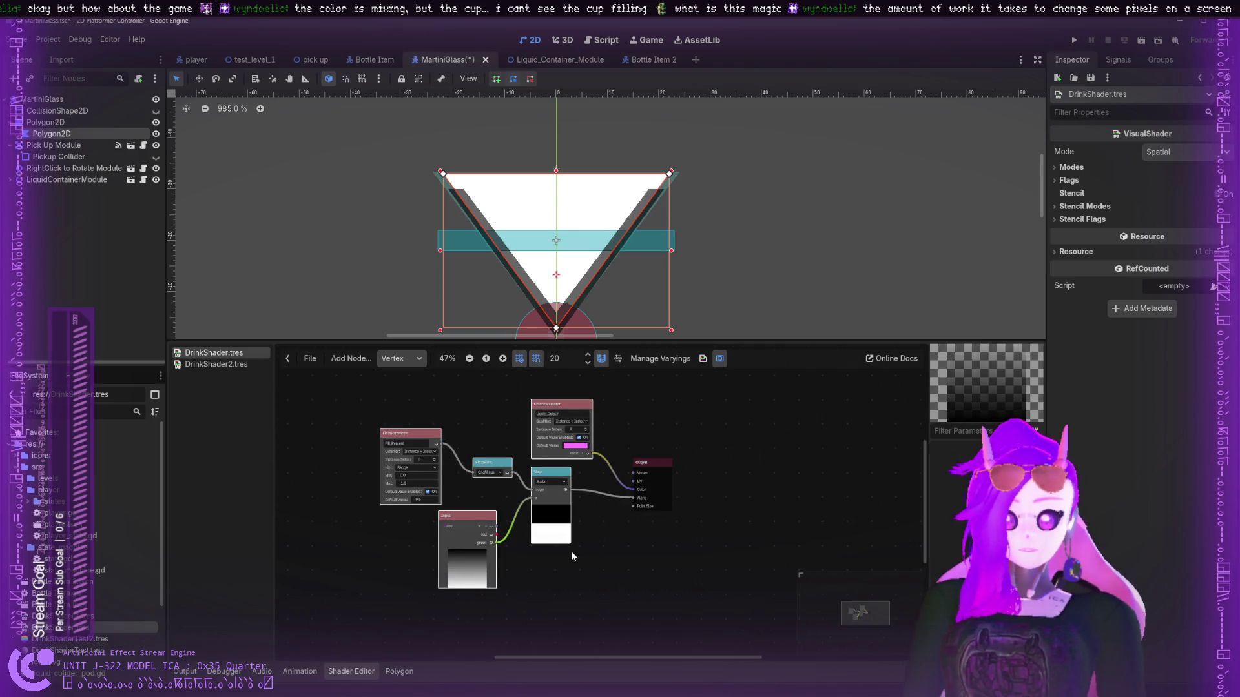
- Paste the nodes into DrinkShader2, wiring Liquid_Colour to Color and Step to Alpha
{"action": "left_click", "coordinate": [262, 364]}
{"action": "key", "text": "ctrl+v"}
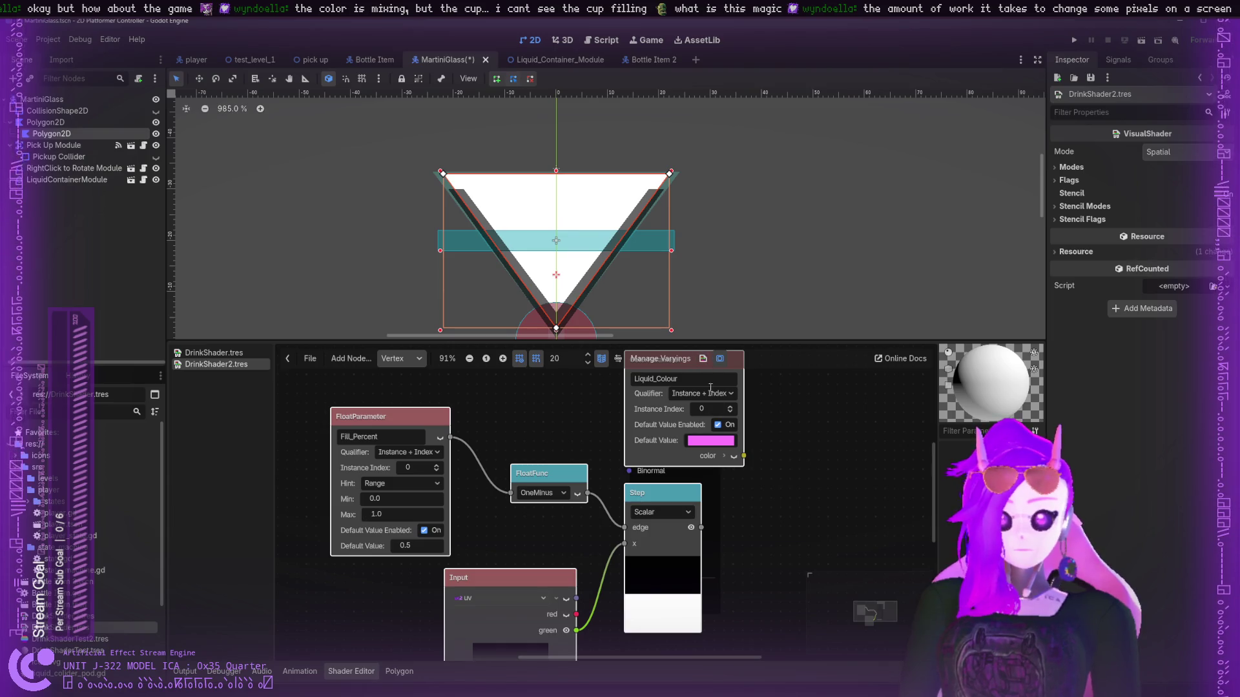
{"action": "left_click_drag", "start_coordinate": [664, 498], "coordinate": [489, 512]}
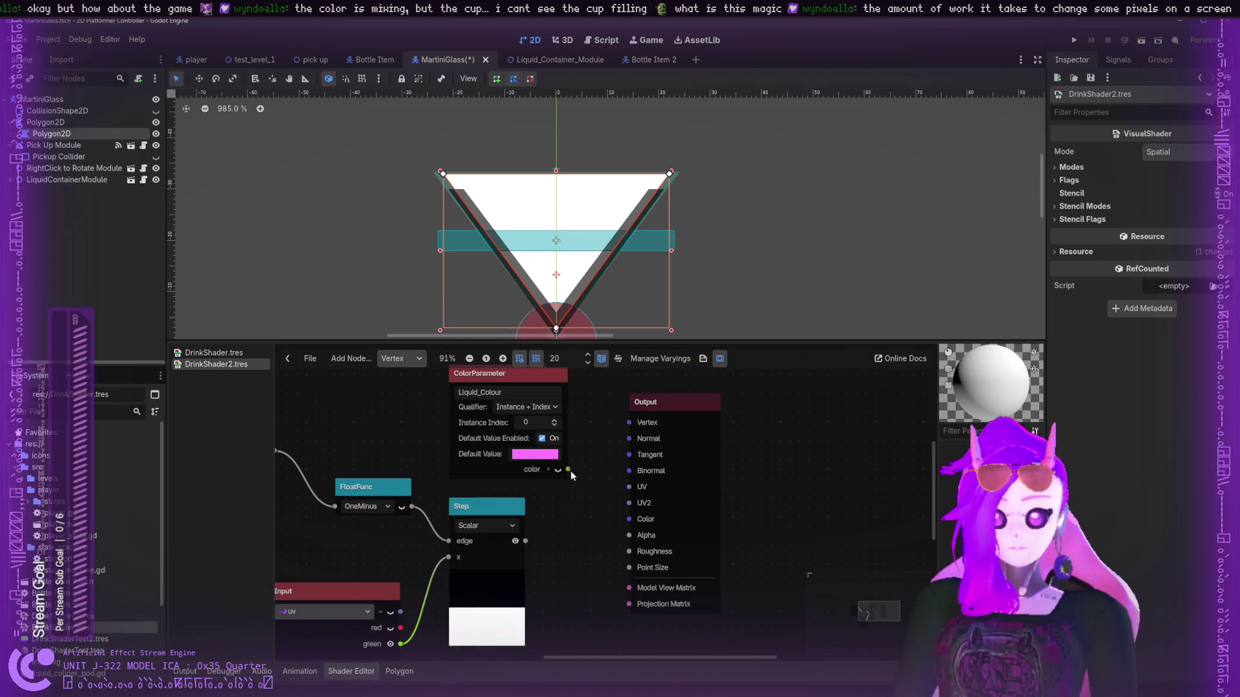
{"action": "mouse_move", "coordinate": [637, 488]}
{"action": "left_mouse_down"}
{"action": "mouse_move", "coordinate": [621, 448]}
{"action": "mouse_move", "coordinate": [607, 530]}
{"action": "mouse_move", "coordinate": [629, 520]}
{"action": "left_mouse_up"}
{"action": "left_click_drag", "start_coordinate": [526, 541], "coordinate": [629, 535]}
{"action": "mouse_move", "coordinate": [565, 506]}
{"action": "left_mouse_down"}
{"action": "mouse_move", "coordinate": [692, 498]}
{"action": "mouse_move", "coordinate": [656, 521]}
{"action": "left_mouse_up"}
{"action": "scroll", "coordinate": [656, 521], "scroll_direction": "down", "scroll_amount": 1}
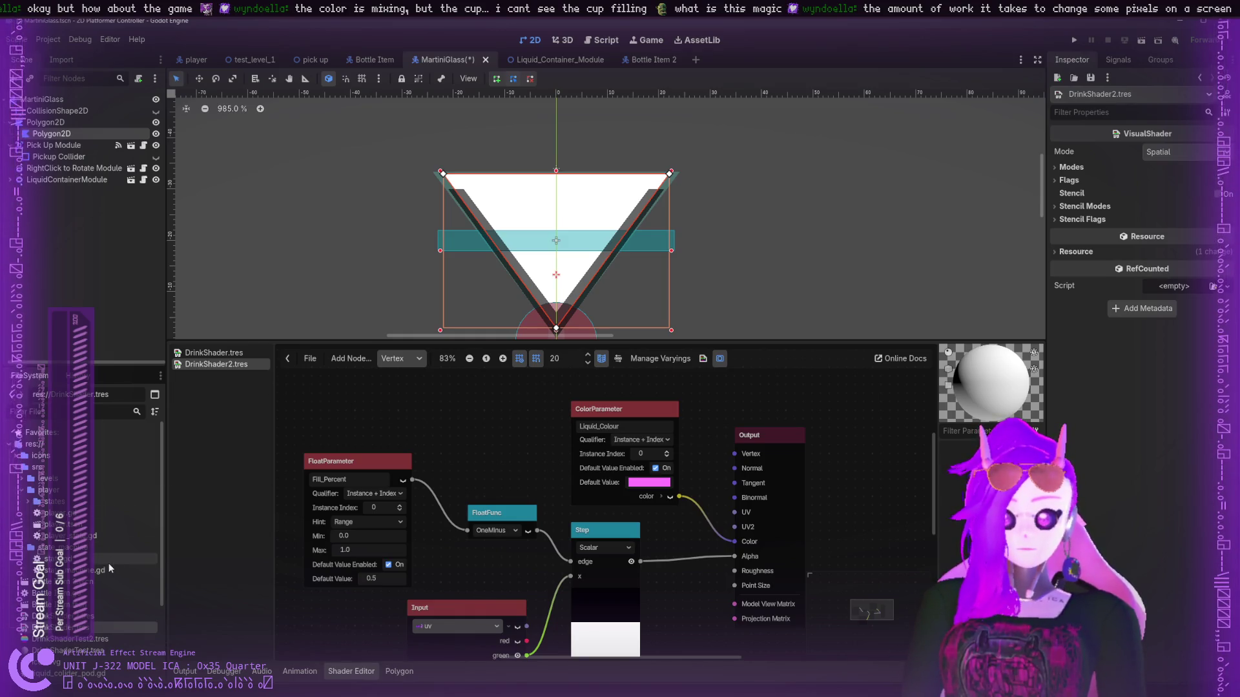
{"action": "left_click_drag", "start_coordinate": [506, 470], "coordinate": [498, 449]}
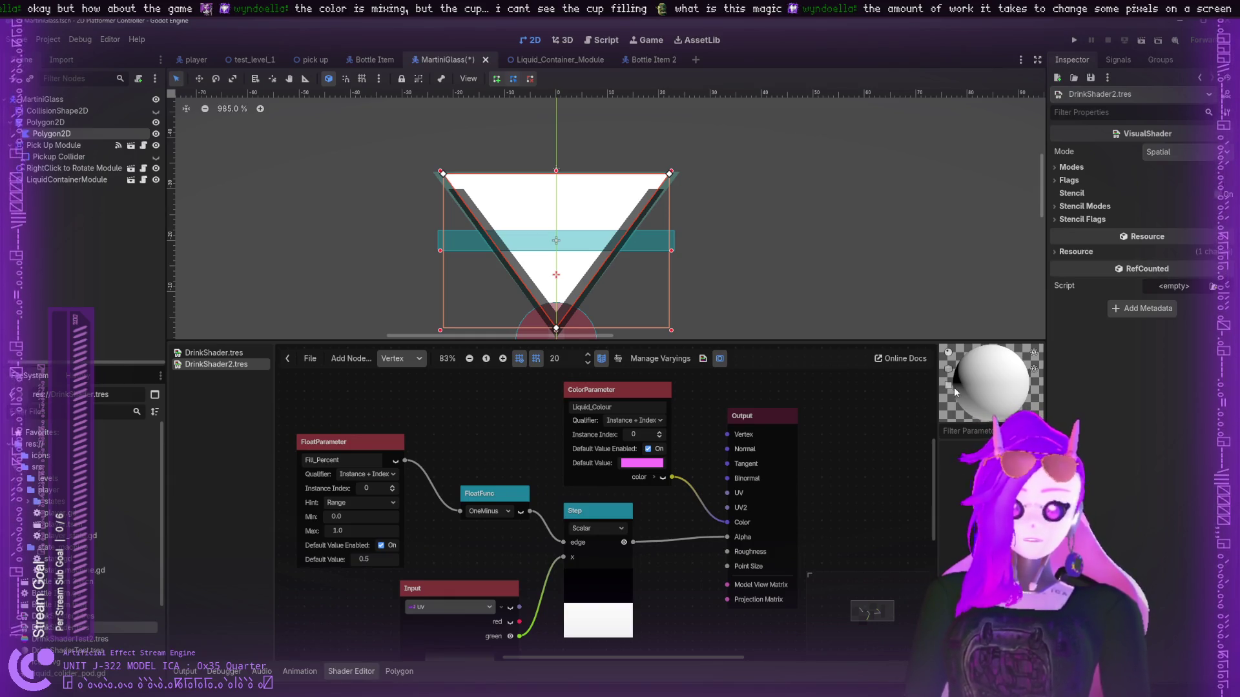
{"action": "left_click_drag", "start_coordinate": [1019, 374], "coordinate": [985, 374]}
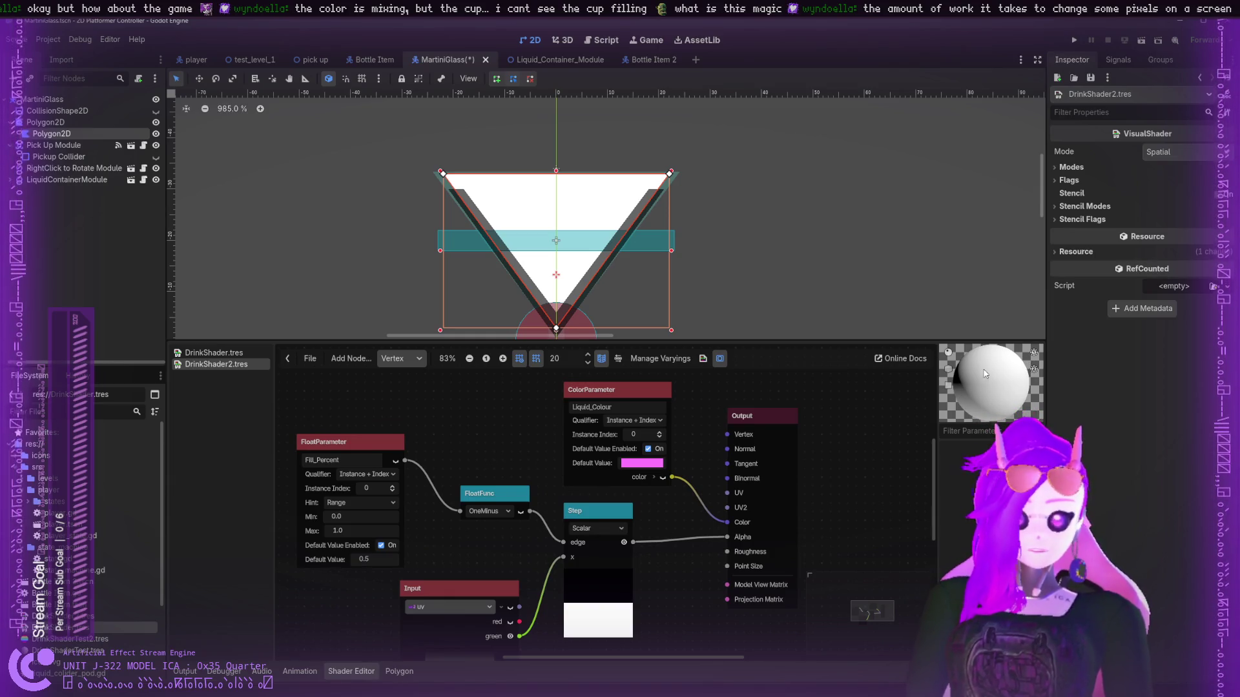
- Switch the shader preview to a flat quad
{"action": "left_click", "coordinate": [948, 369]}
{"action": "left_click", "coordinate": [949, 386]}
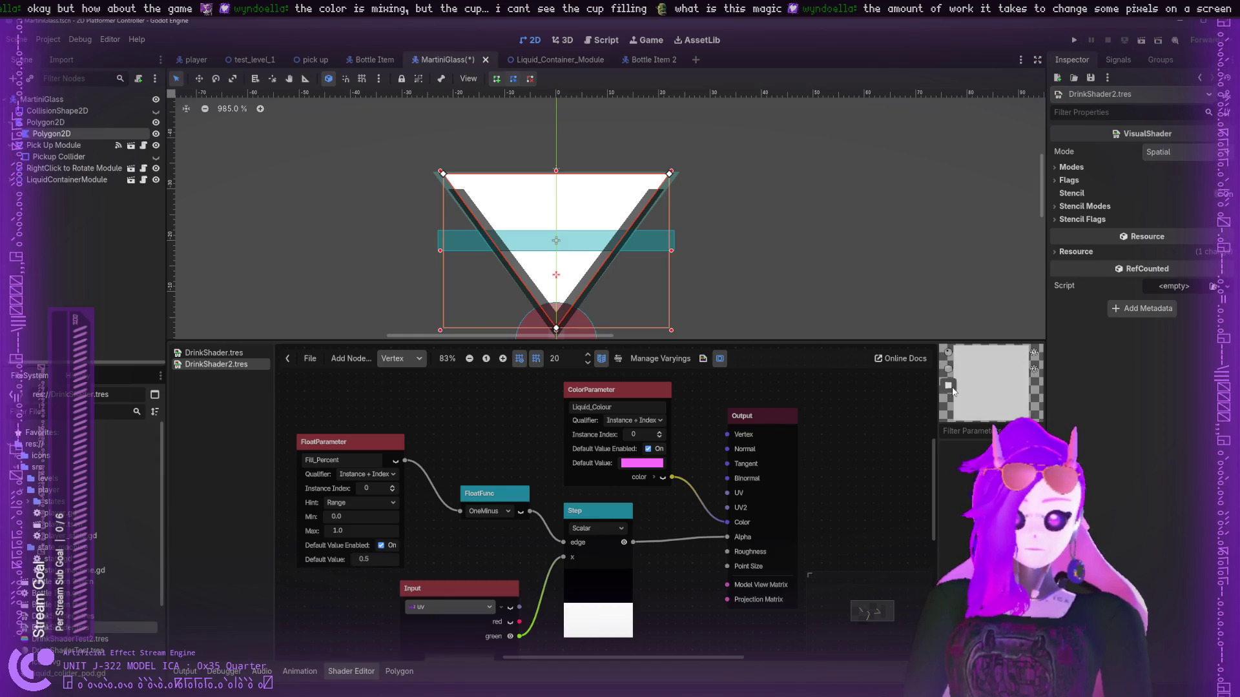
{"action": "left_click", "coordinate": [948, 371]}
{"action": "left_click", "coordinate": [947, 386]}
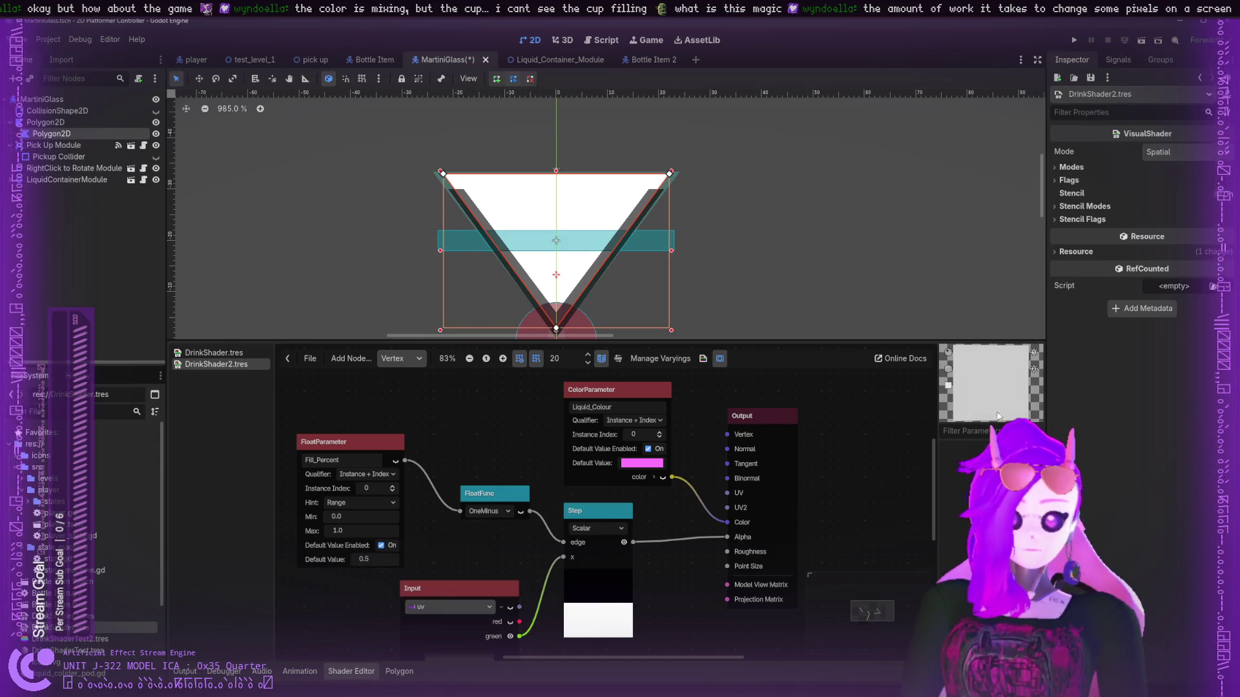
{"action": "scroll", "coordinate": [639, 546], "scroll_direction": "down", "scroll_amount": 1}
{"action": "scroll", "coordinate": [640, 547], "scroll_direction": "right", "scroll_amount": 1}
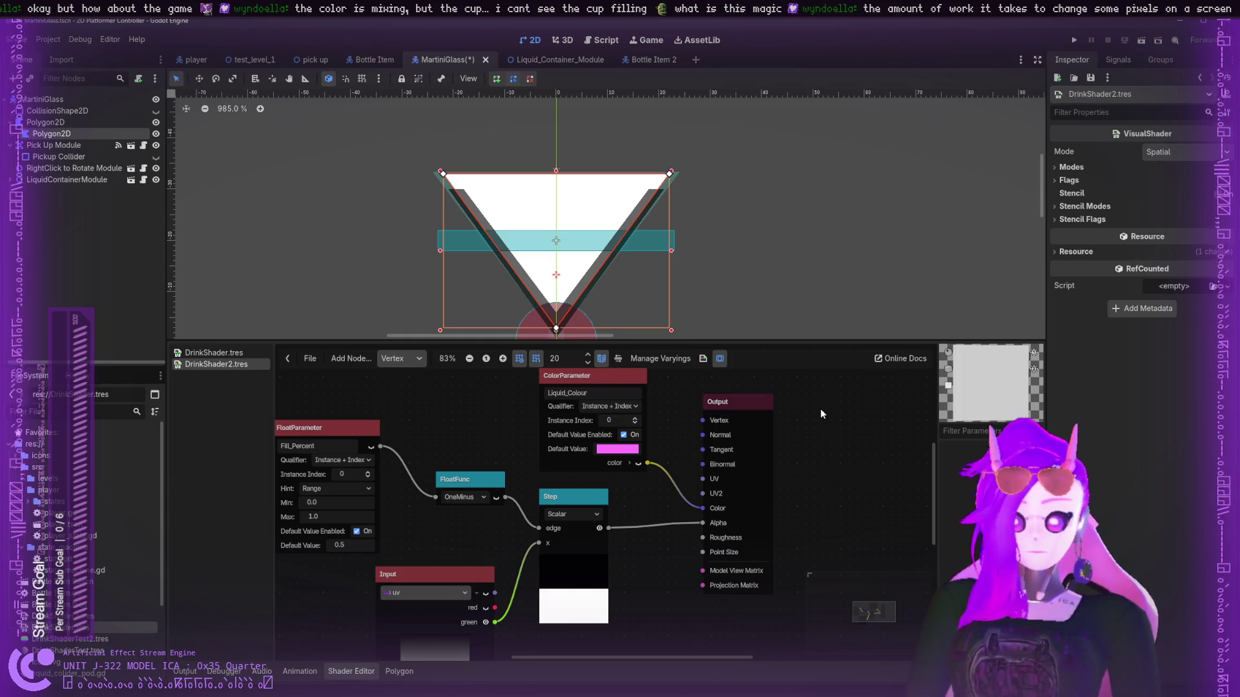
- Set Liquid_Colour's default to pale blue and check its output preview
{"action": "left_click", "coordinate": [637, 463]}
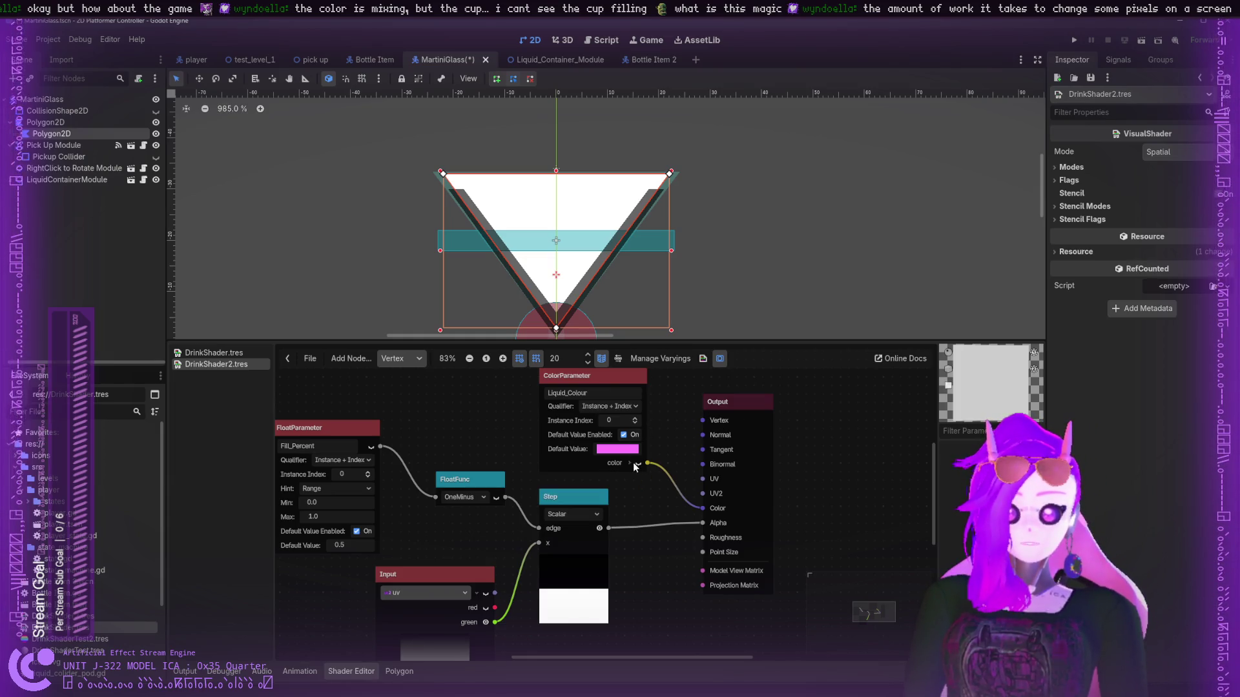
{"action": "left_click", "coordinate": [637, 463]}
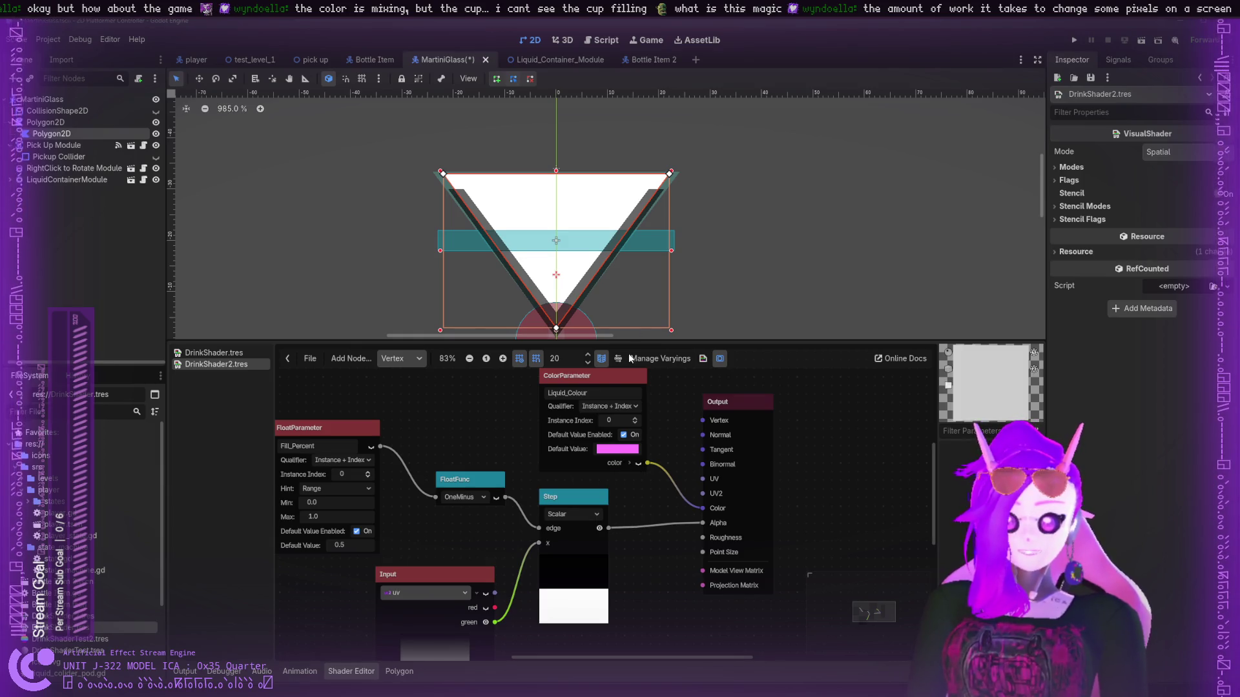
{"action": "key", "text": "ctrl+z"}
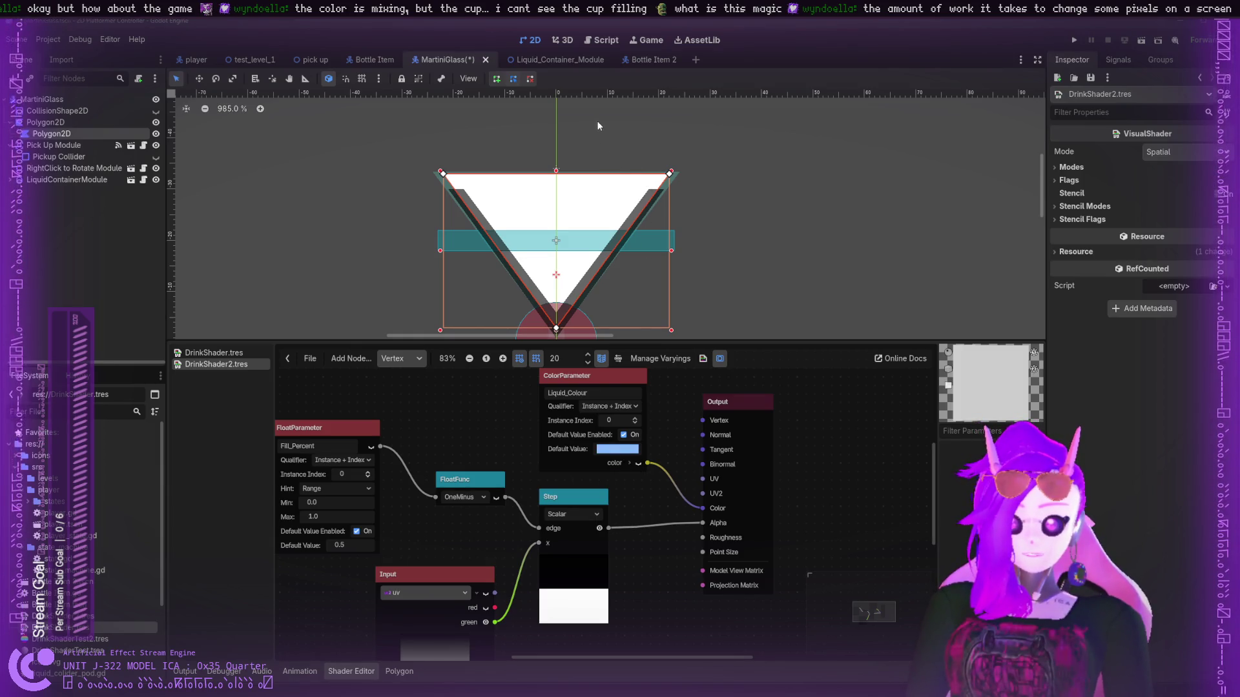
{"action": "left_click", "coordinate": [637, 463]}
{"action": "left_click", "coordinate": [638, 463]}
{"action": "left_click_drag", "start_coordinate": [646, 393], "coordinate": [646, 402]}
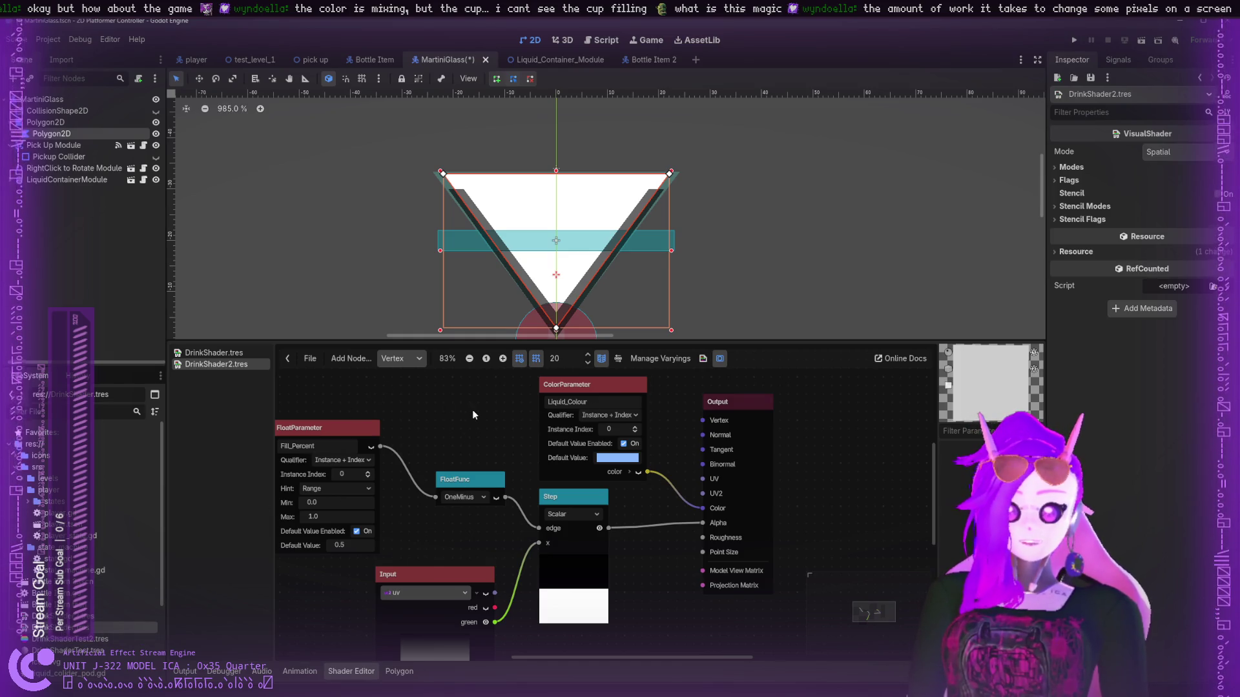
- Save the MartiniGlass scene and reselect the Polygon2D node
{"action": "key", "text": "ctrl+s"}
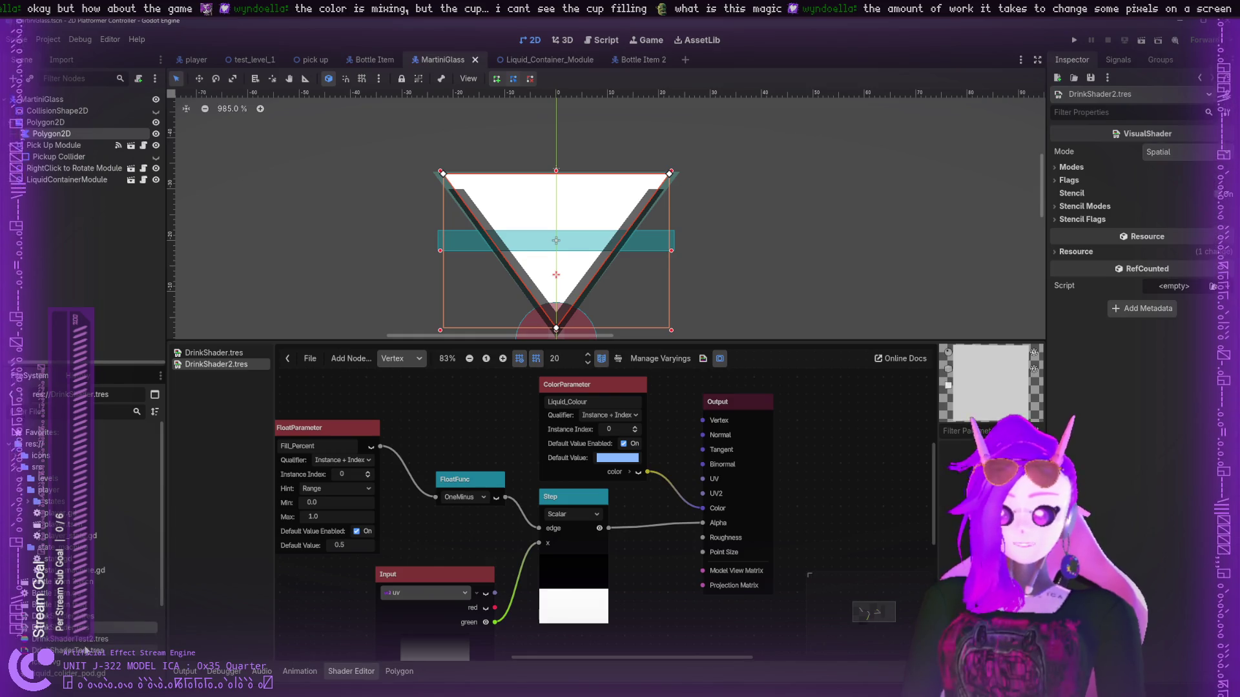
{"action": "left_click", "coordinate": [83, 650]}
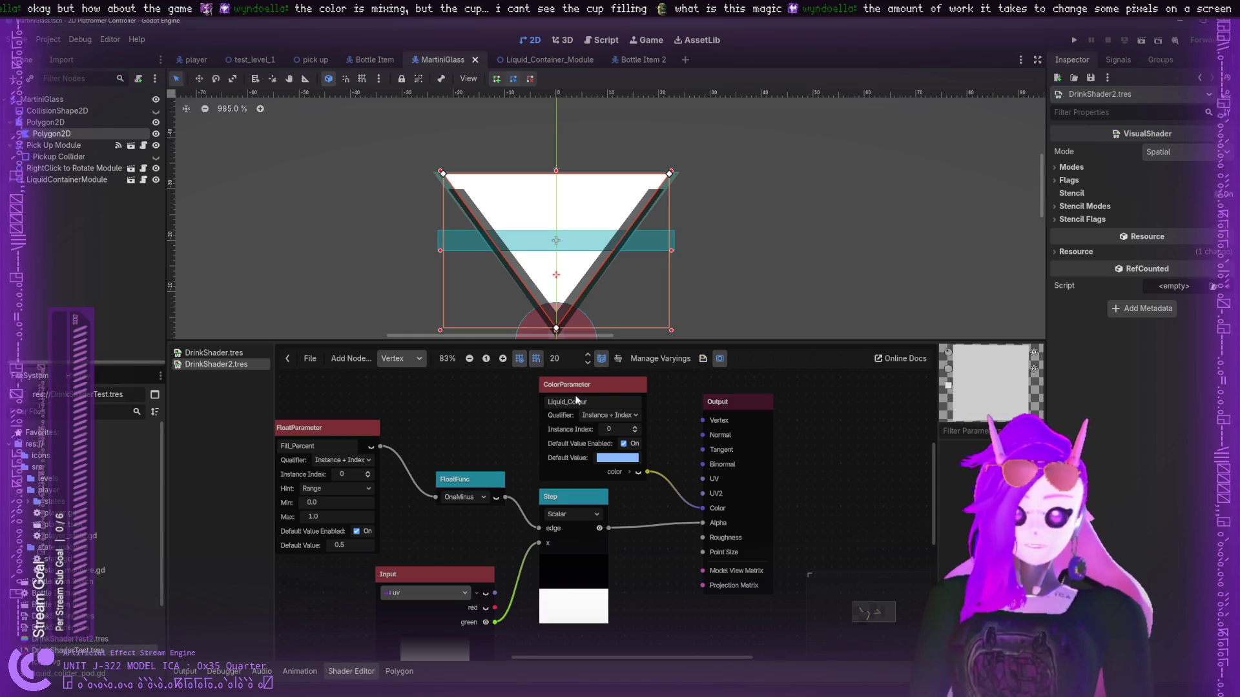
{"action": "left_click", "coordinate": [81, 640]}
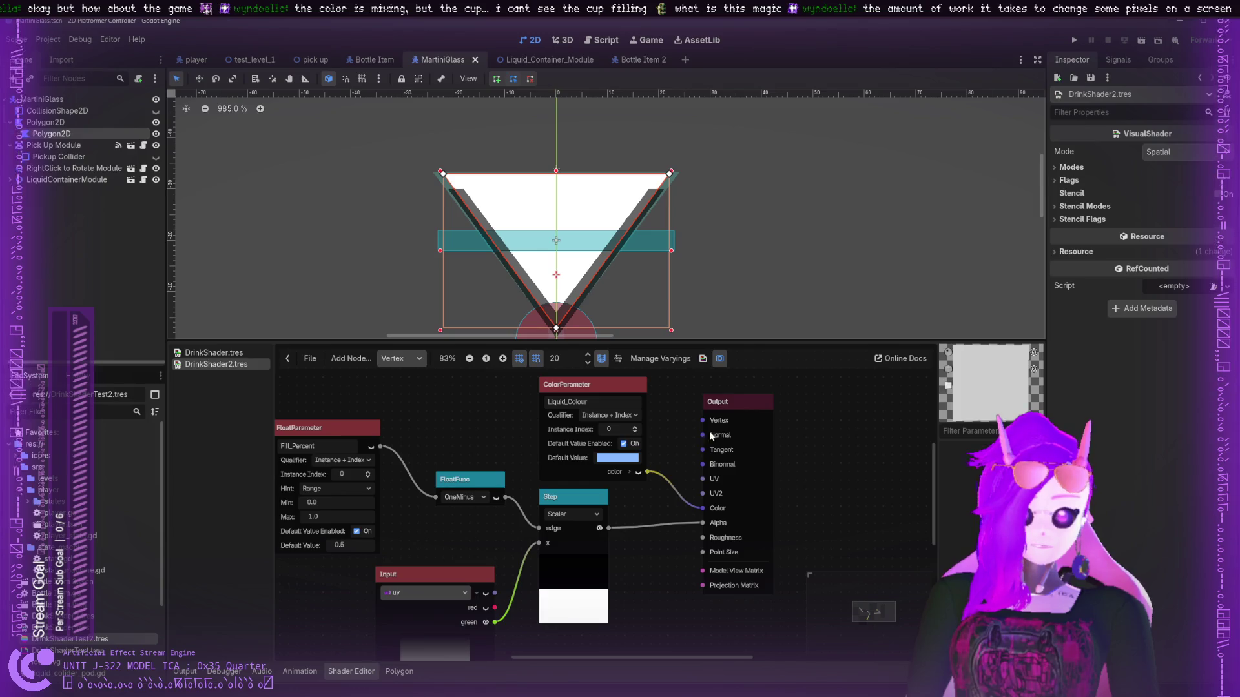
{"action": "left_click", "coordinate": [52, 133]}
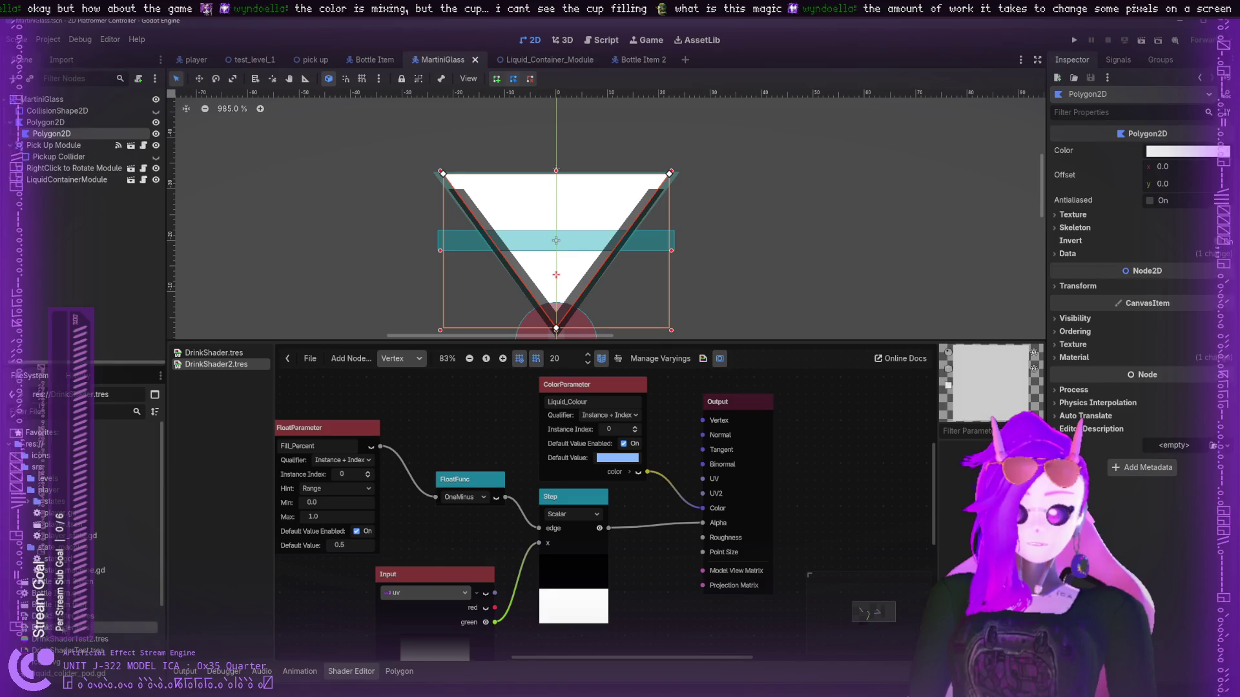
- Open DrinkShaderTest.tres, clear its Shader and assign DrinkShader2.tres instead
{"action": "left_click", "coordinate": [70, 651]}
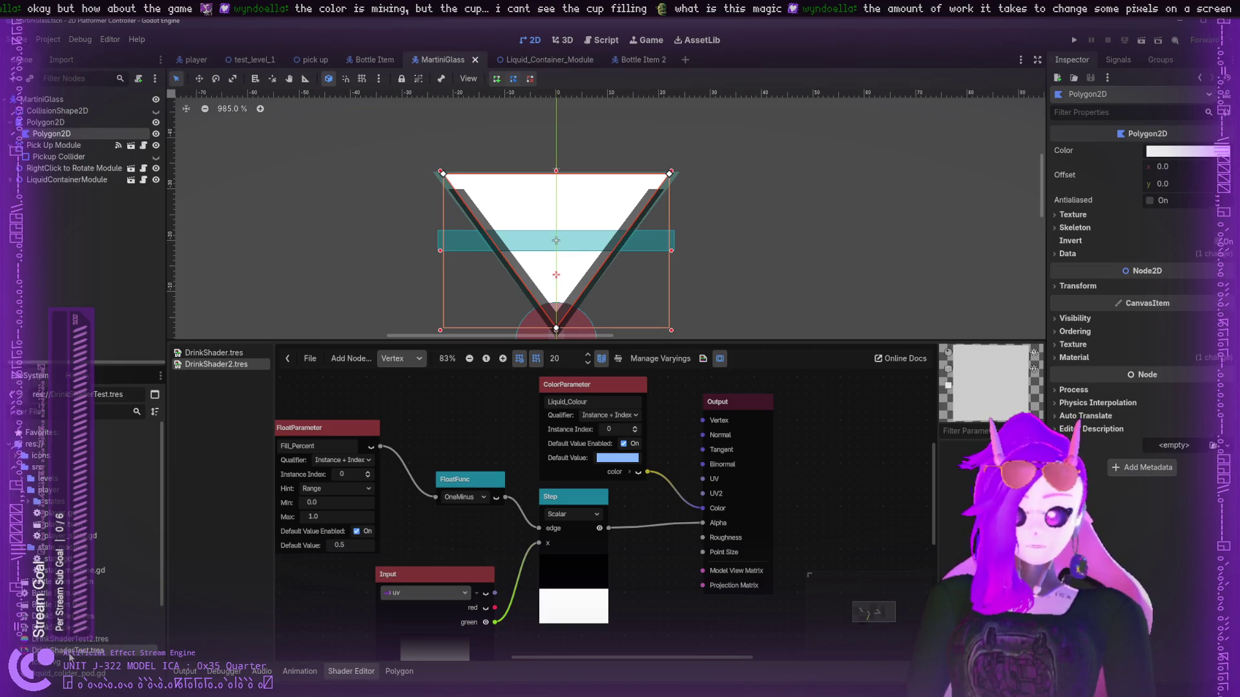
{"action": "double_click", "coordinate": [70, 650]}
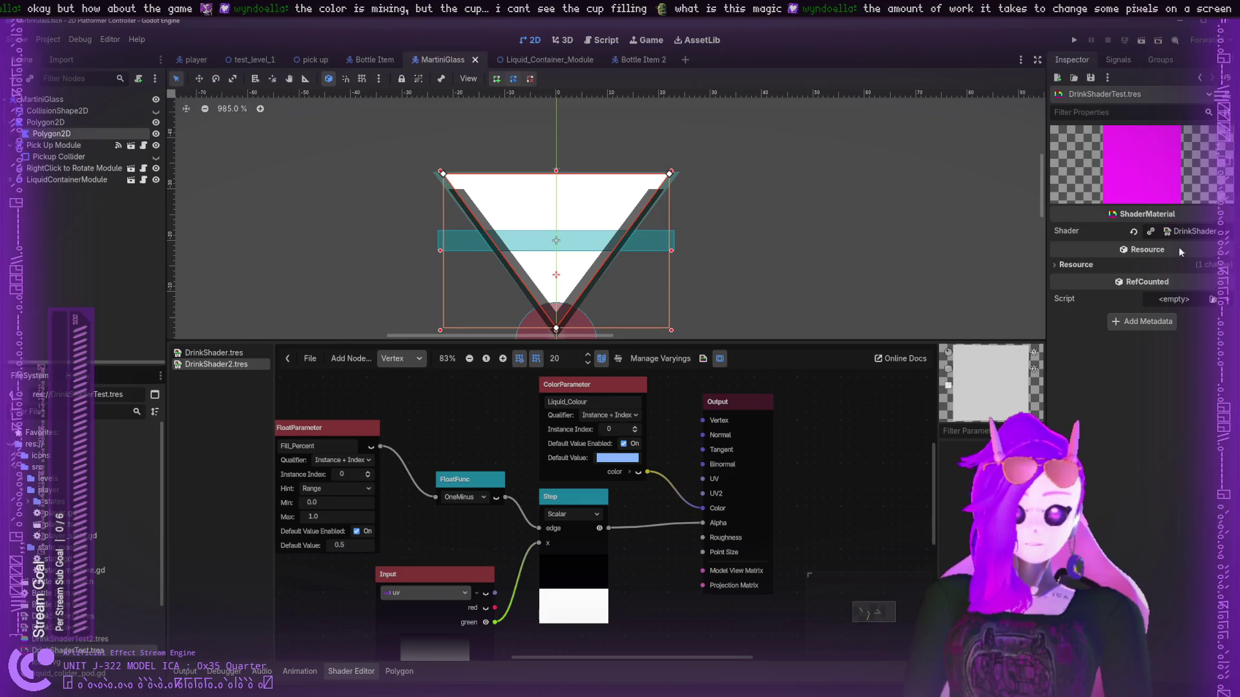
{"action": "left_click", "coordinate": [1134, 231]}
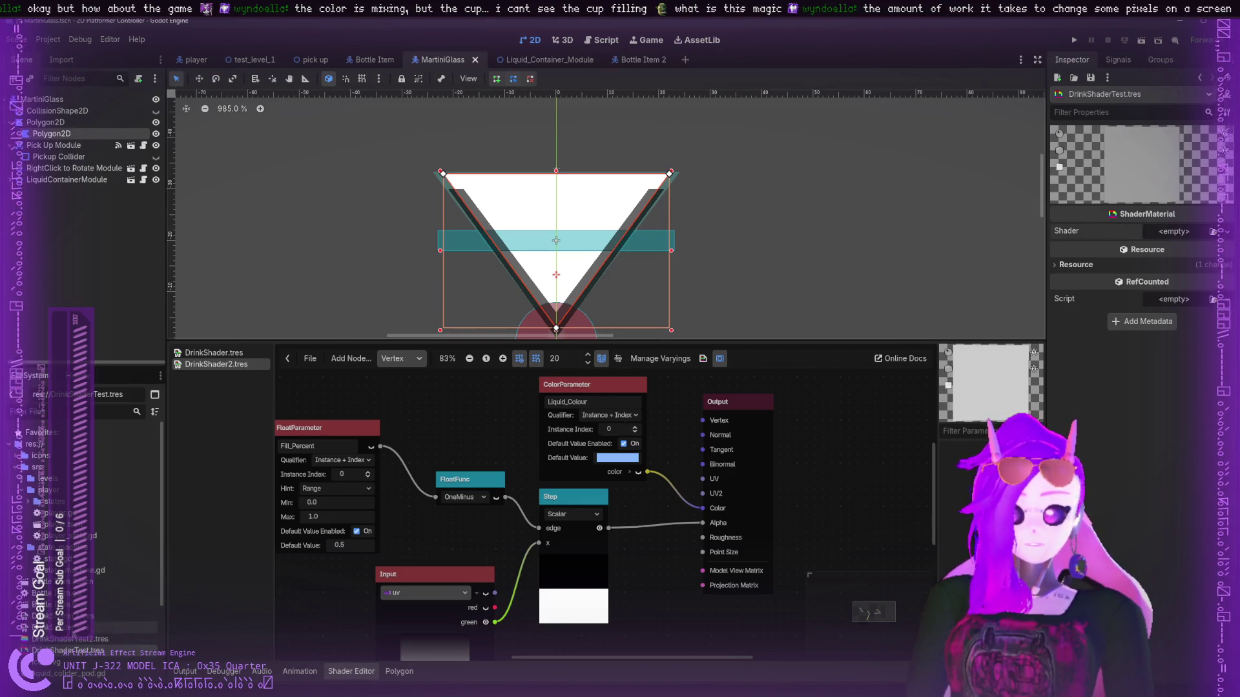
{"action": "mouse_move", "coordinate": [97, 627]}
{"action": "left_mouse_down"}
{"action": "mouse_move", "coordinate": [620, 452]}
{"action": "mouse_move", "coordinate": [1151, 235]}
{"action": "left_mouse_up"}
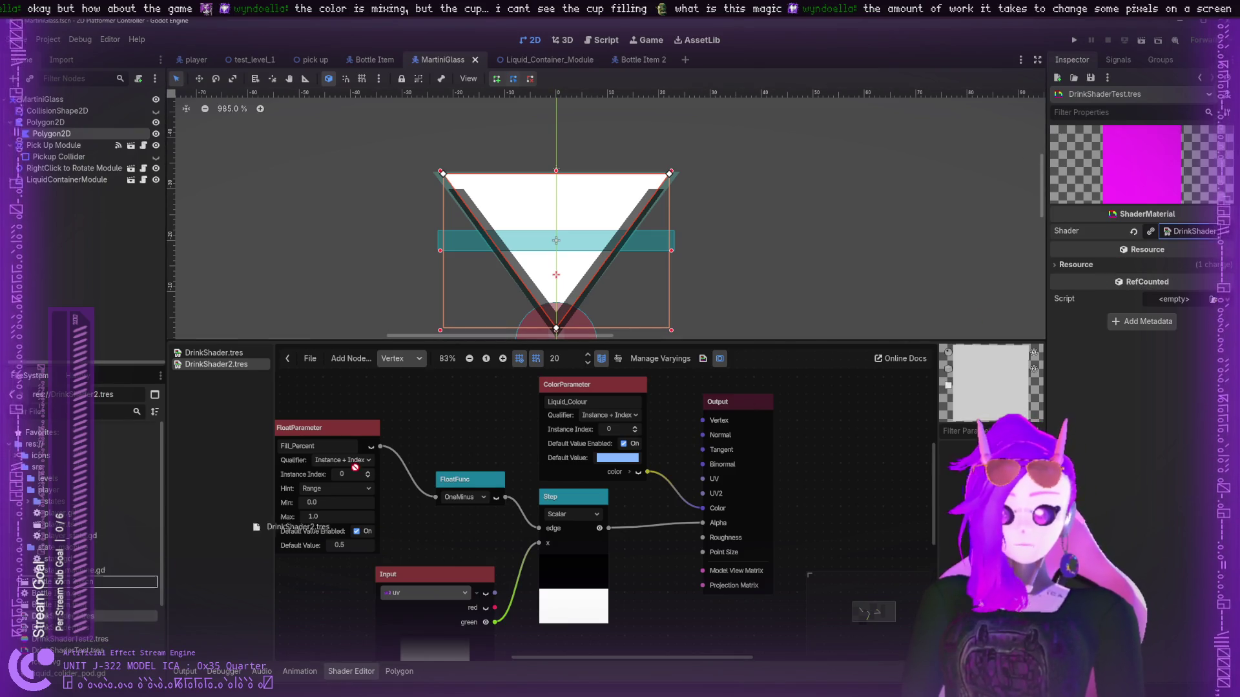
{"action": "left_click_drag", "start_coordinate": [129, 627], "coordinate": [1181, 230]}
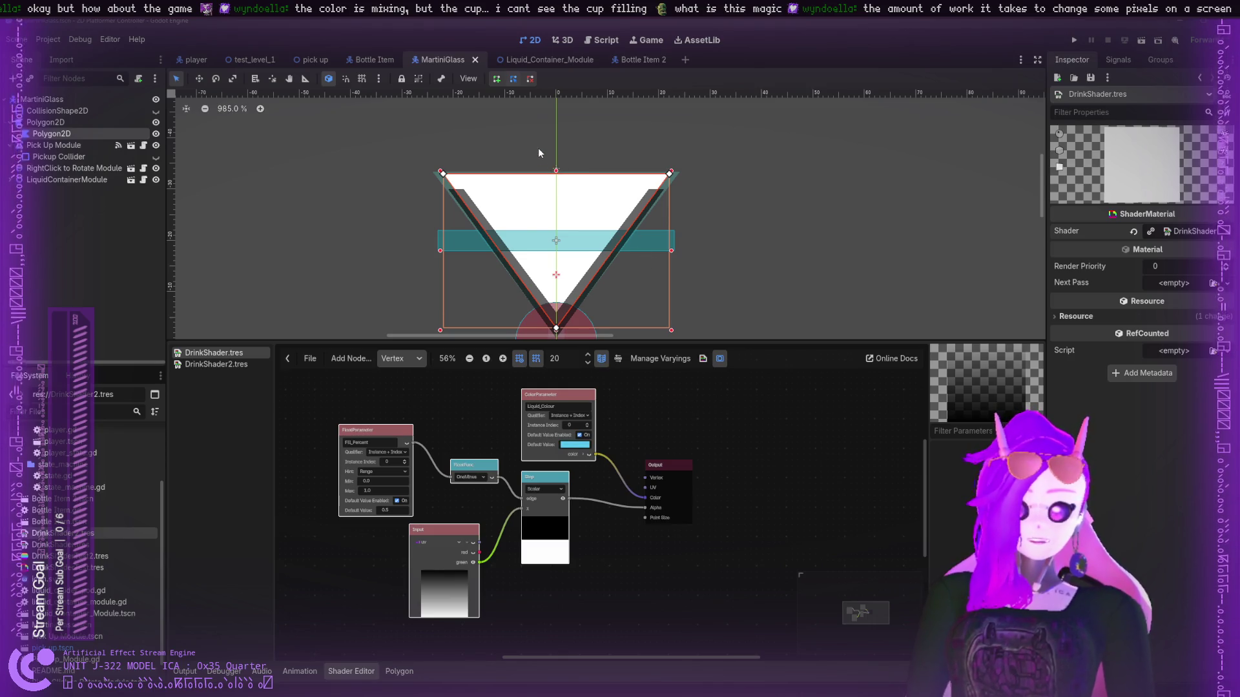
{"action": "left_click", "coordinate": [734, 464]}
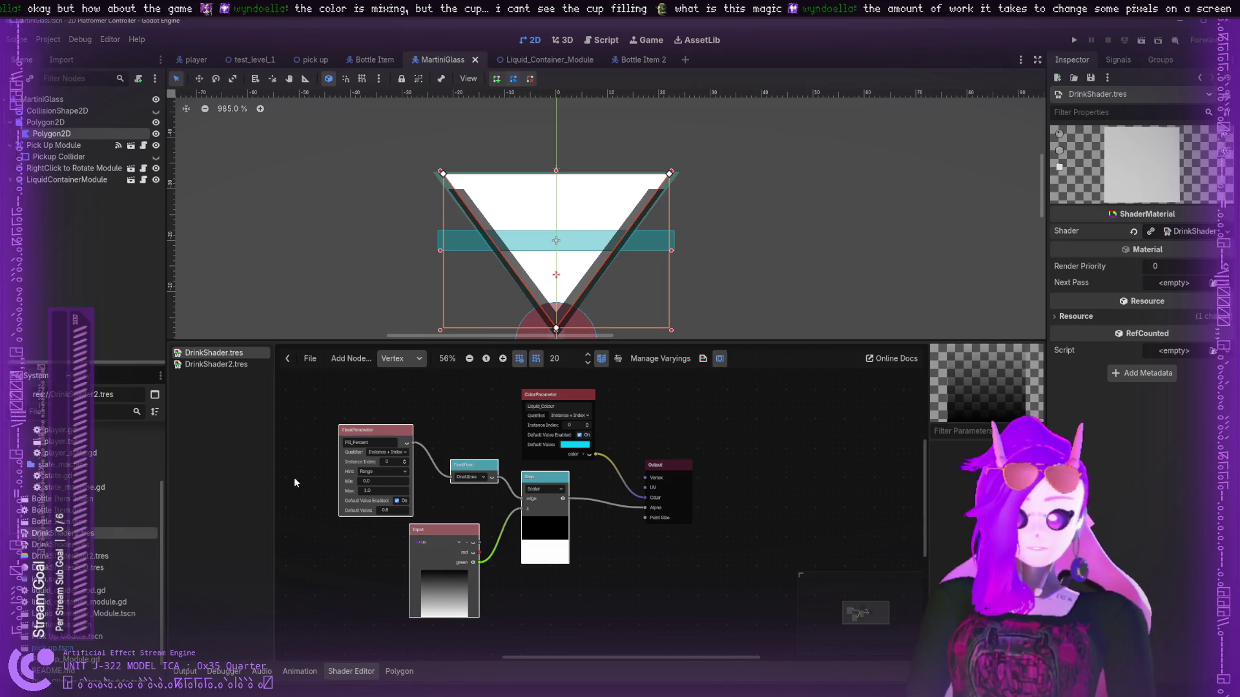
- Inspect the DrinkShader.tres and DrinkShader2.tres resources and review DrinkShader2's graph
{"action": "left_click", "coordinate": [107, 541]}
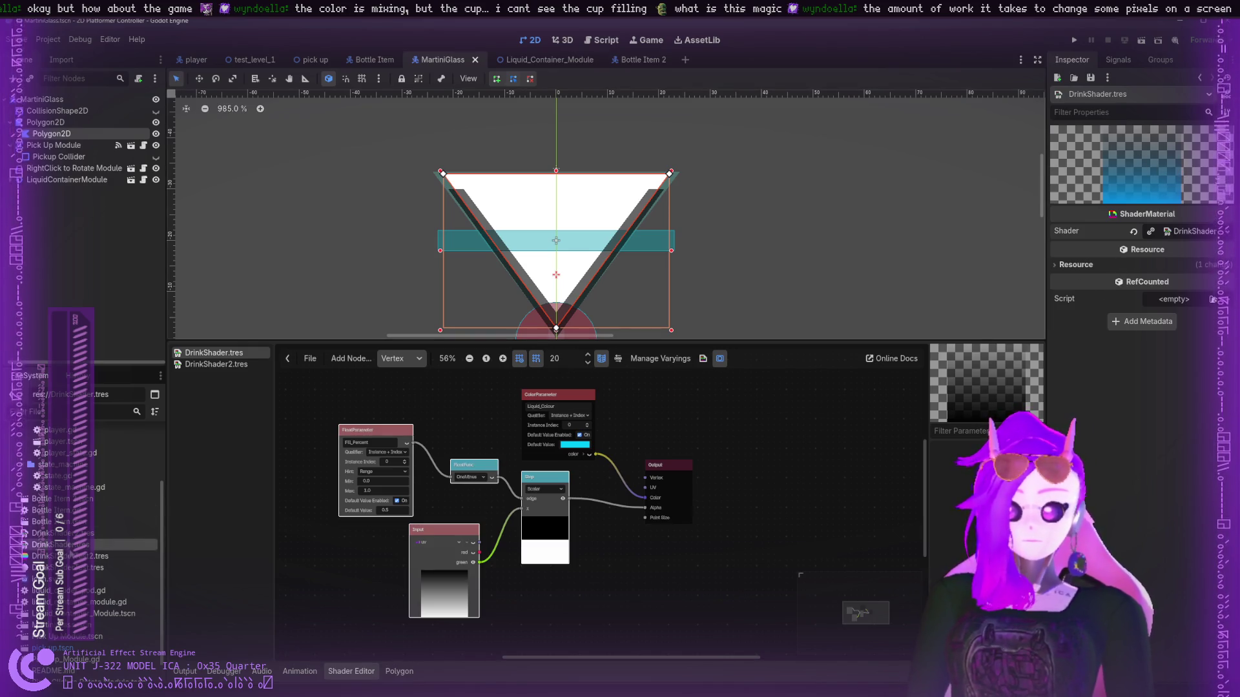
{"action": "left_click", "coordinate": [97, 533]}
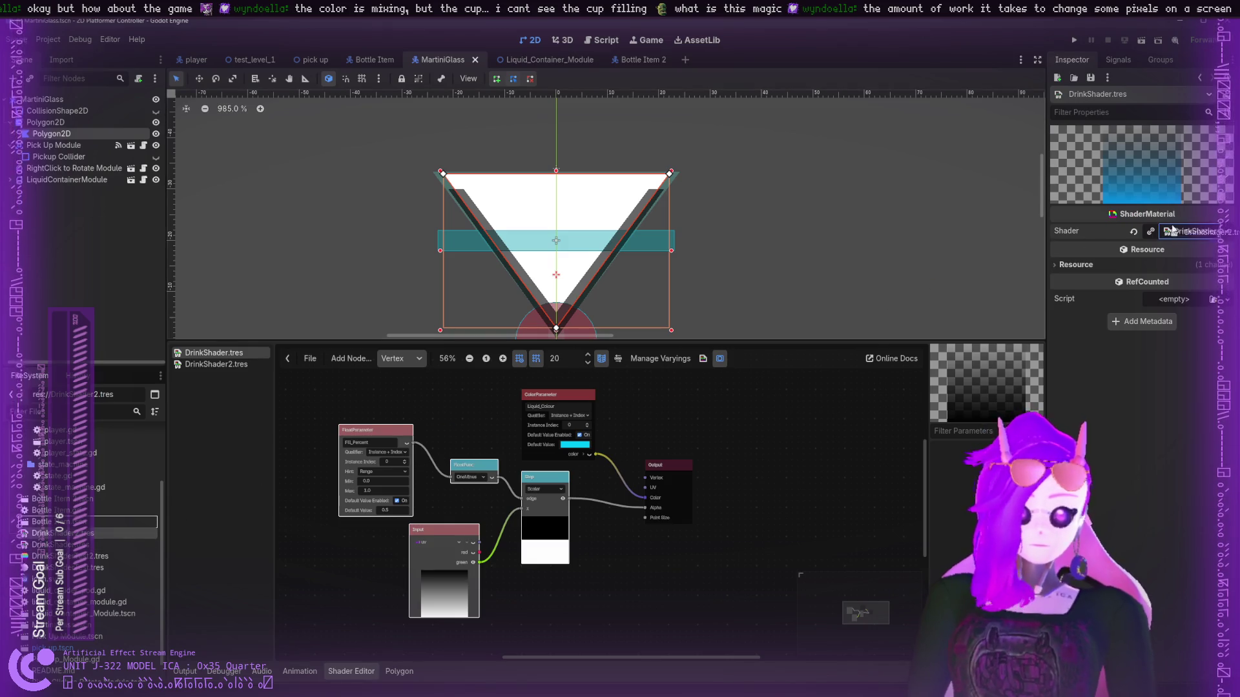
{"action": "left_click_drag", "start_coordinate": [1144, 175], "coordinate": [1101, 228]}
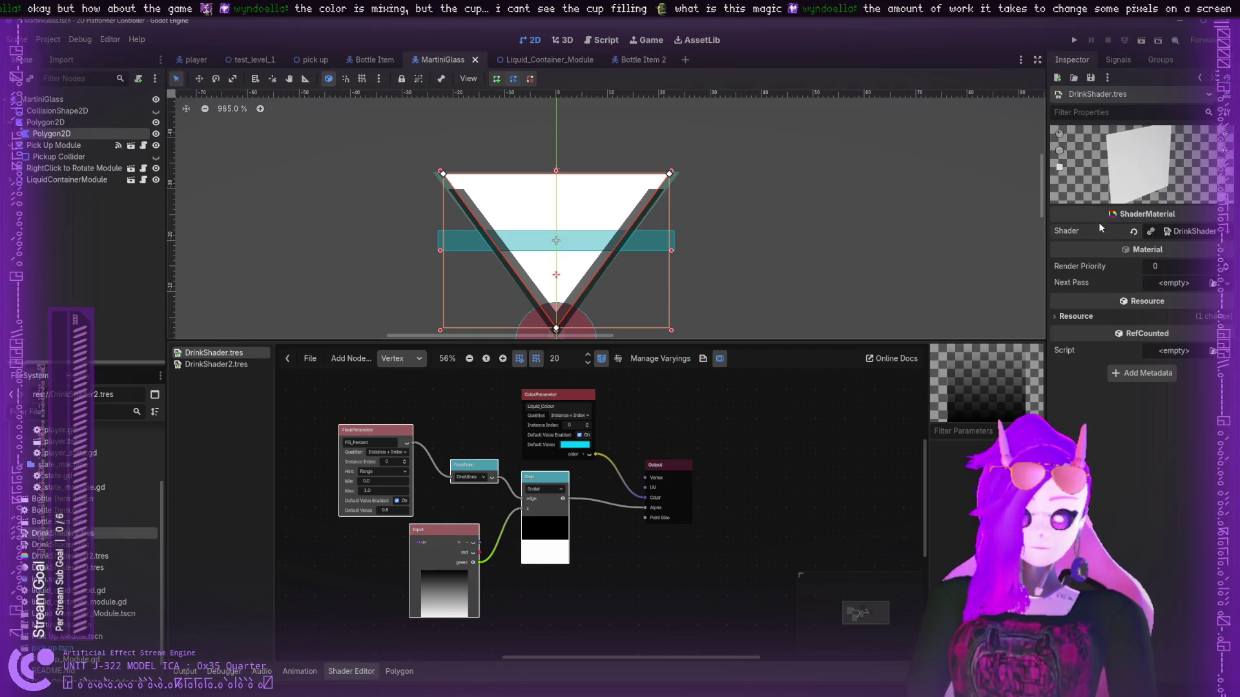
{"action": "left_click", "coordinate": [743, 429]}
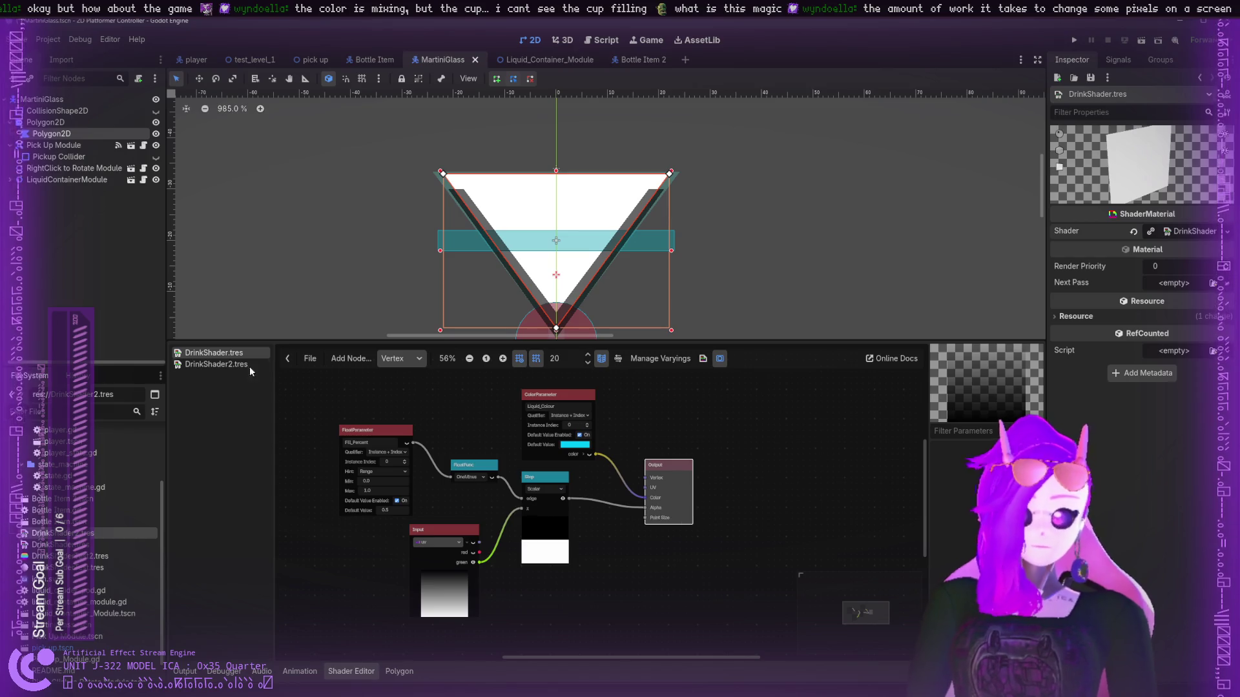
{"action": "left_click", "coordinate": [223, 365]}
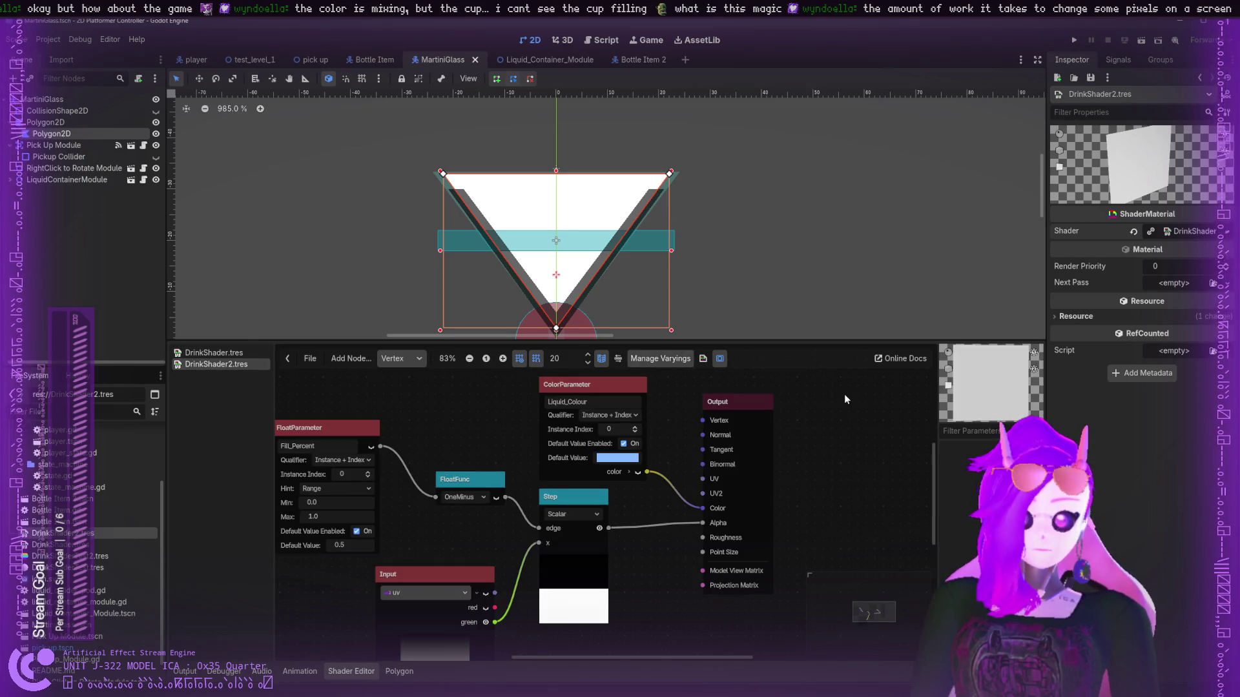
{"action": "left_click", "coordinate": [741, 409]}
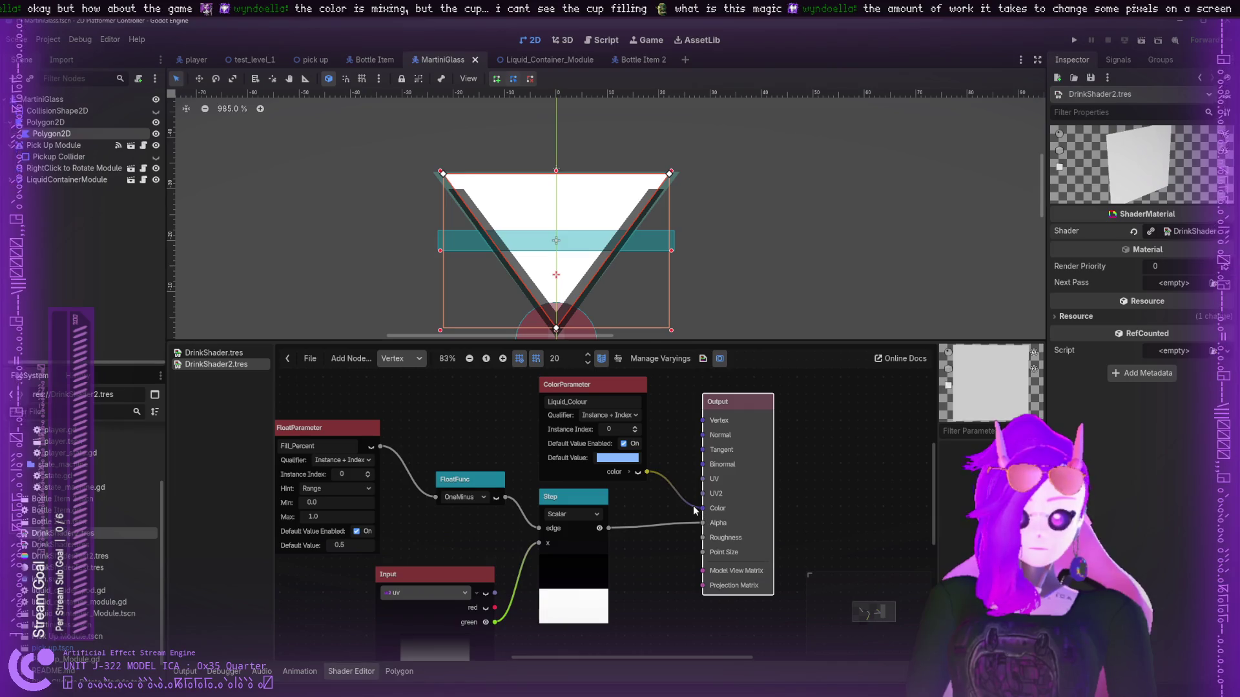
{"action": "left_click", "coordinate": [682, 469]}
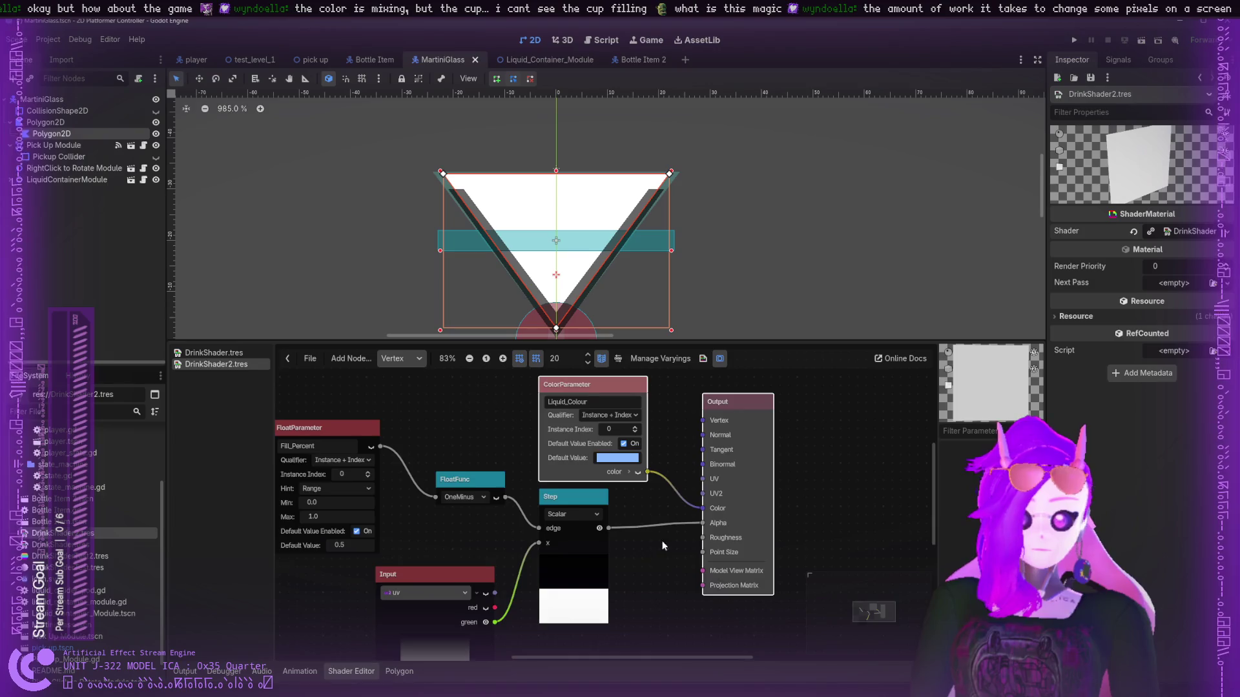
{"action": "scroll", "coordinate": [661, 541], "scroll_direction": "down", "scroll_amount": 2}
{"action": "scroll", "coordinate": [661, 541], "scroll_direction": "left", "scroll_amount": 2}
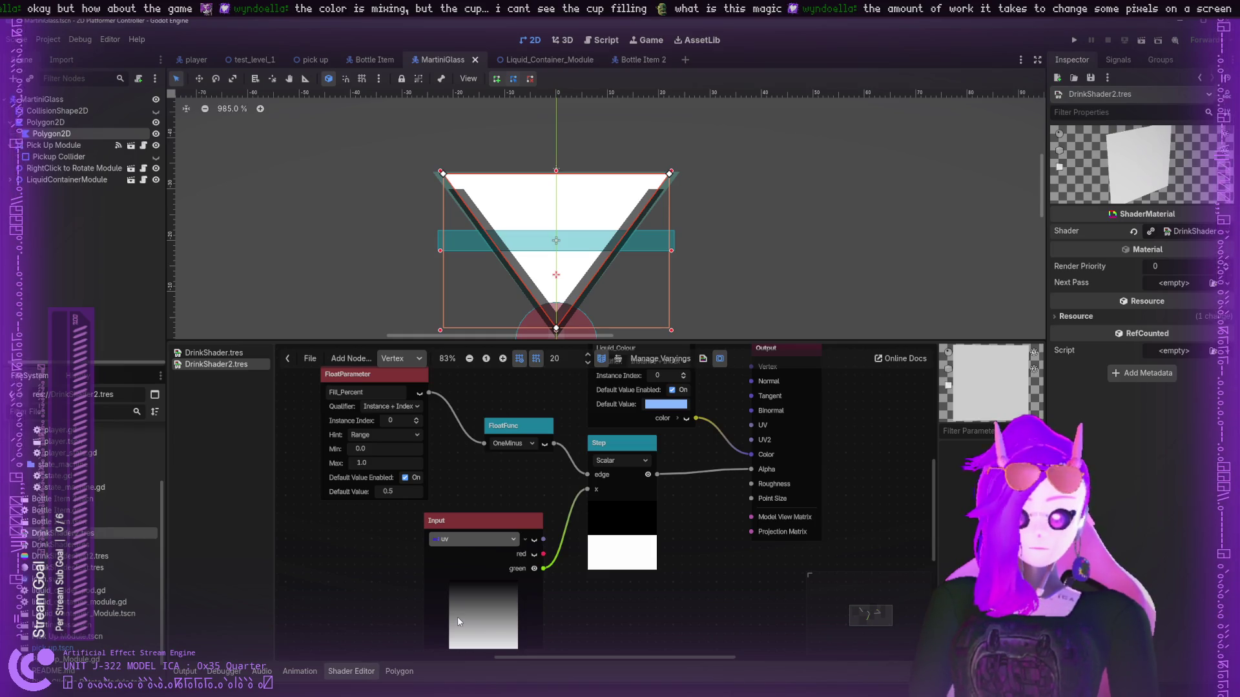
{"action": "scroll", "coordinate": [717, 510], "scroll_direction": "down", "scroll_amount": 1}
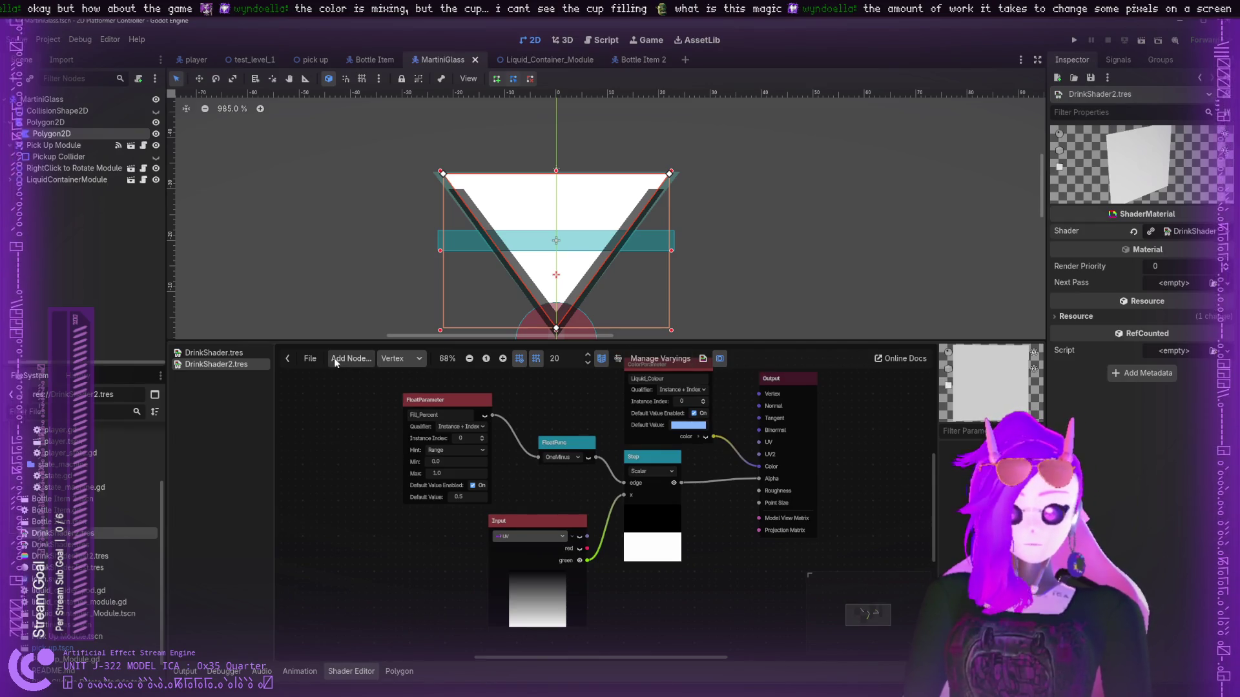
- Open DrinkShader's graph and drop DrinkShader.tres onto the ShaderMaterial's Shader slot
{"action": "left_click", "coordinate": [228, 353]}
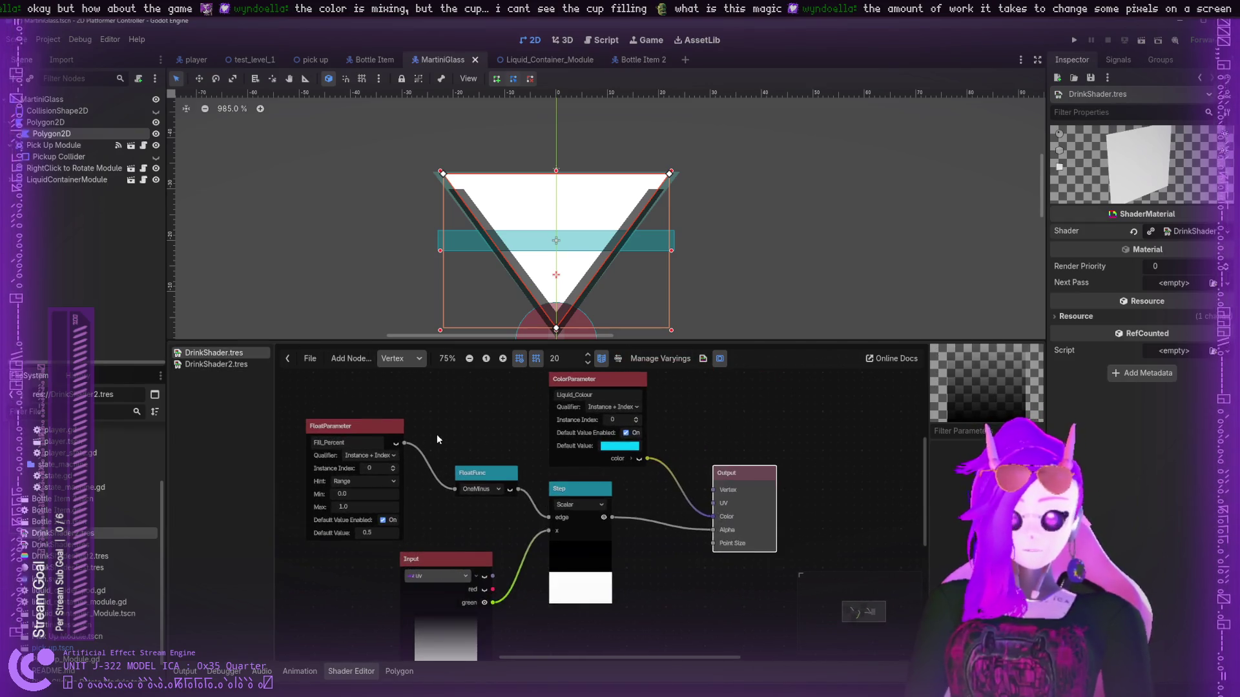
{"action": "scroll", "coordinate": [435, 434], "scroll_direction": "up", "scroll_amount": 2}
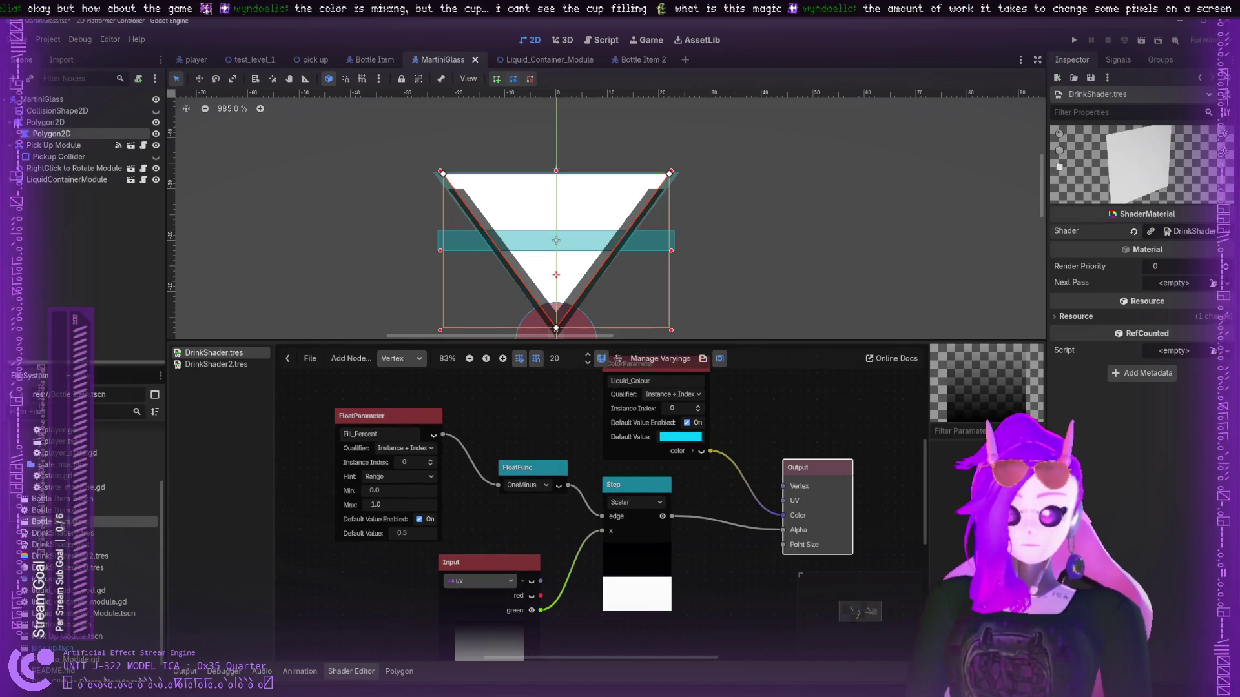
{"action": "left_click", "coordinate": [343, 397]}
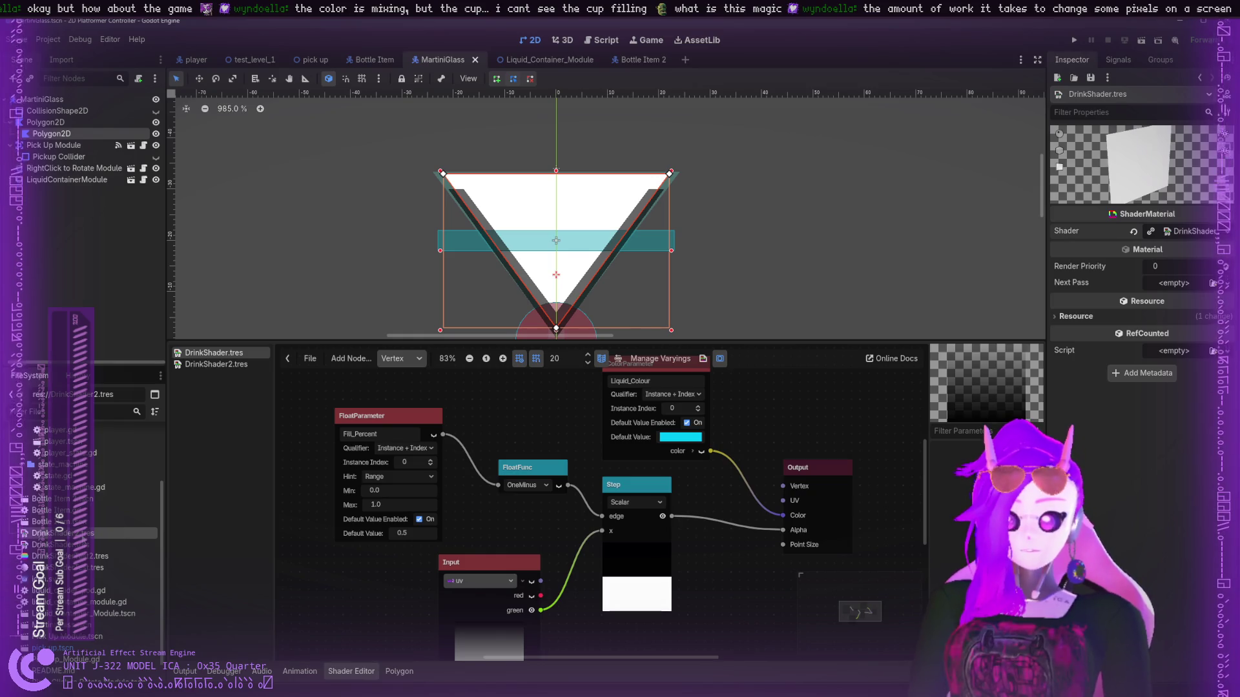
{"action": "mouse_move", "coordinate": [65, 521]}
{"action": "left_mouse_down"}
{"action": "mouse_move", "coordinate": [297, 512]}
{"action": "mouse_move", "coordinate": [97, 523]}
{"action": "mouse_move", "coordinate": [354, 541]}
{"action": "left_mouse_up"}
{"action": "left_click_drag", "start_coordinate": [1134, 256], "coordinate": [1183, 230]}
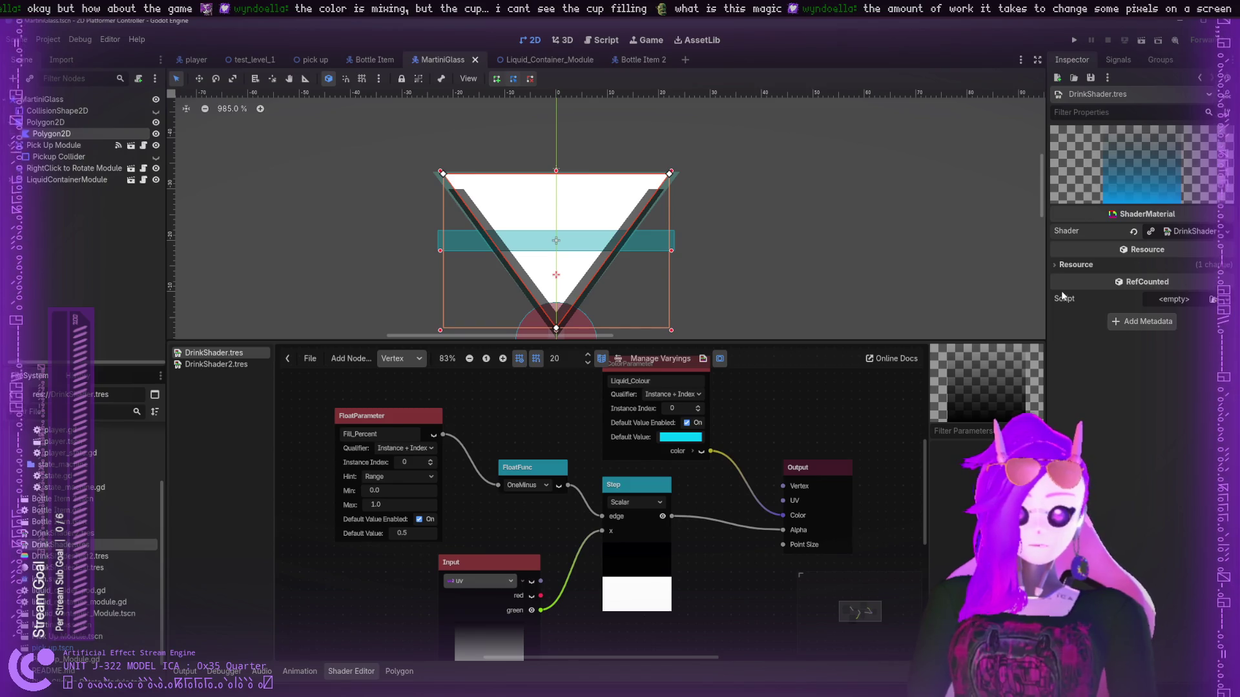
{"action": "scroll", "coordinate": [722, 413], "scroll_direction": "up", "scroll_amount": 1}
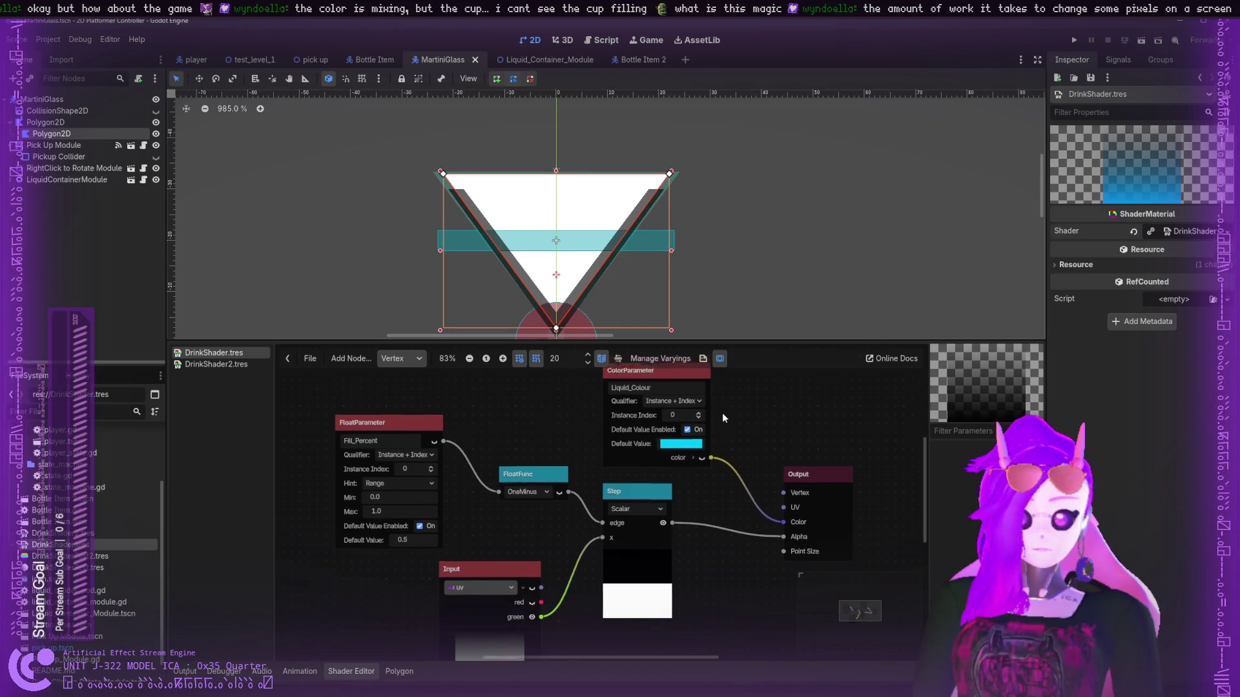
- Set the Qualifier of Liquid_Colour and Fill_Percent to Instance
{"action": "scroll", "coordinate": [722, 412], "scroll_direction": "up", "scroll_amount": 3}
{"action": "left_click", "coordinate": [672, 420]}
{"action": "left_click", "coordinate": [665, 459]}
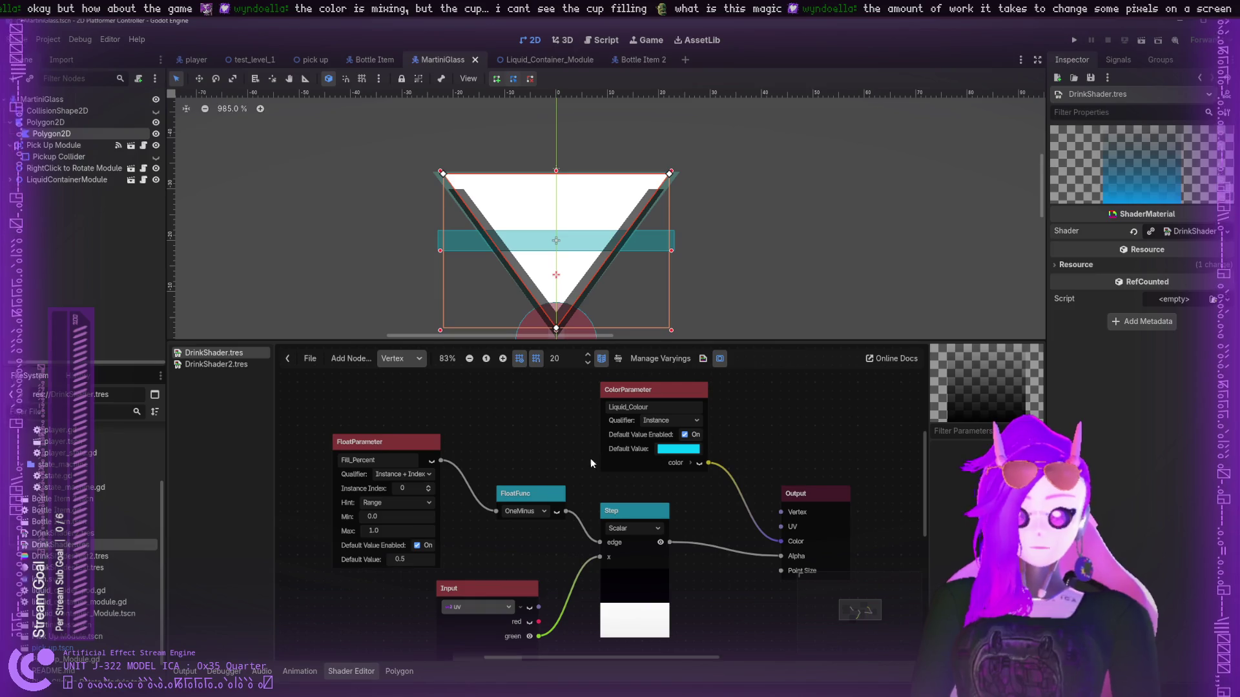
{"action": "left_click", "coordinate": [401, 474]}
{"action": "left_click", "coordinate": [397, 512]}
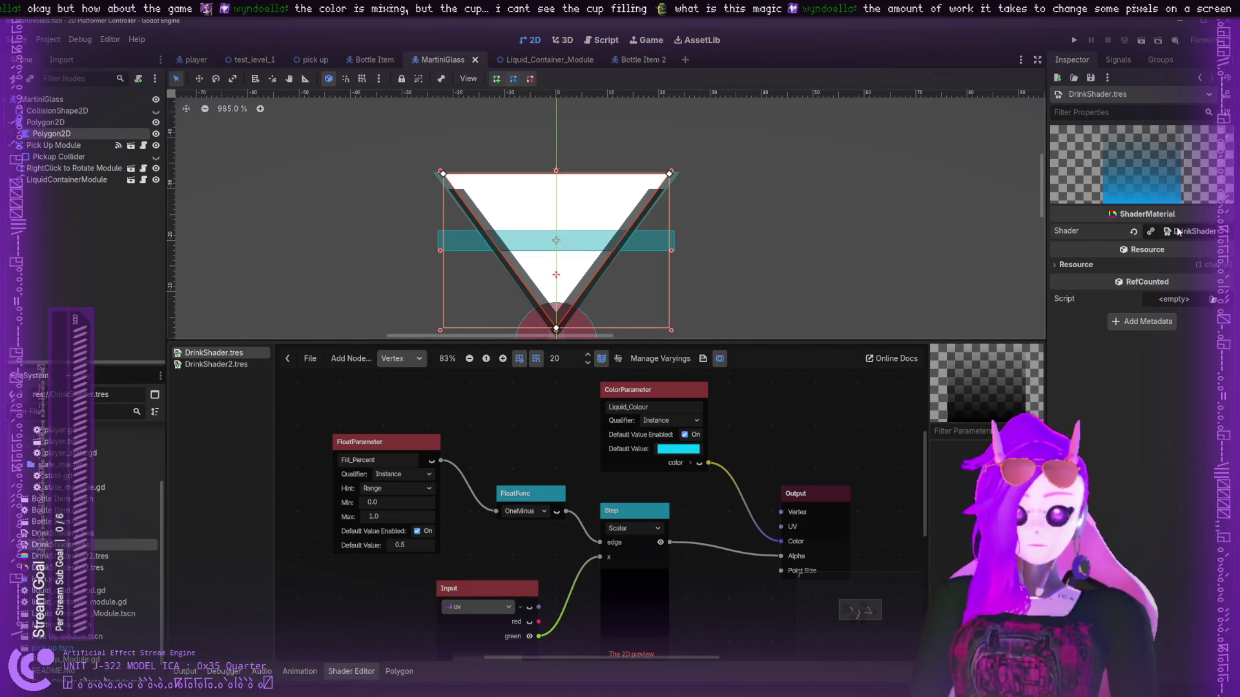
- Re-drop DrinkShader.tres on the Shader slot, then show the Polygon2D glass node's material
{"action": "left_click", "coordinate": [1133, 232]}
{"action": "mouse_move", "coordinate": [96, 545]}
{"action": "left_mouse_down"}
{"action": "mouse_move", "coordinate": [884, 359]}
{"action": "mouse_move", "coordinate": [1195, 236]}
{"action": "mouse_move", "coordinate": [1181, 231]}
{"action": "left_mouse_up"}
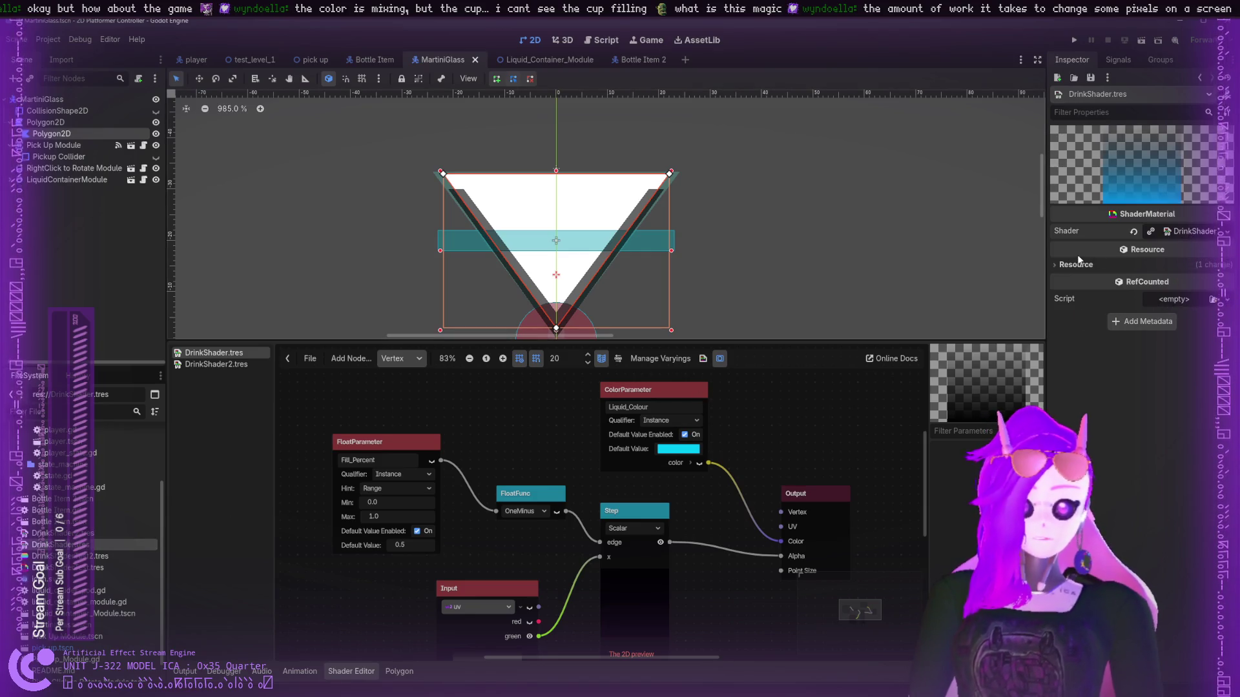
{"action": "left_click", "coordinate": [1078, 262]}
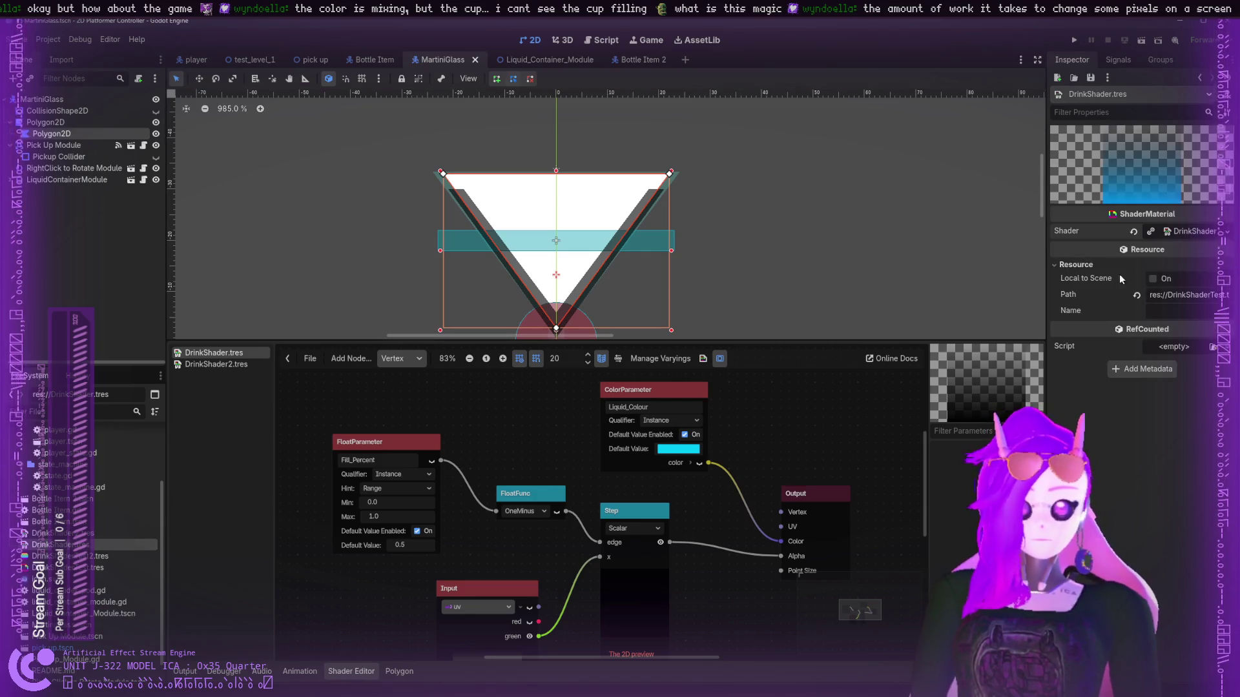
{"action": "left_click", "coordinate": [1094, 265]}
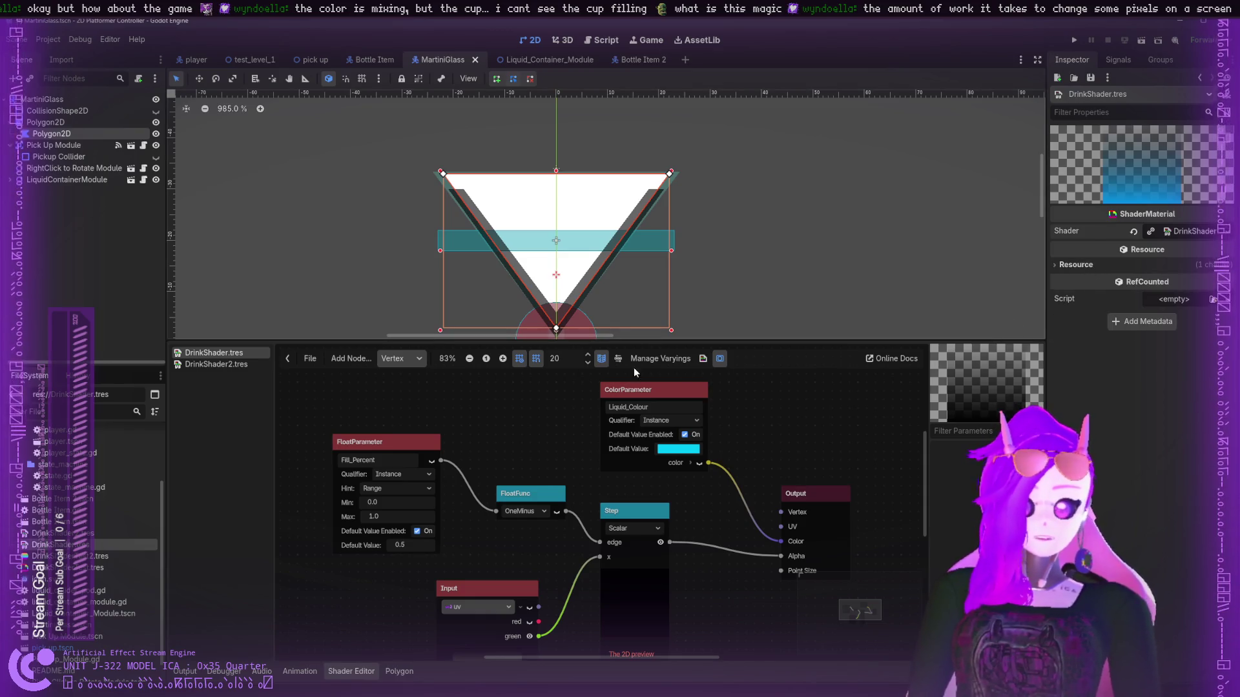
{"action": "left_click", "coordinate": [380, 443]}
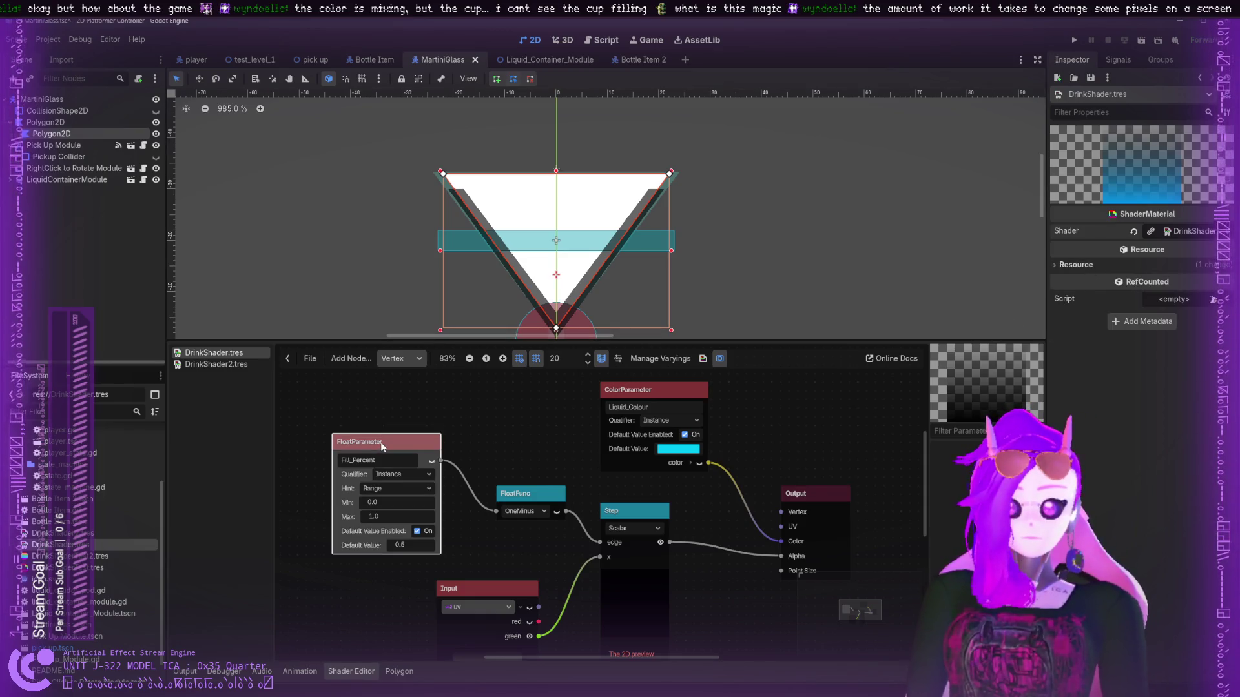
{"action": "left_click", "coordinate": [62, 133]}
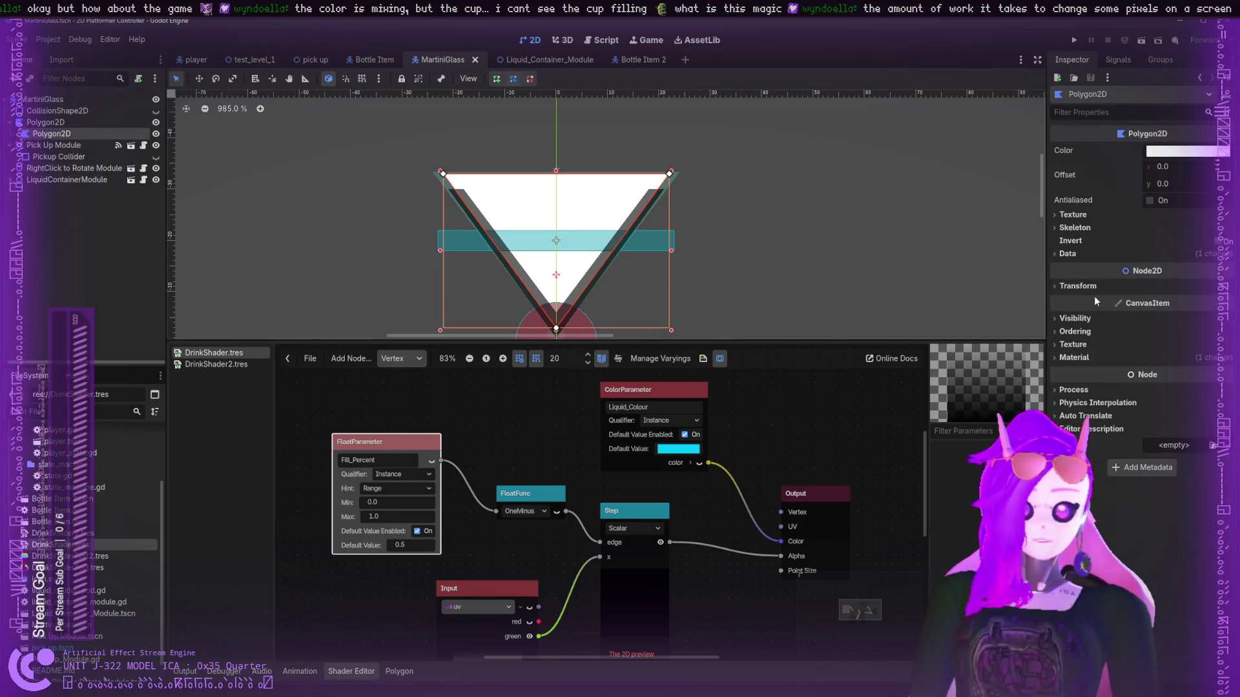
{"action": "left_click", "coordinate": [1074, 357]}
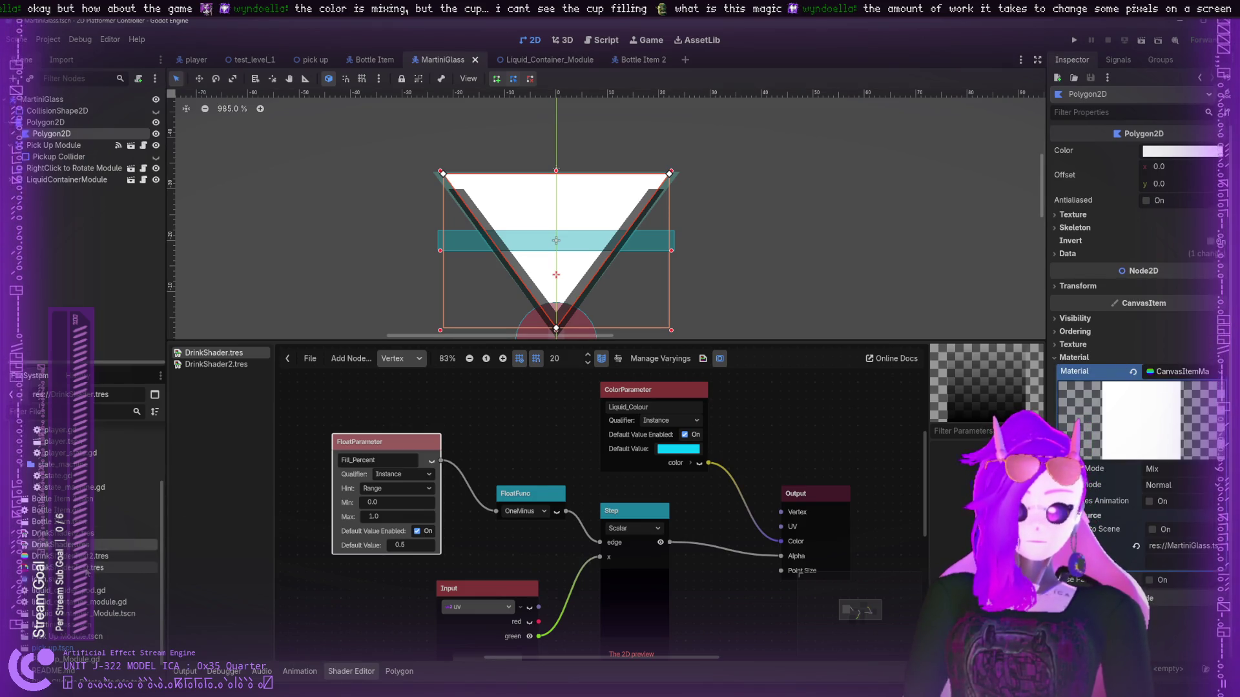
- Apply DrinkShaderTest.tres as the glass material and lower its instance Fill_Percent to about 0.47
{"action": "left_click", "coordinate": [97, 556]}
{"action": "left_click", "coordinate": [92, 568]}
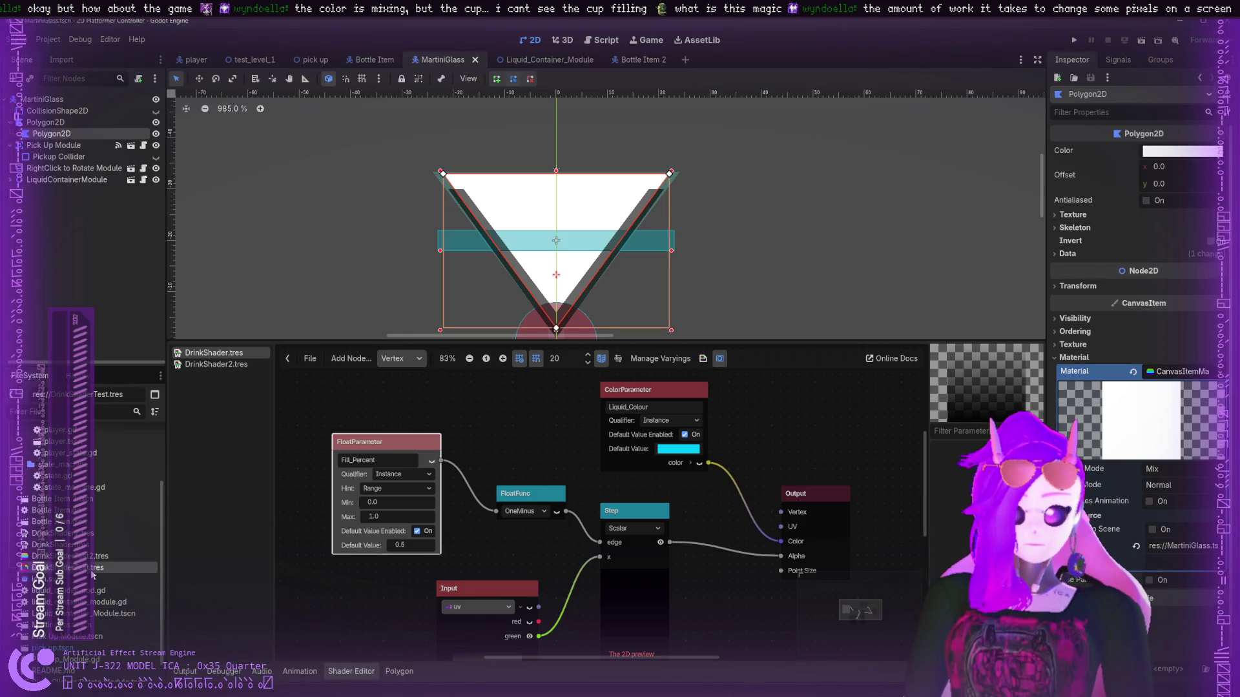
{"action": "mouse_move", "coordinate": [93, 574]}
{"action": "left_mouse_down"}
{"action": "mouse_move", "coordinate": [457, 506]}
{"action": "mouse_move", "coordinate": [1166, 454]}
{"action": "mouse_move", "coordinate": [1179, 371]}
{"action": "left_mouse_up"}
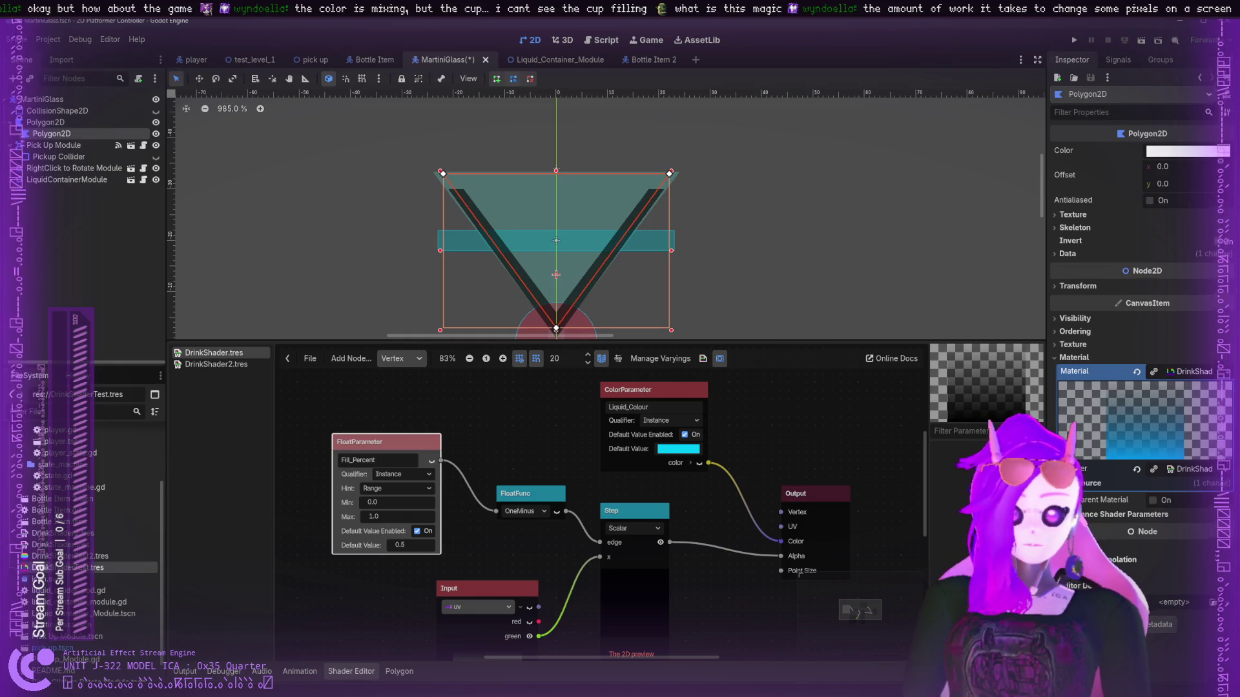
{"action": "left_click", "coordinate": [1134, 514]}
{"action": "mouse_move", "coordinate": [1192, 528]}
{"action": "left_mouse_down"}
{"action": "mouse_move", "coordinate": [1180, 537]}
{"action": "mouse_move", "coordinate": [1229, 536]}
{"action": "mouse_move", "coordinate": [1108, 536]}
{"action": "mouse_move", "coordinate": [1229, 540]}
{"action": "mouse_move", "coordinate": [1120, 542]}
{"action": "left_mouse_up"}
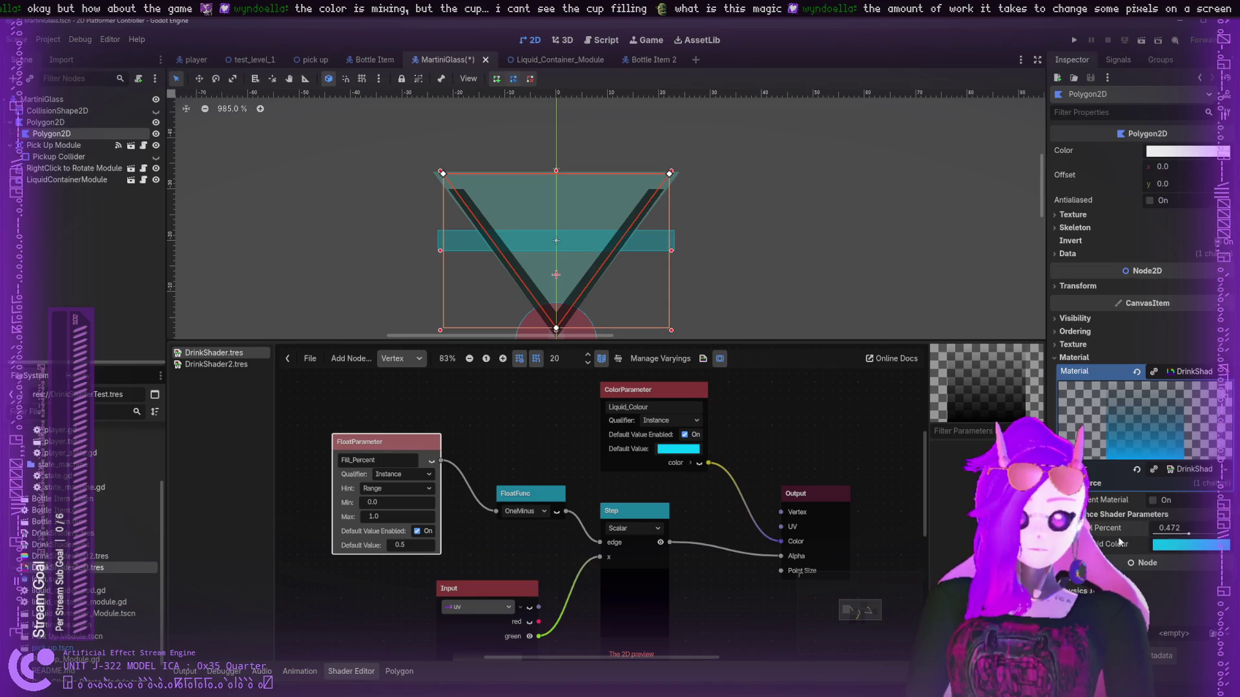
{"action": "left_click", "coordinate": [97, 556]}
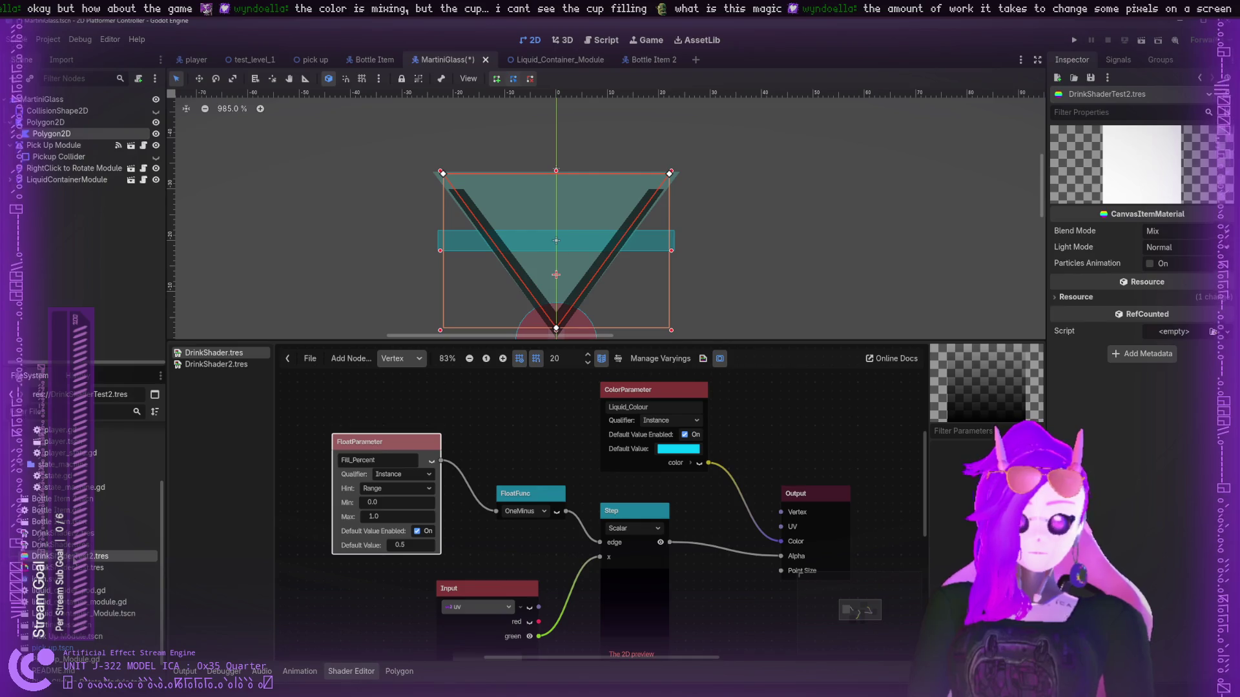
{"action": "left_click", "coordinate": [97, 568]}
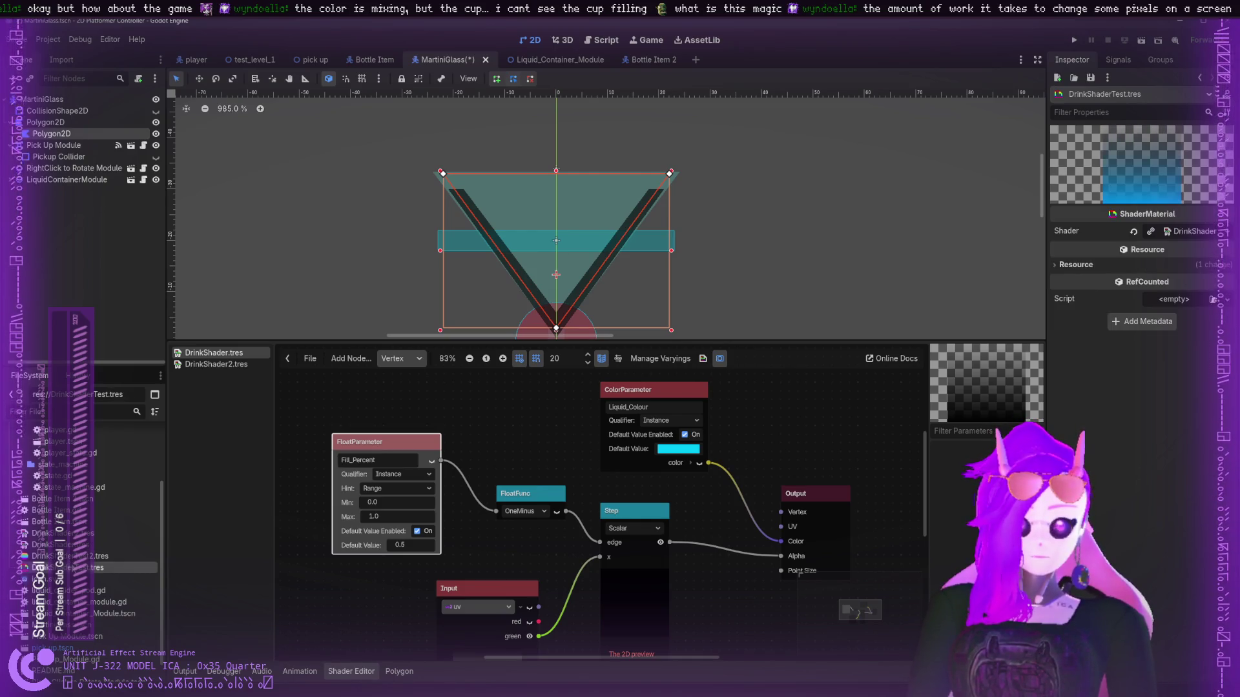
- Try setting the material's Path to 'res://DrinkShader.tres' and toggling Local to Scene, leaving both unchanged
{"action": "left_click", "coordinate": [97, 556]}
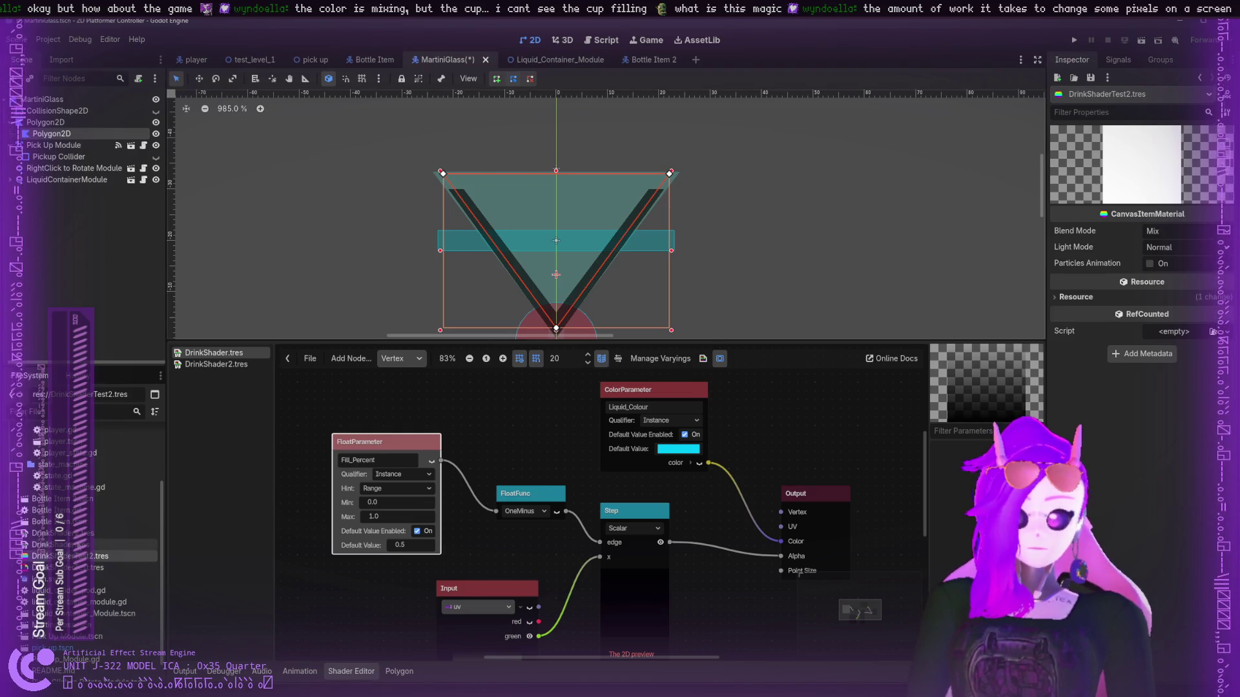
{"action": "left_click_drag", "start_coordinate": [64, 544], "coordinate": [455, 468]}
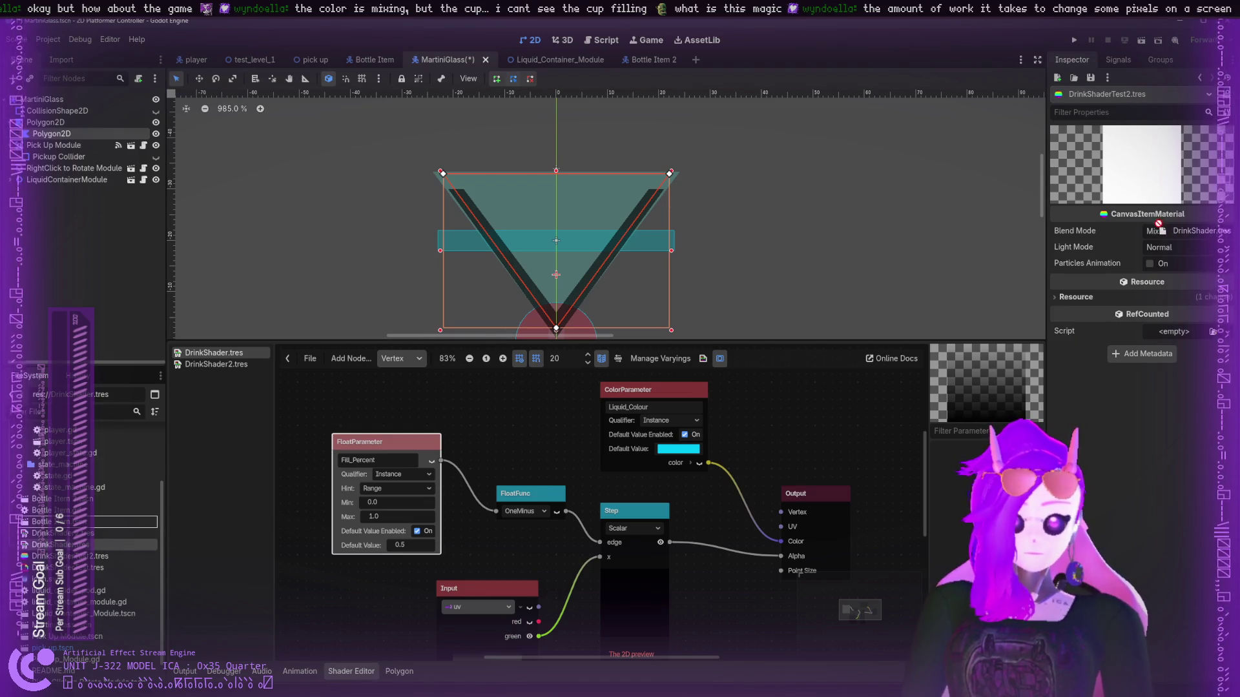
{"action": "mouse_move", "coordinate": [1159, 260]}
{"action": "left_mouse_down"}
{"action": "mouse_move", "coordinate": [1077, 298]}
{"action": "mouse_move", "coordinate": [1174, 331]}
{"action": "left_mouse_up"}
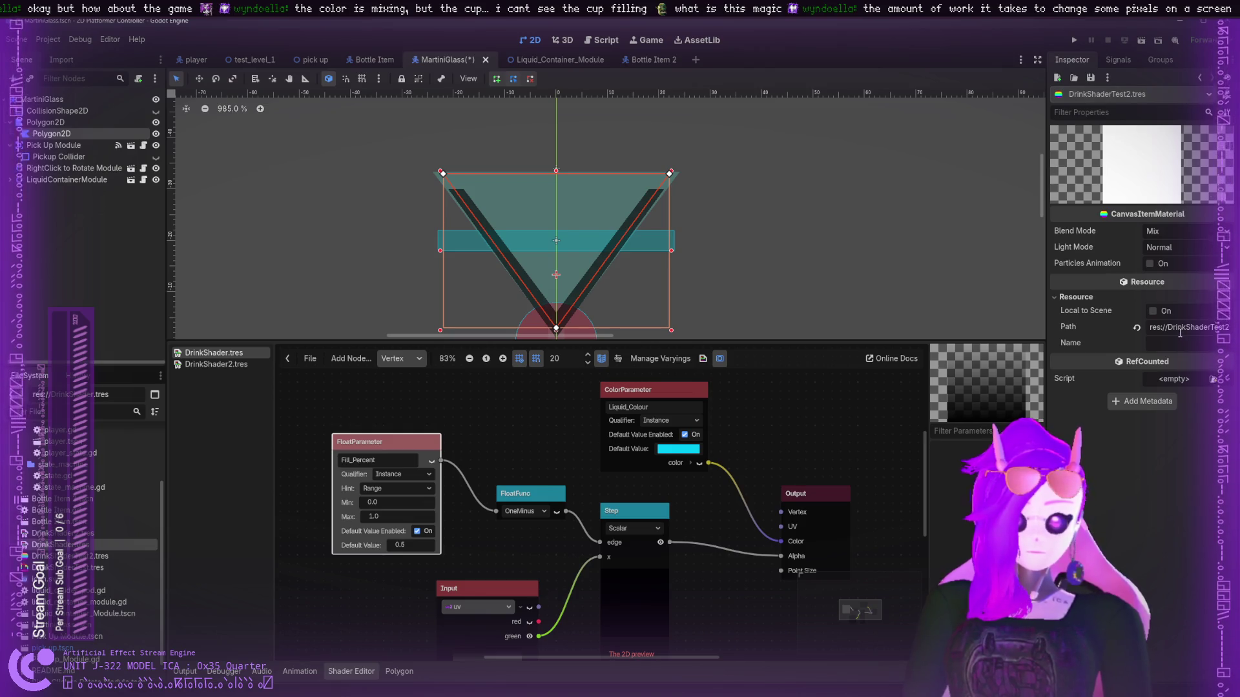
{"action": "left_click_drag", "start_coordinate": [1180, 332], "coordinate": [1215, 326]}
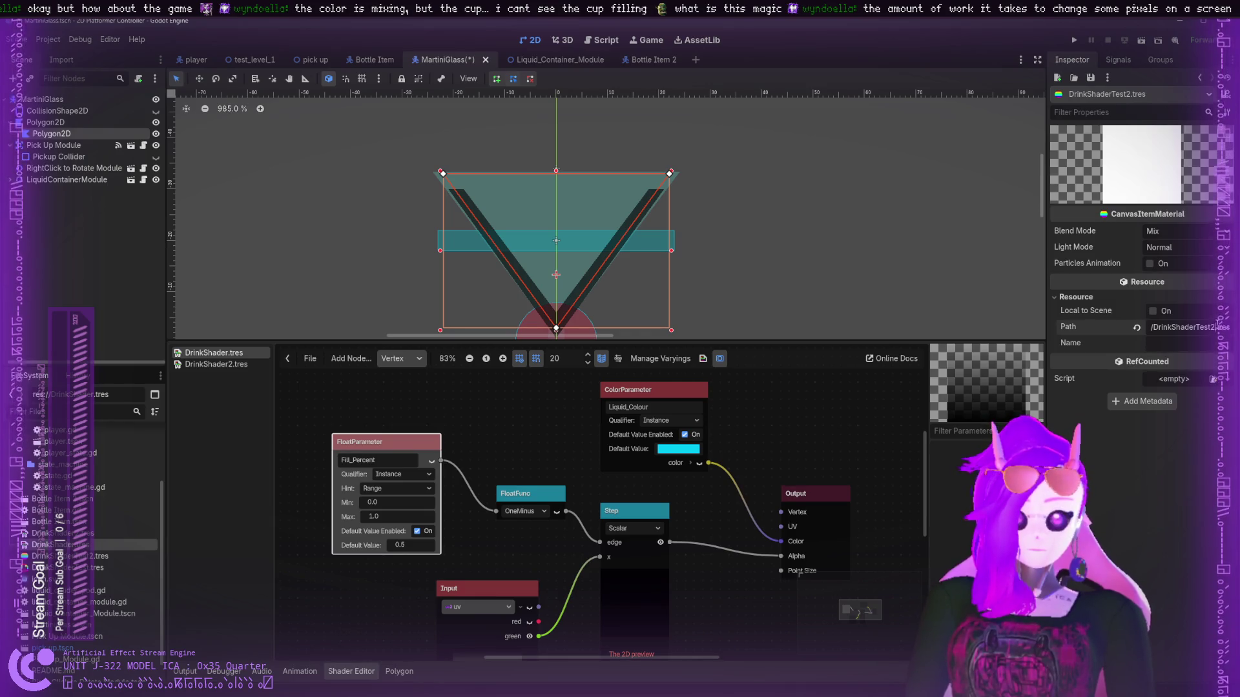
{"action": "key", "text": "BackSpace"}
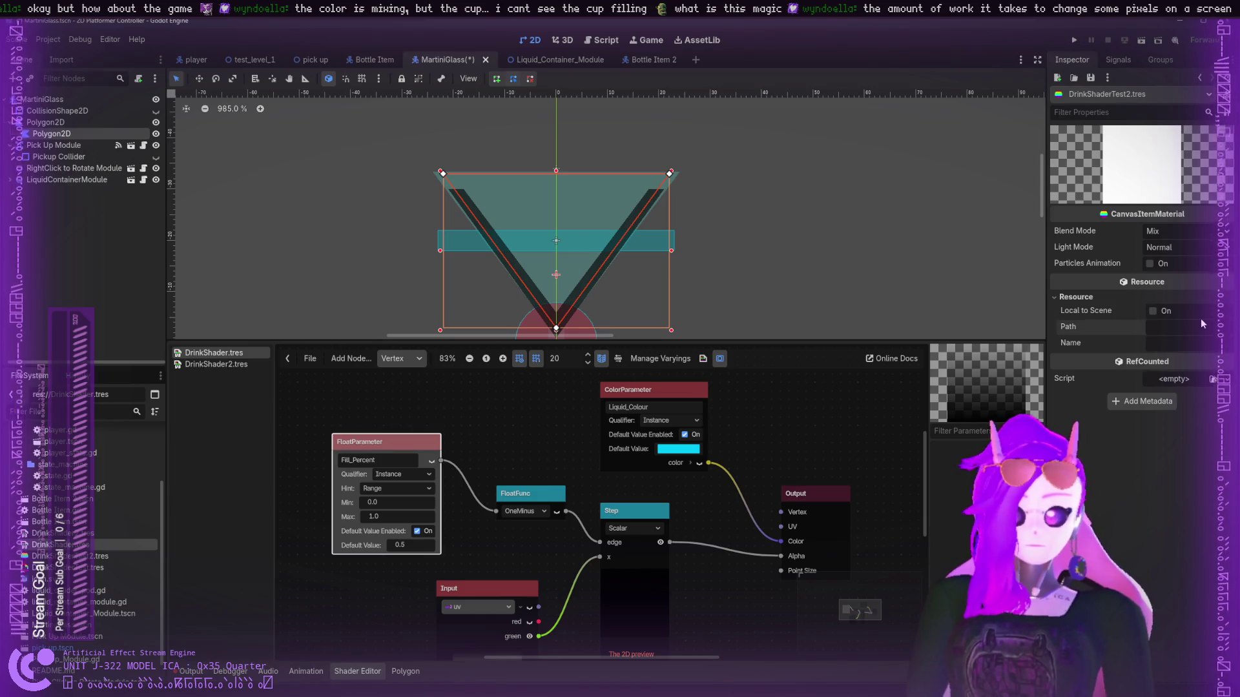
{"action": "type", "text": "DrinkShader.tres"}
{"action": "key", "text": "Return"}
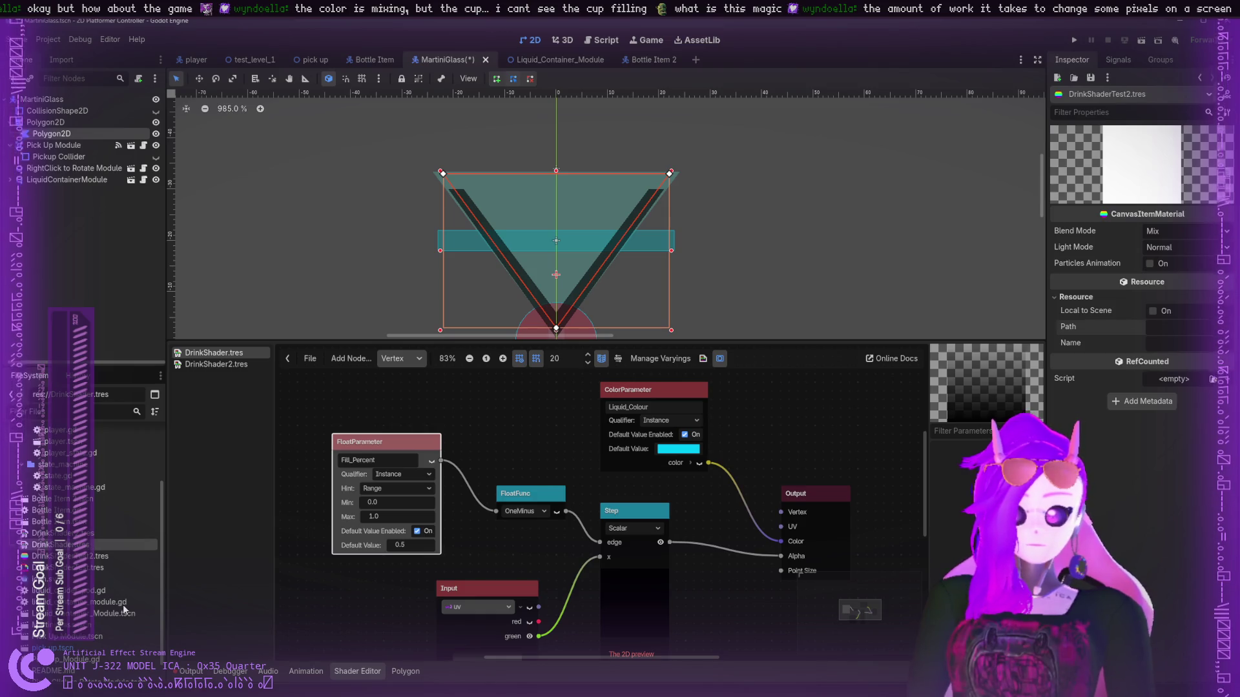
{"action": "left_click", "coordinate": [1194, 329]}
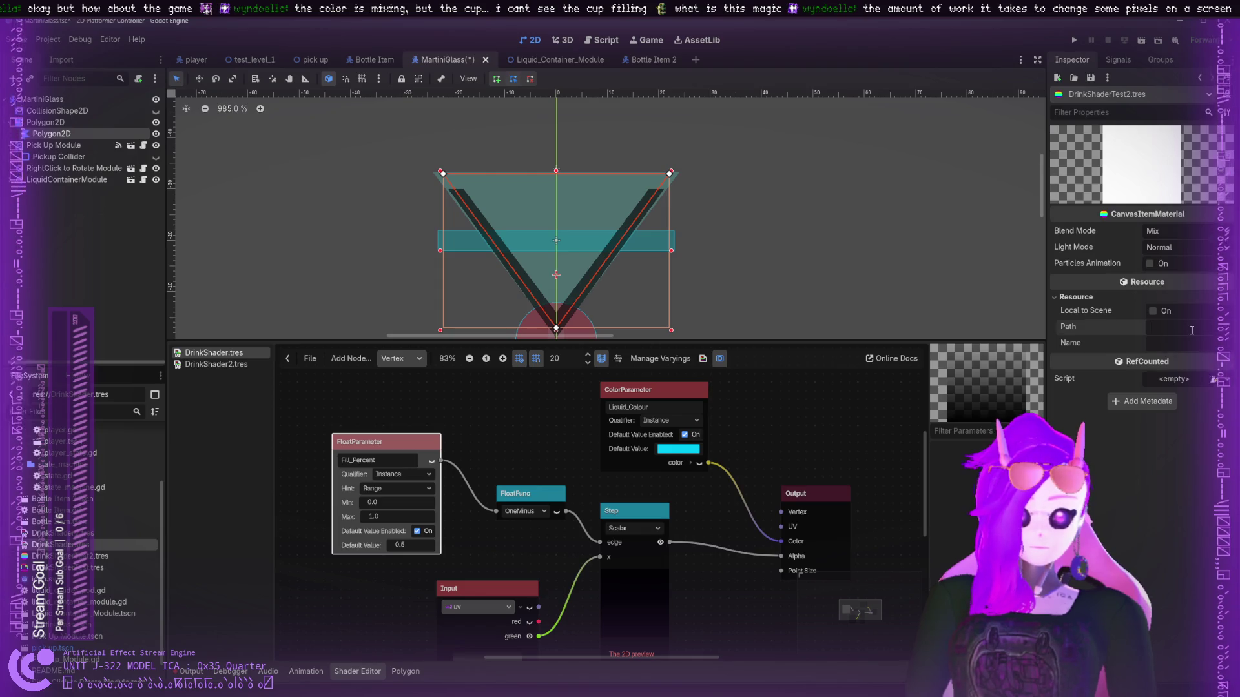
{"action": "type", "text": "res://DrinkShader.tres"}
{"action": "key", "text": "Return"}
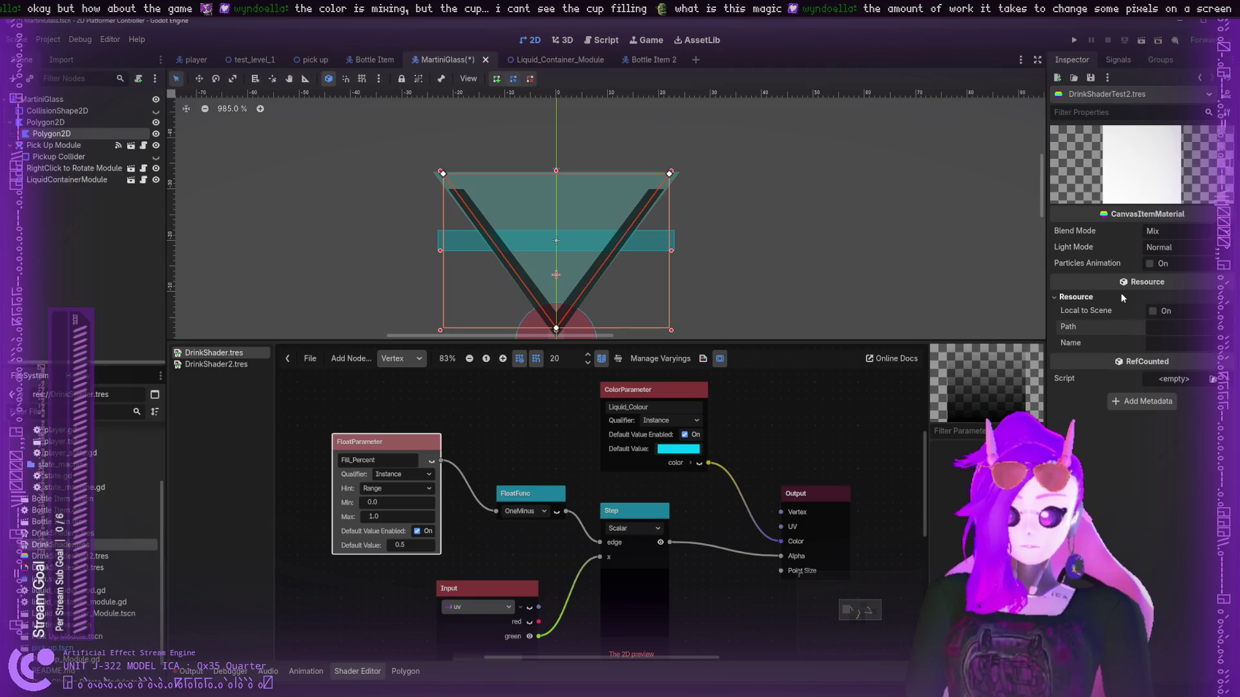
{"action": "left_click", "coordinate": [1176, 311]}
{"action": "left_click", "coordinate": [1176, 312]}
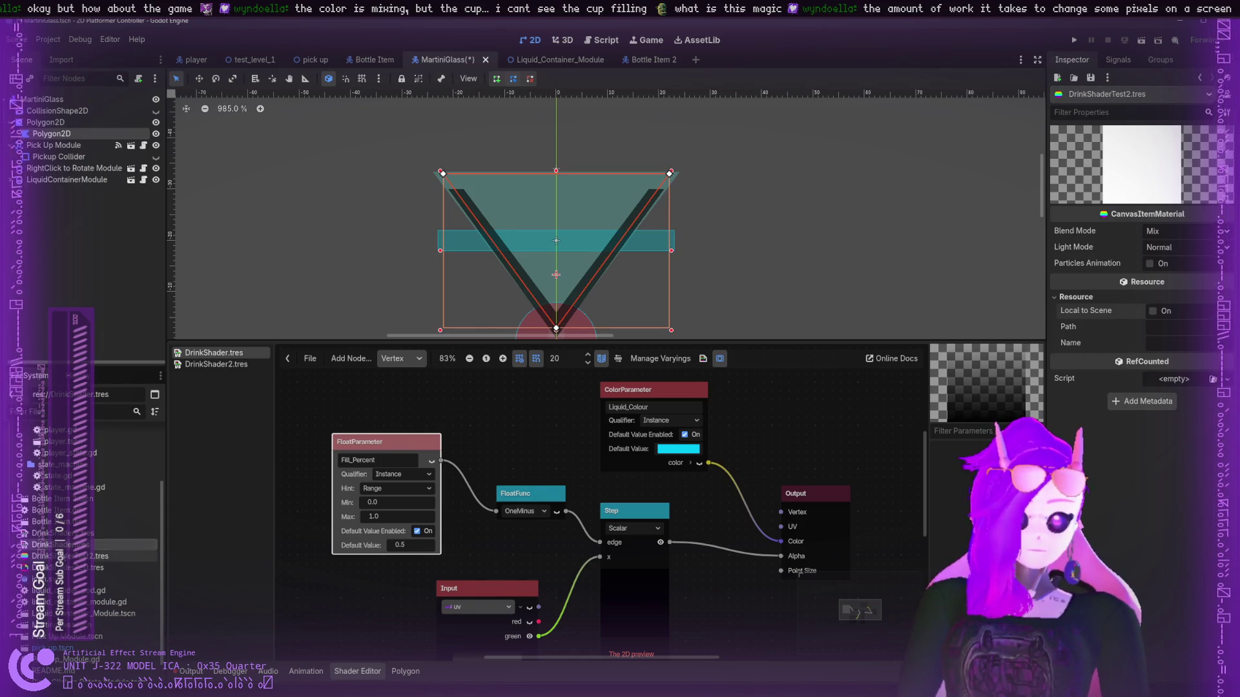
- Close DrinkShader2.tres in the shader editor and select the DrinkShader resource
{"action": "left_click", "coordinate": [94, 556]}
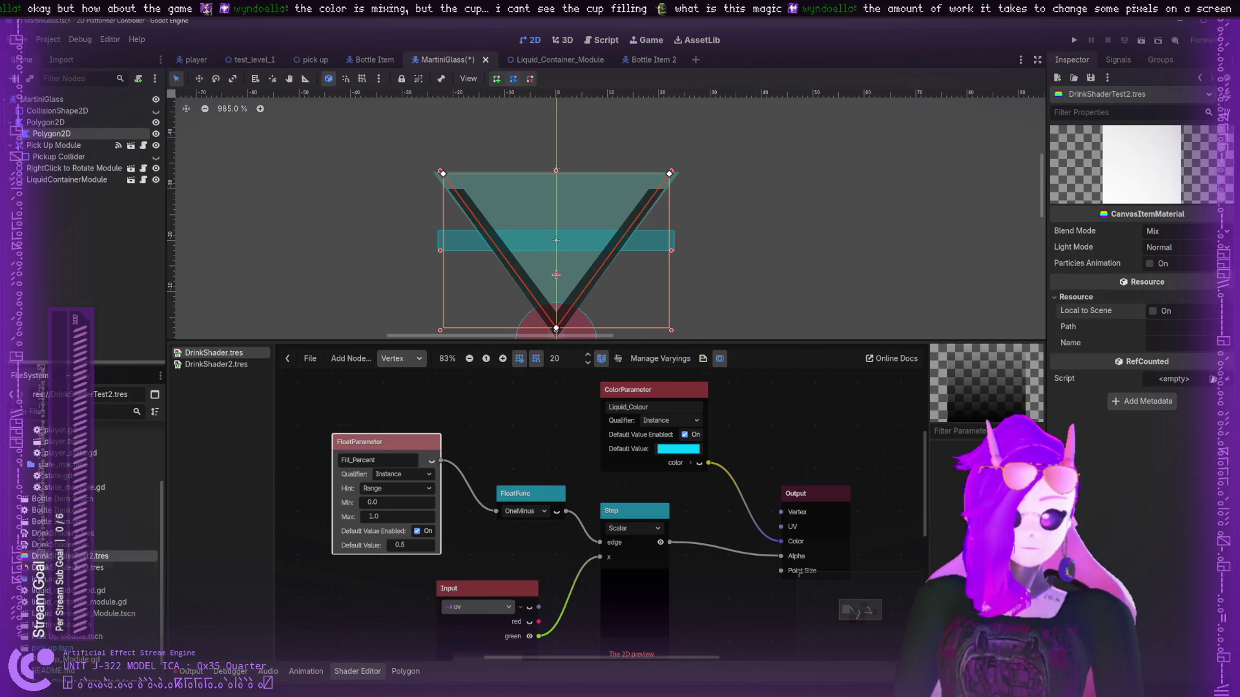
{"action": "left_click", "coordinate": [94, 568]}
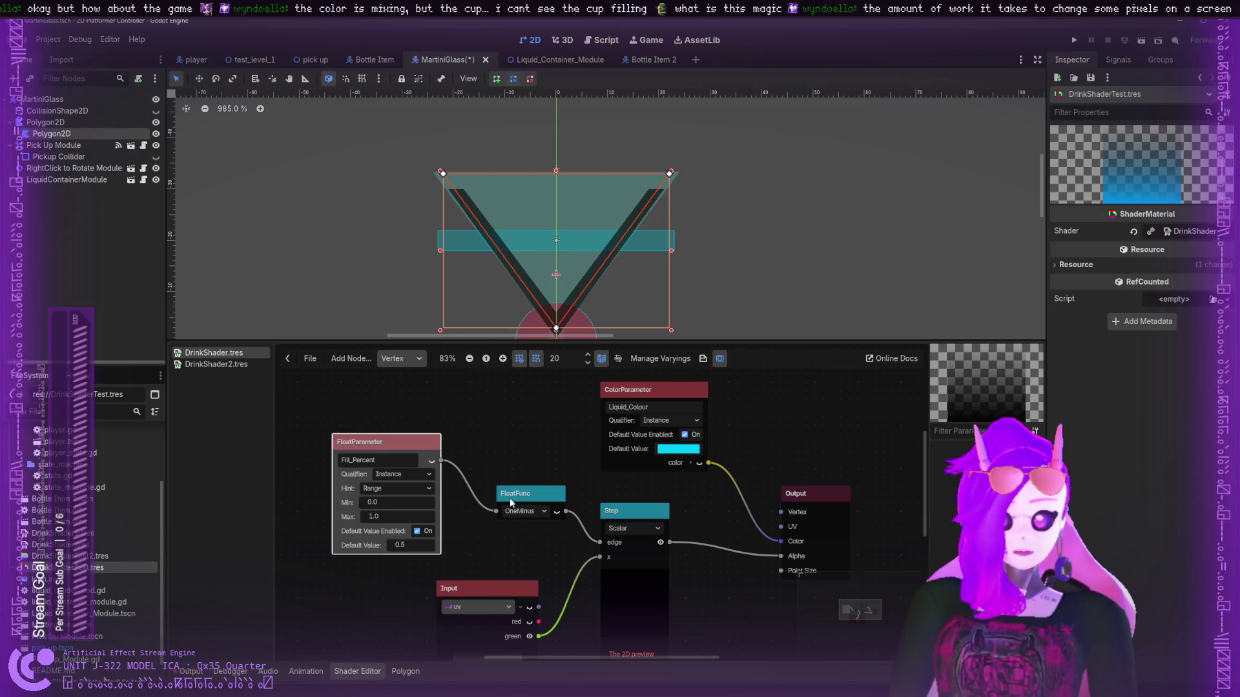
{"action": "scroll", "coordinate": [509, 498], "scroll_direction": "down", "scroll_amount": 2}
{"action": "left_click", "coordinate": [216, 365]}
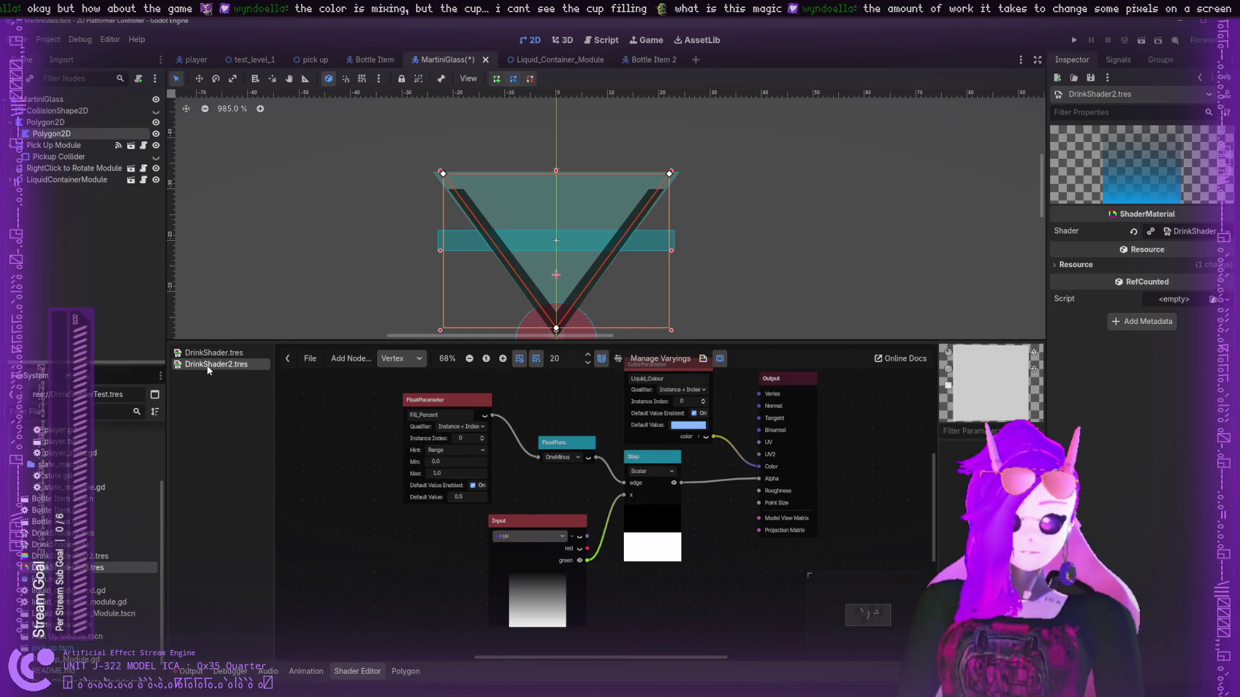
{"action": "left_click", "coordinate": [94, 544]}
{"action": "left_click", "coordinate": [93, 534]}
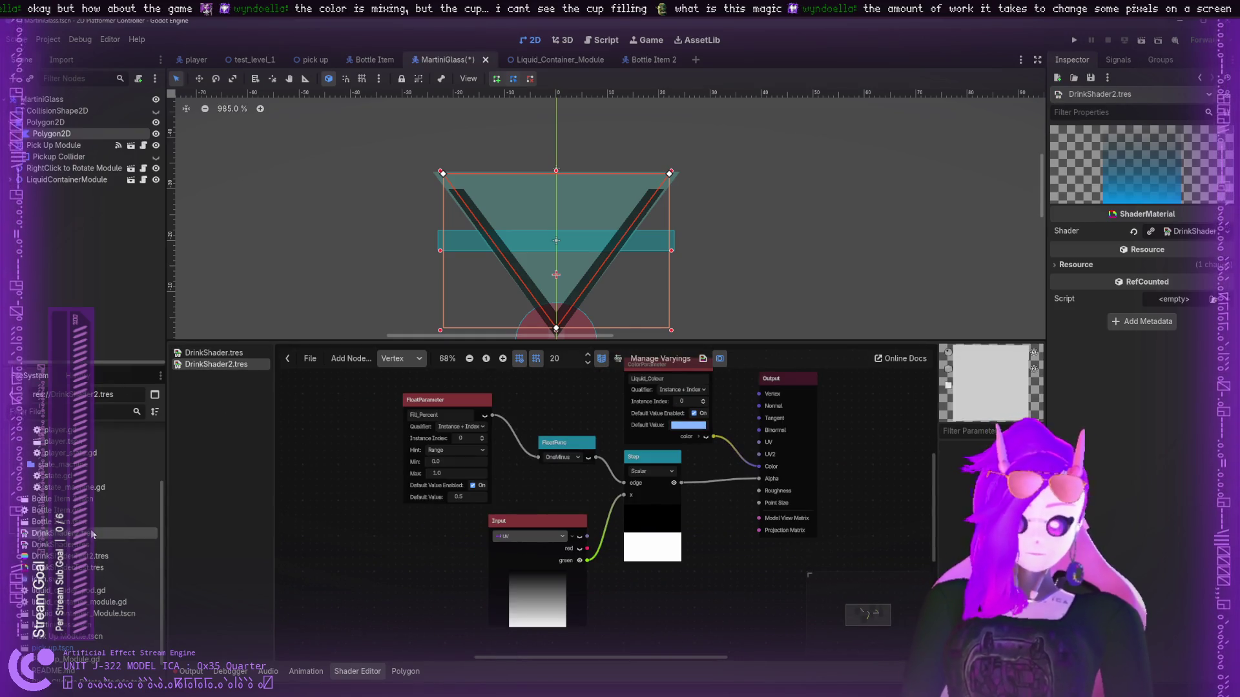
{"action": "left_click", "coordinate": [93, 547]}
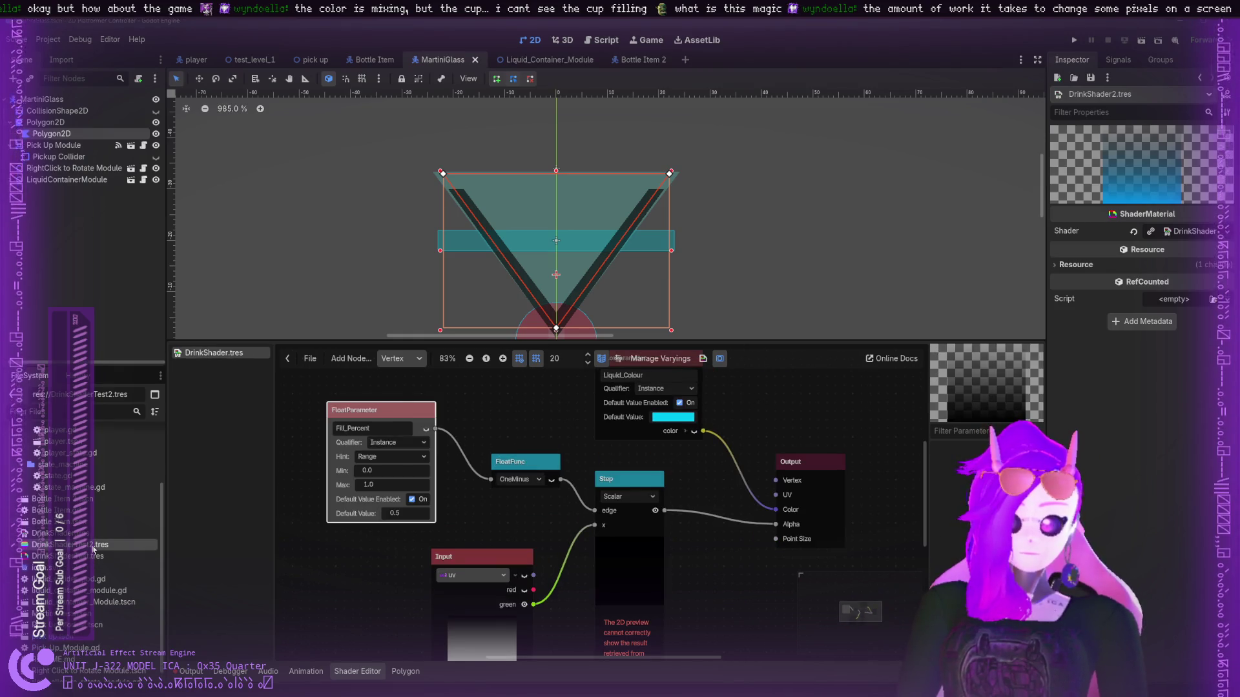
{"action": "left_click", "coordinate": [93, 533]}
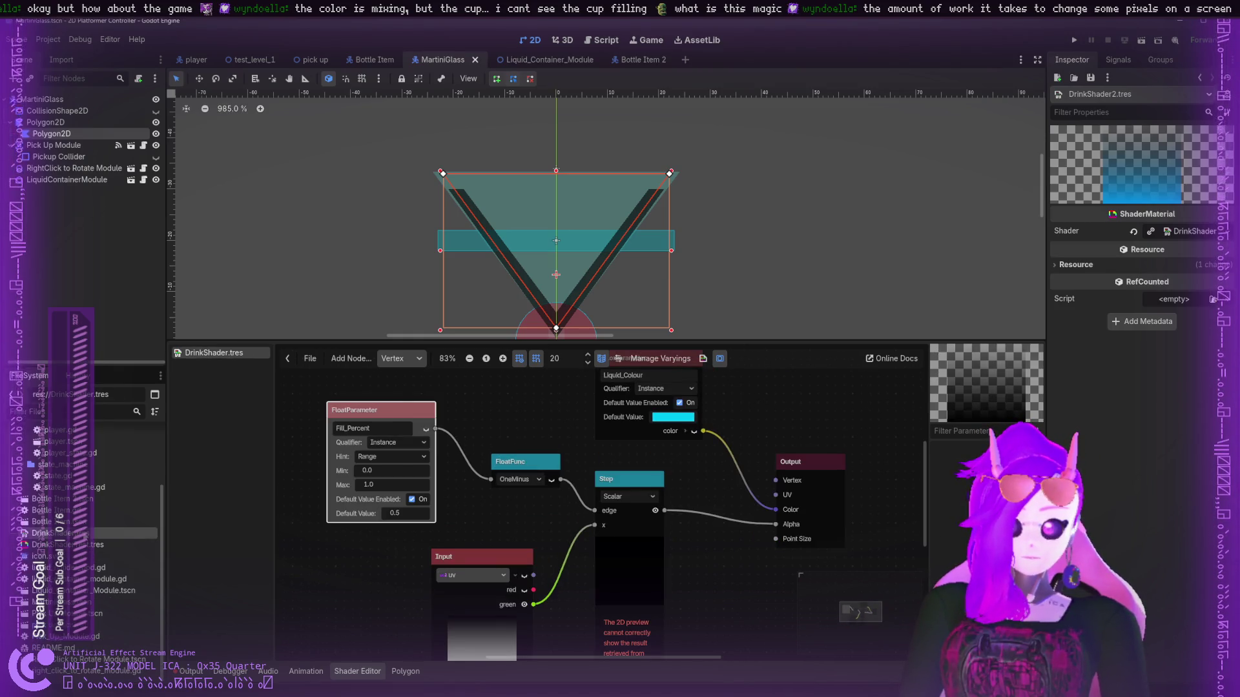
- Zoom into the drink shader graph and drag the uv Input node to the left
{"action": "left_click", "coordinate": [442, 525]}
{"action": "scroll", "coordinate": [505, 481], "scroll_direction": "down", "scroll_amount": 1}
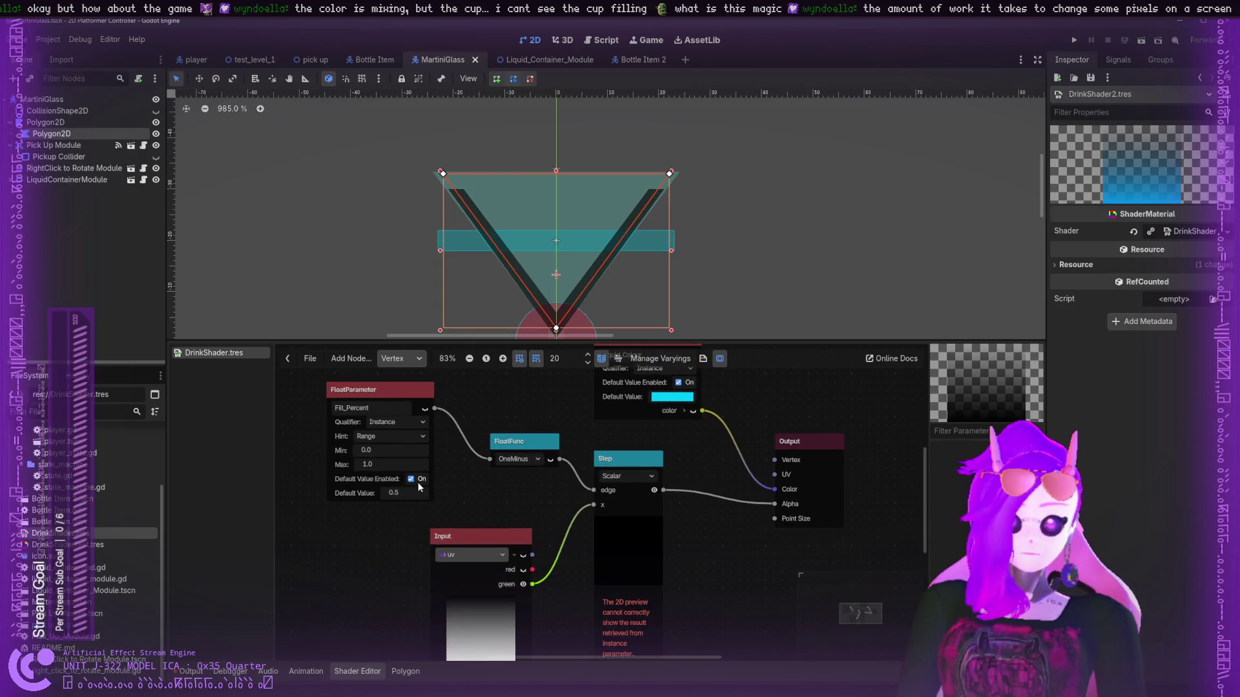
{"action": "scroll", "coordinate": [452, 481], "scroll_direction": "left", "scroll_amount": 3}
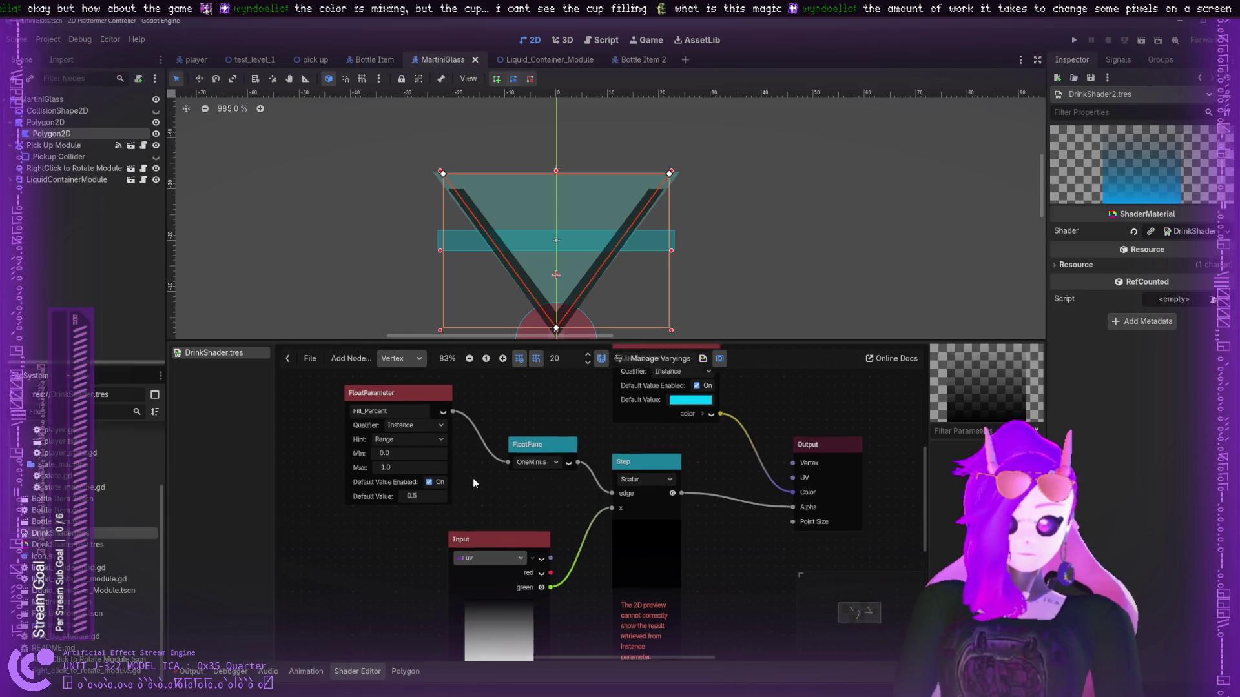
{"action": "scroll", "coordinate": [596, 474], "scroll_direction": "up", "scroll_amount": 1}
{"action": "scroll", "coordinate": [575, 486], "scroll_direction": "down", "scroll_amount": 2}
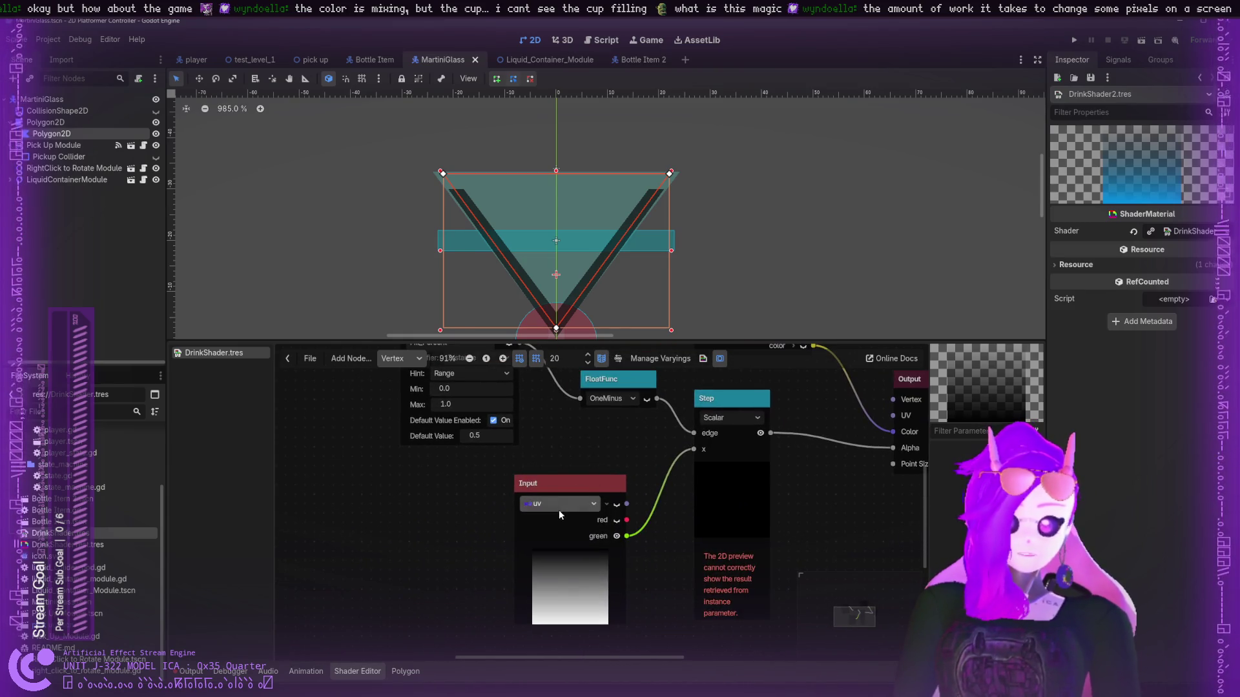
{"action": "left_click_drag", "start_coordinate": [544, 497], "coordinate": [429, 501]}
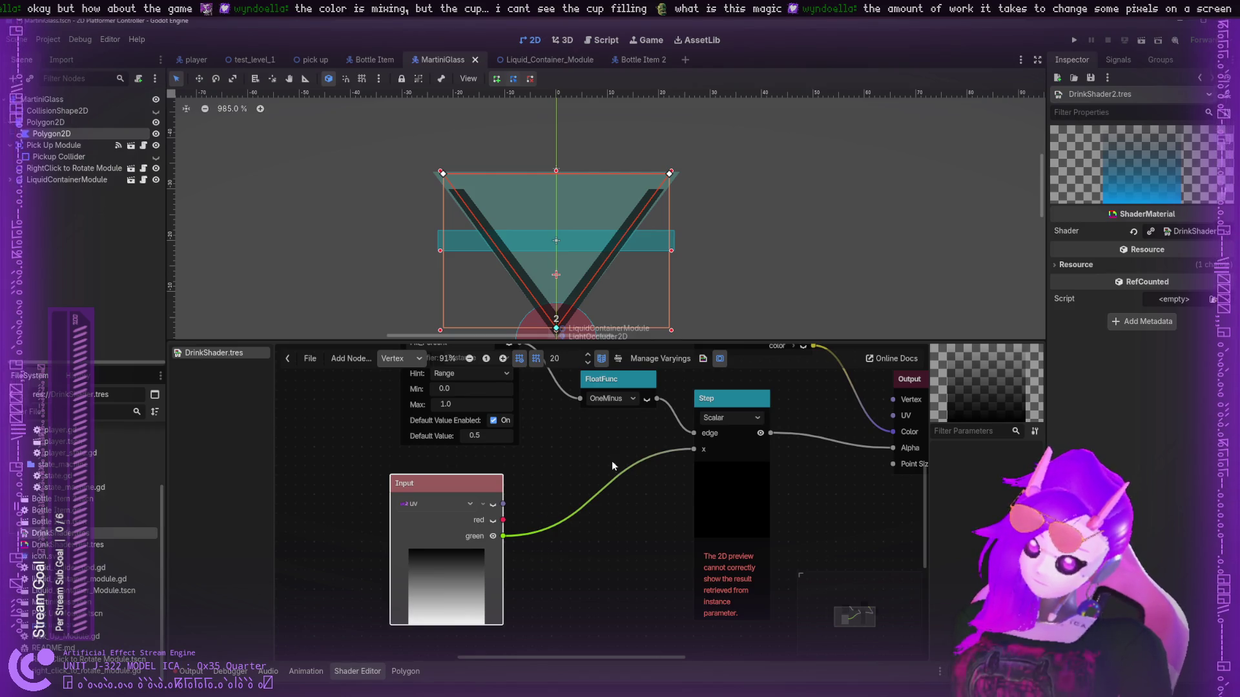
- Save the scene, remove the Output Alpha wire, and try then remove a uv-to-Color link
{"action": "mouse_move", "coordinate": [611, 479]}
{"action": "left_mouse_down"}
{"action": "mouse_move", "coordinate": [496, 501]}
{"action": "mouse_move", "coordinate": [575, 515]}
{"action": "mouse_move", "coordinate": [741, 482]}
{"action": "left_mouse_up"}
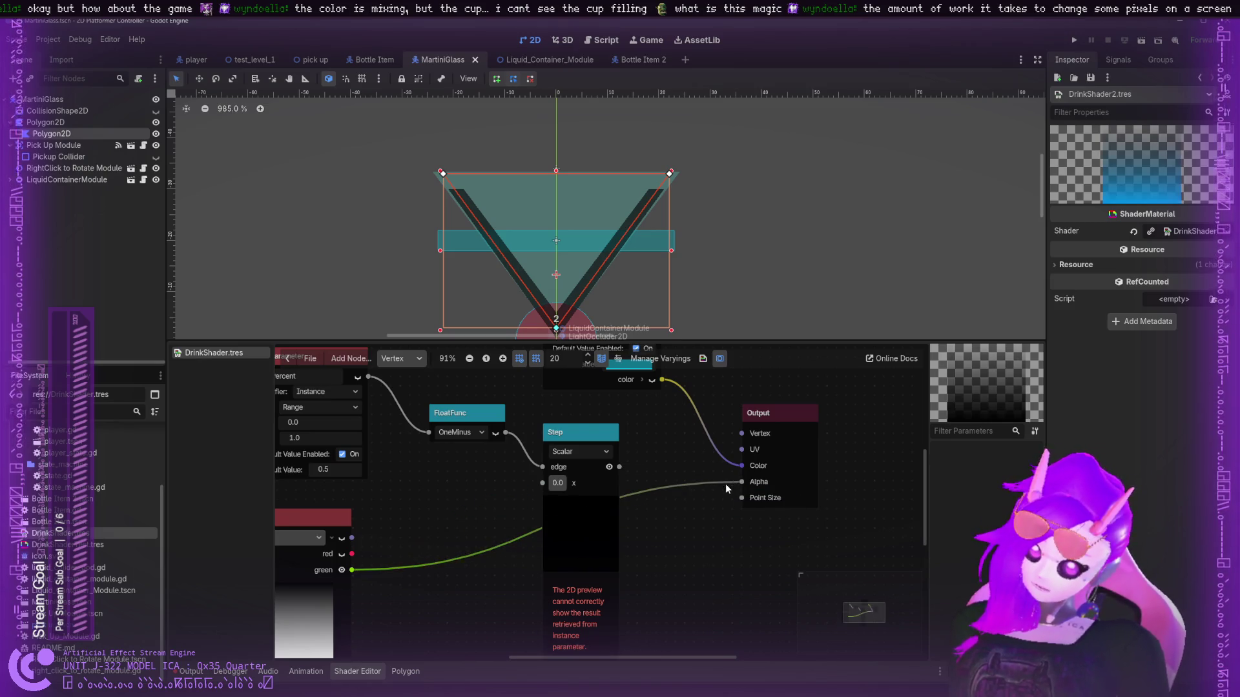
{"action": "key", "text": "ctrl+s"}
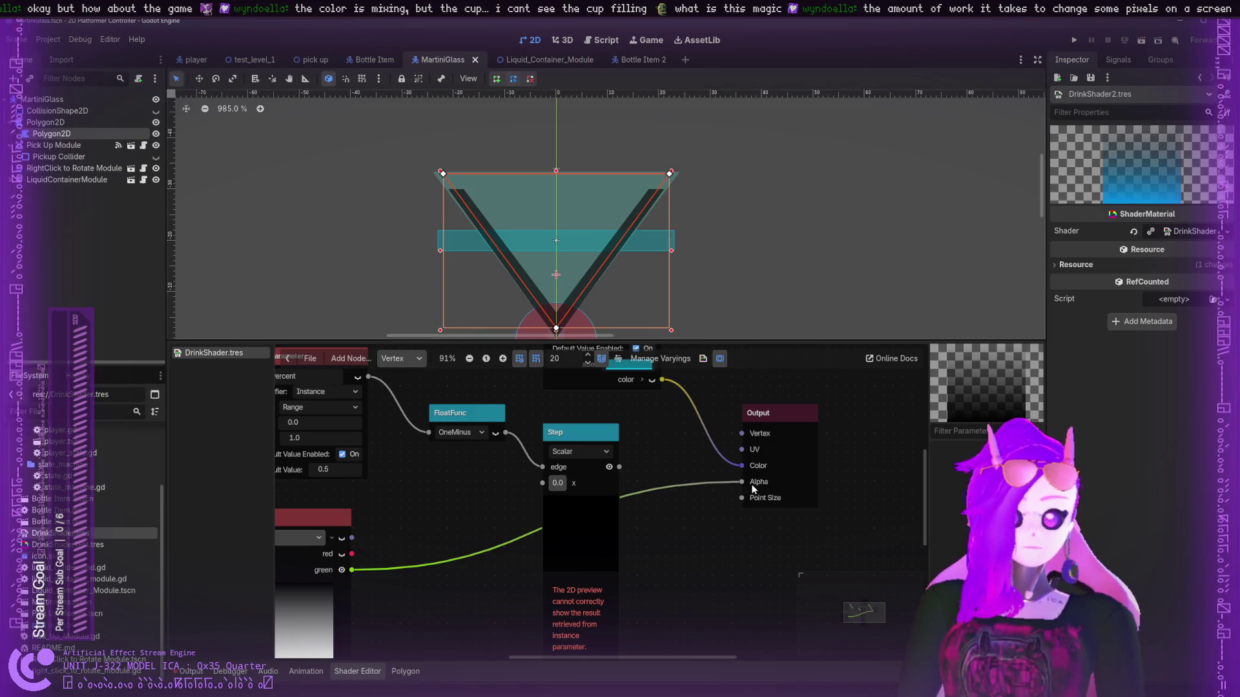
{"action": "mouse_move", "coordinate": [744, 482]}
{"action": "left_mouse_down"}
{"action": "mouse_move", "coordinate": [517, 479]}
{"action": "mouse_move", "coordinate": [742, 483]}
{"action": "mouse_move", "coordinate": [543, 484]}
{"action": "left_mouse_up"}
{"action": "mouse_move", "coordinate": [352, 538]}
{"action": "left_mouse_down"}
{"action": "mouse_move", "coordinate": [740, 487]}
{"action": "mouse_move", "coordinate": [742, 463]}
{"action": "left_mouse_up"}
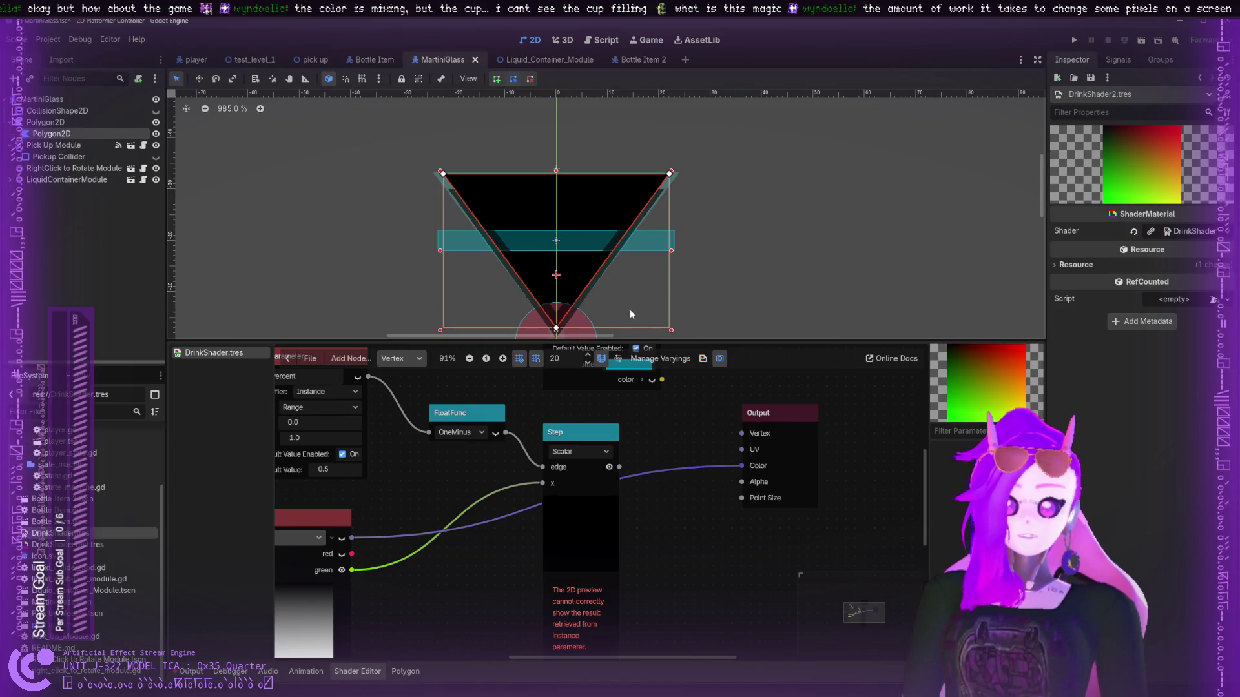
{"action": "scroll", "coordinate": [680, 449], "scroll_direction": "down", "scroll_amount": 1}
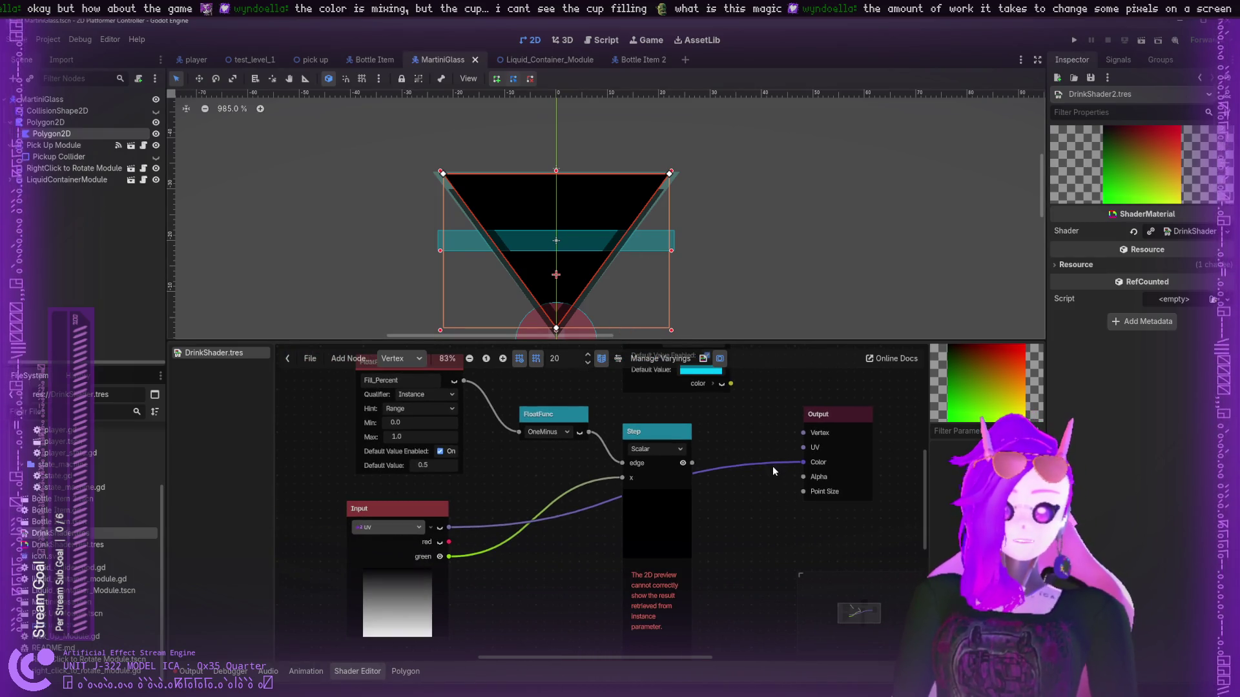
{"action": "left_click_drag", "start_coordinate": [804, 462], "coordinate": [646, 459]}
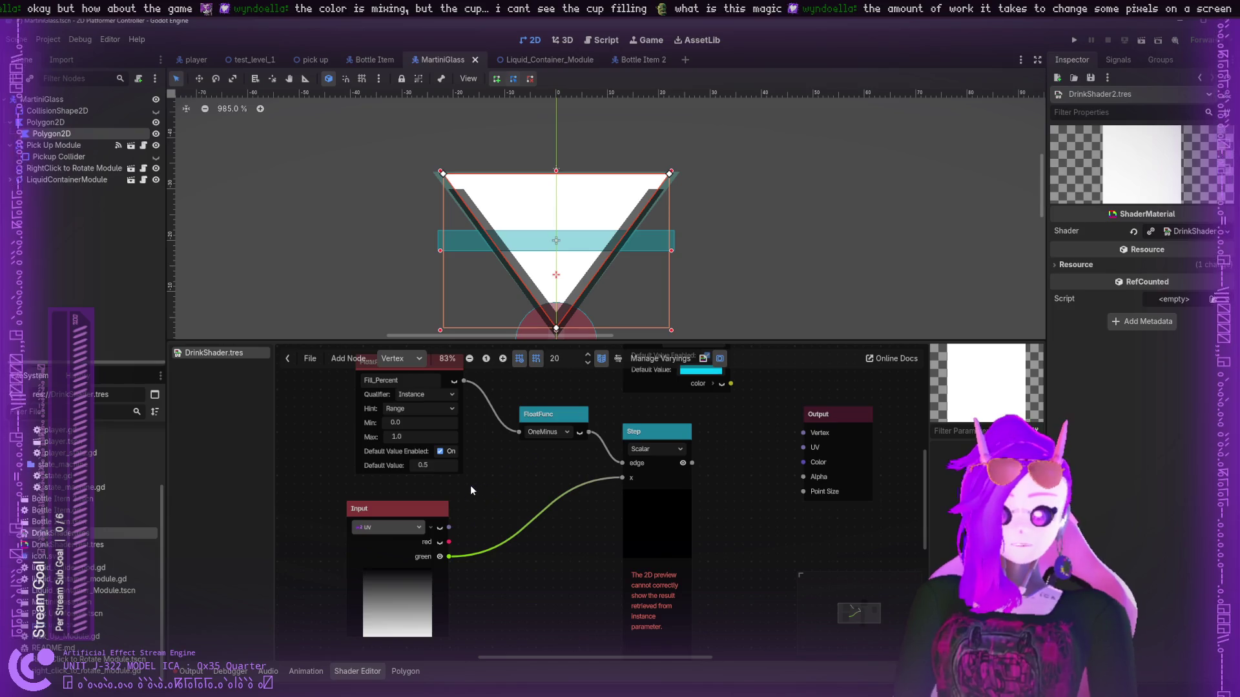
- Add three zeroed points to the Polygon2D's Data > UV array and show the Polygon UV panel
{"action": "left_click", "coordinate": [58, 133]}
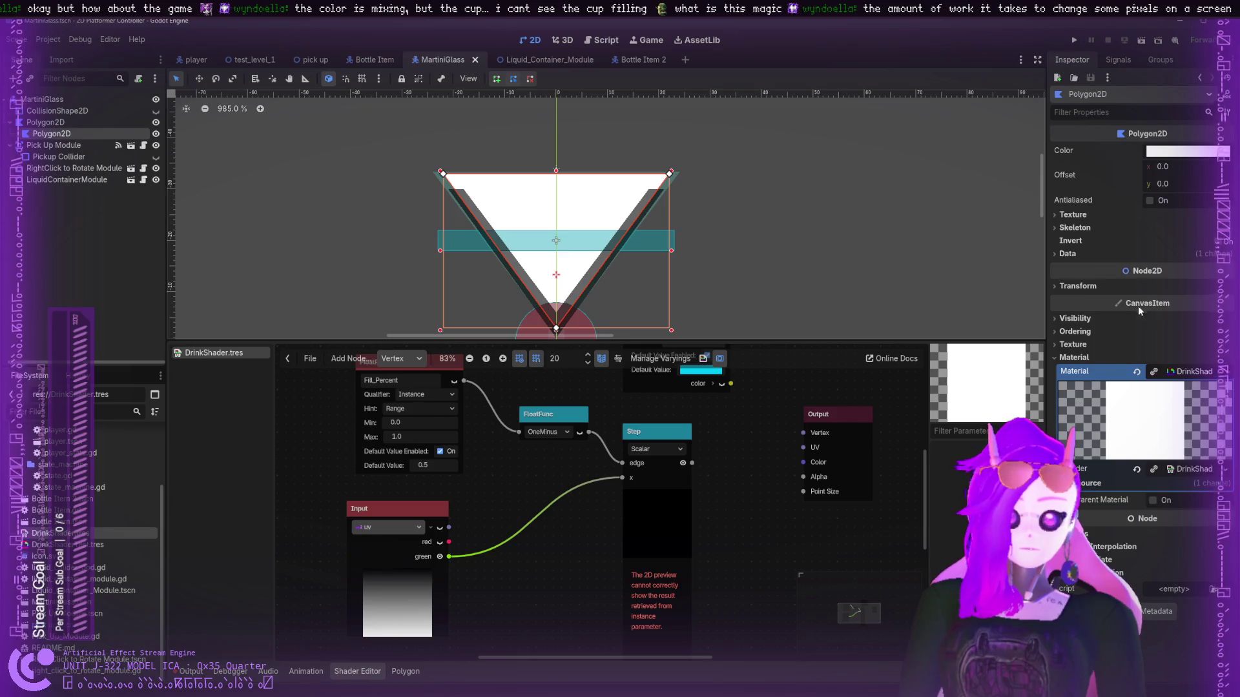
{"action": "left_click", "coordinate": [1064, 358]}
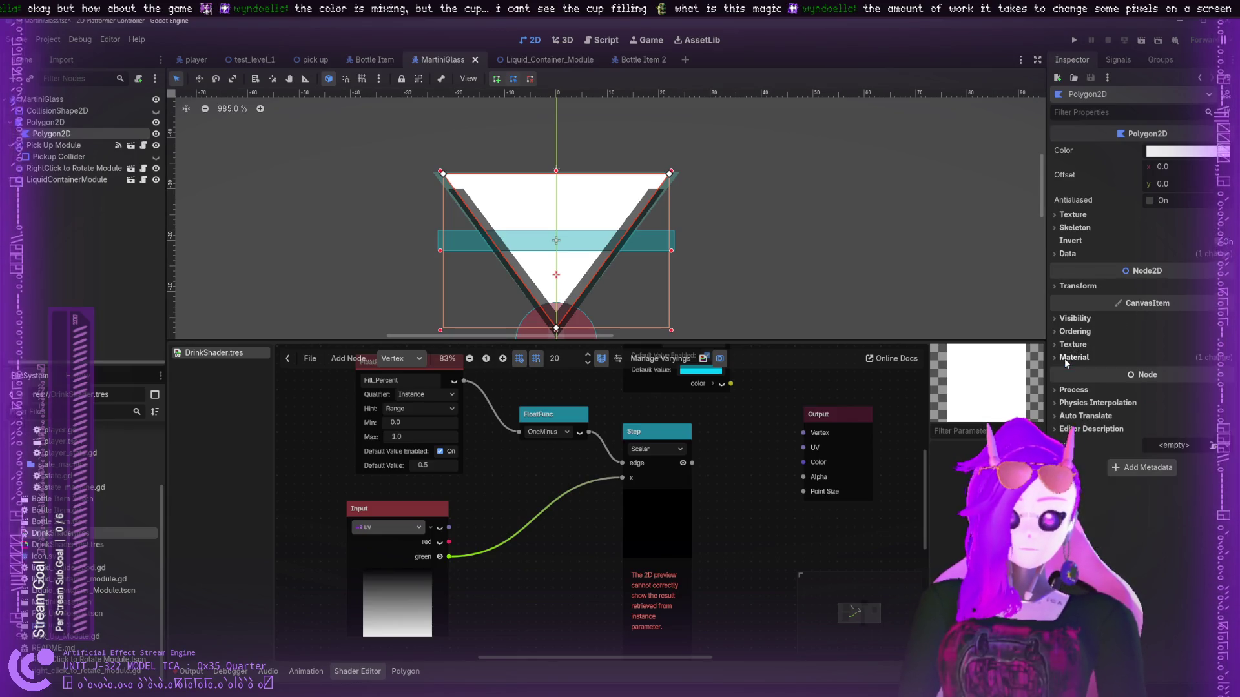
{"action": "left_click", "coordinate": [1063, 254]}
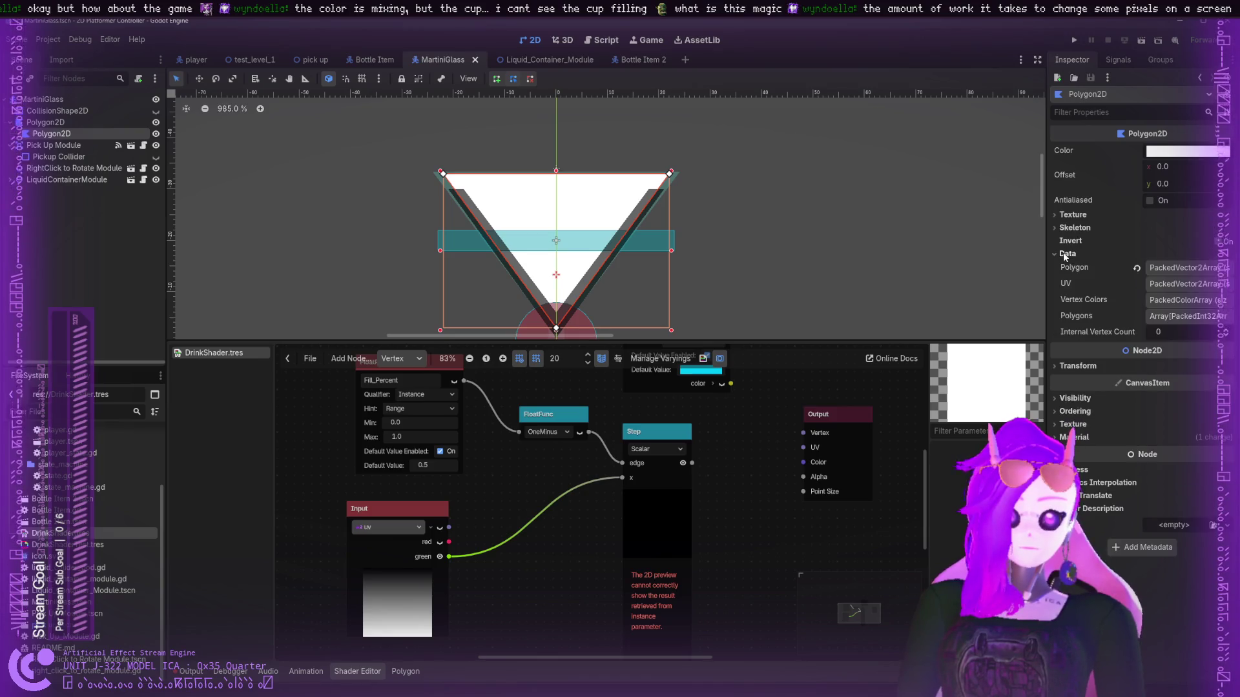
{"action": "left_click", "coordinate": [1179, 284]}
{"action": "left_click", "coordinate": [1143, 318]}
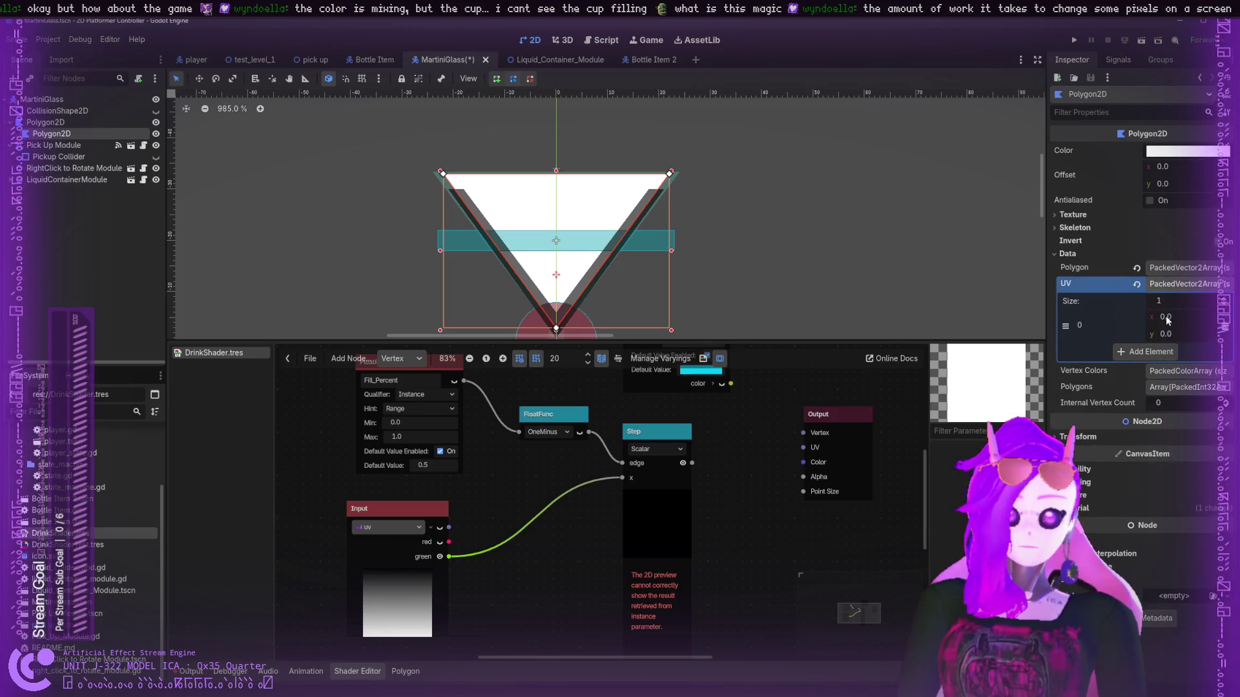
{"action": "left_click", "coordinate": [1143, 354]}
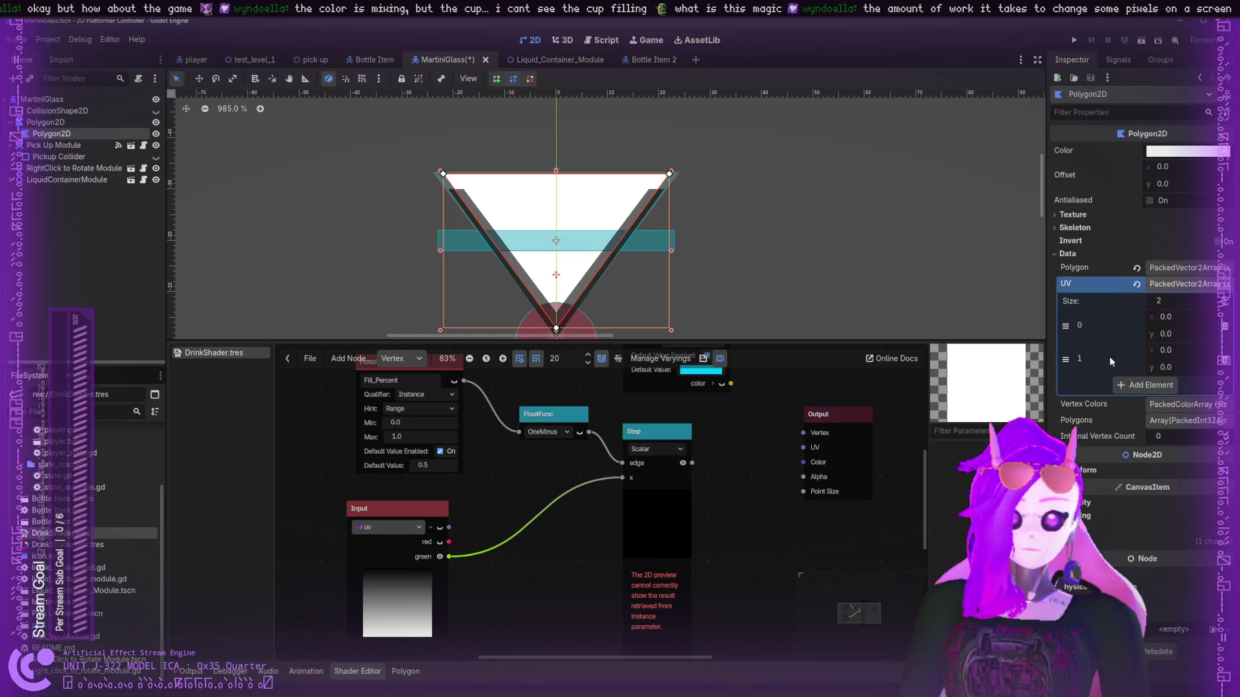
{"action": "left_click", "coordinate": [1143, 385]}
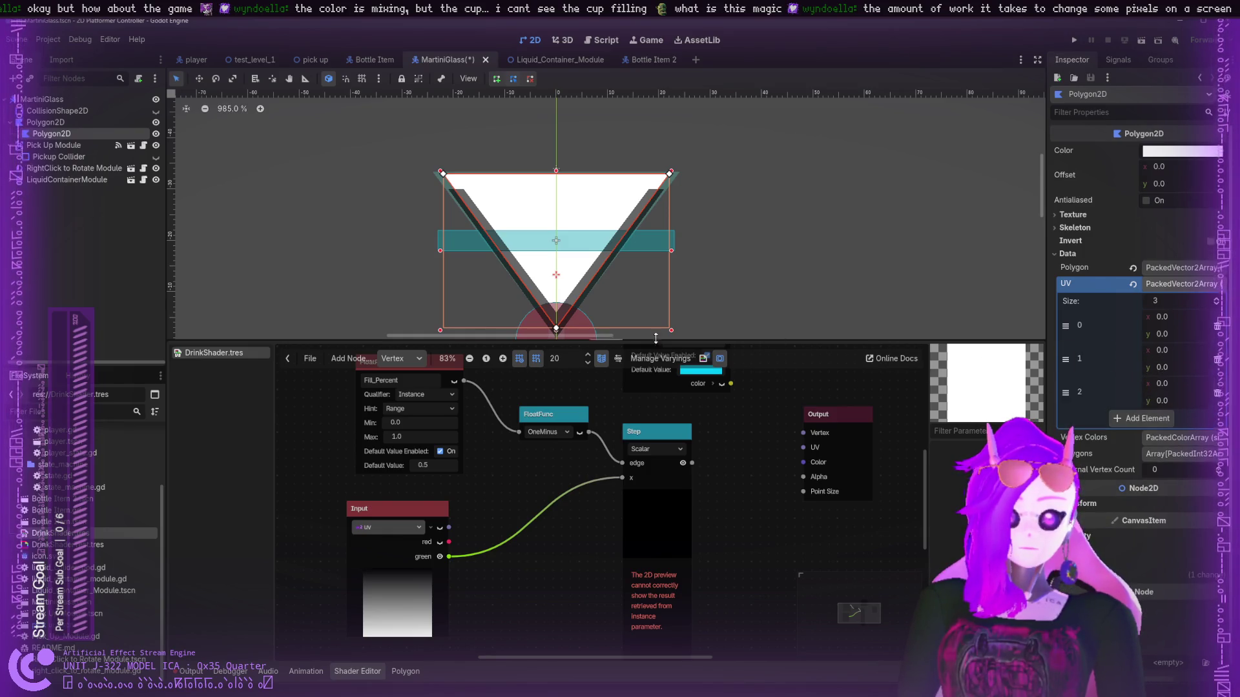
{"action": "left_click", "coordinate": [191, 671]}
{"action": "left_click", "coordinate": [406, 672]}
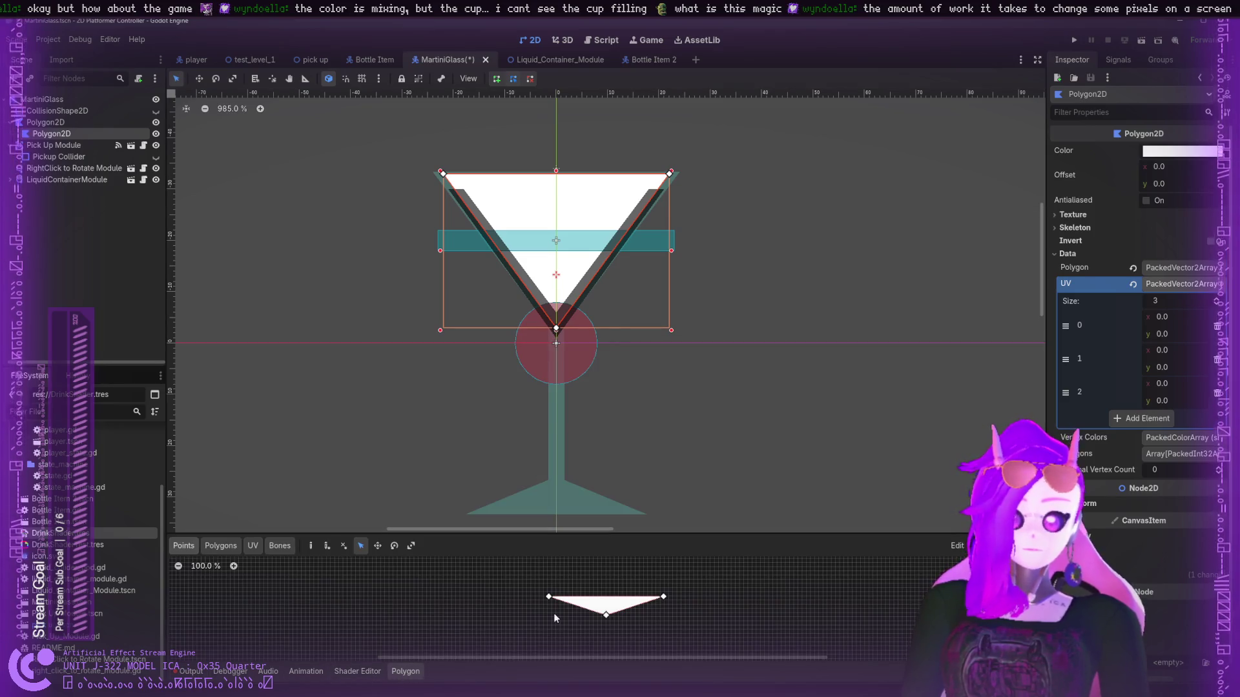
- Set the first UV point's x to 0 and inspect polygon point 0, undoing a stray vertex move
{"action": "left_click_drag", "start_coordinate": [1190, 316], "coordinate": [1202, 316]}
{"action": "left_click", "coordinate": [1190, 316]}
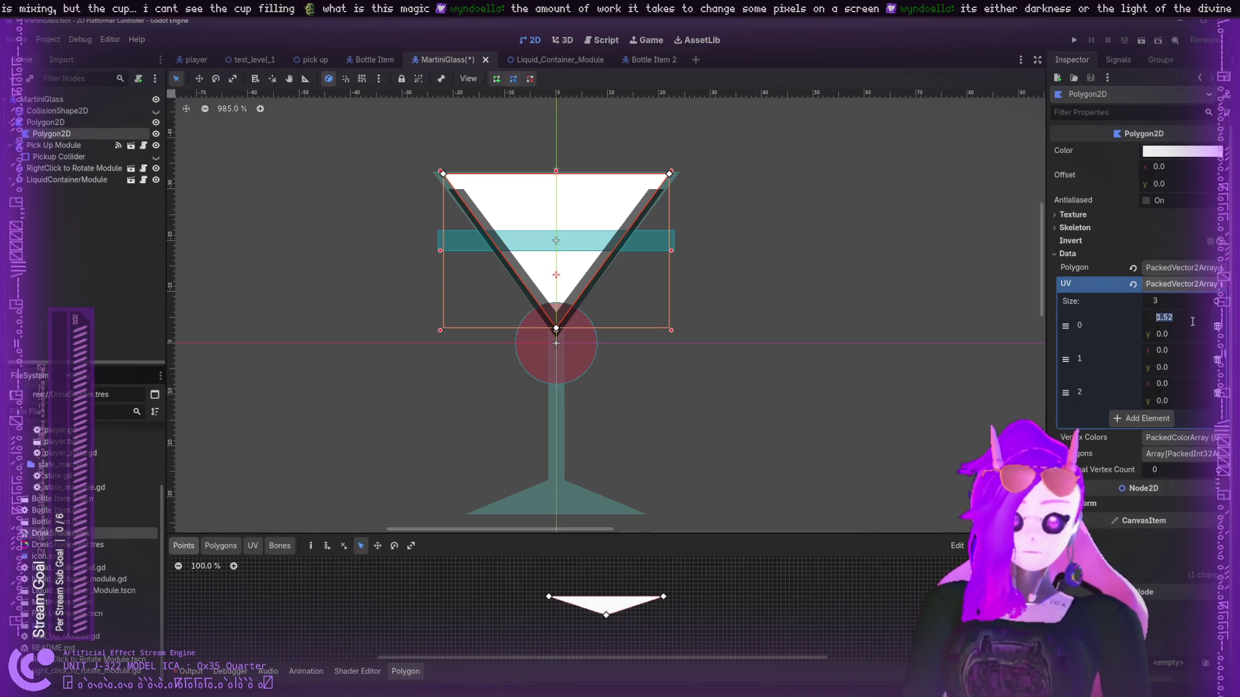
{"action": "type", "text": "0"}
{"action": "key", "text": "Return"}
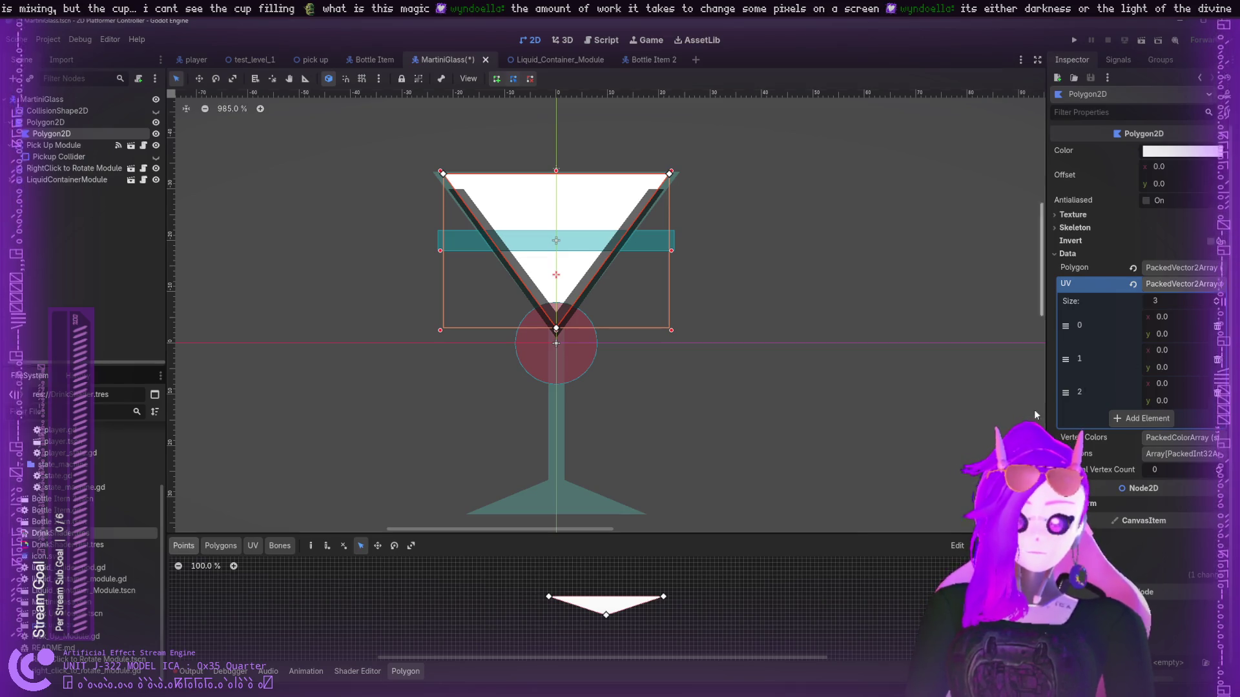
{"action": "left_click_drag", "start_coordinate": [605, 615], "coordinate": [609, 632]}
{"action": "key", "text": "ctrl+z"}
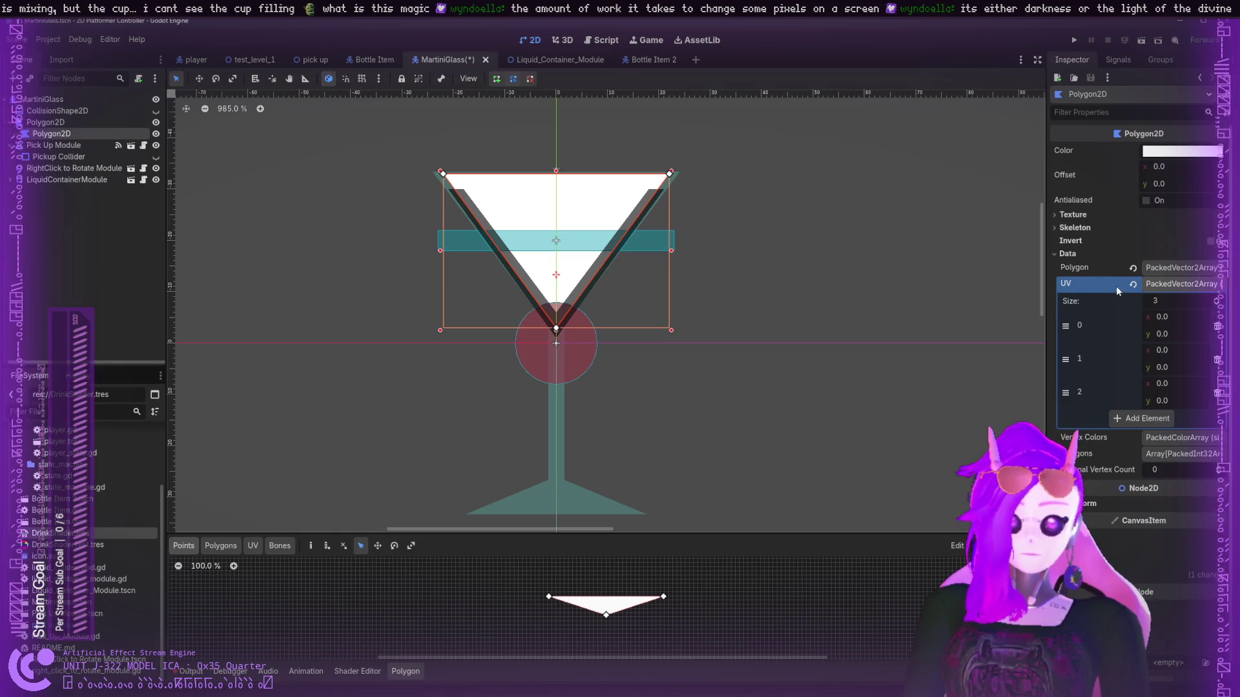
{"action": "left_click", "coordinate": [1172, 269]}
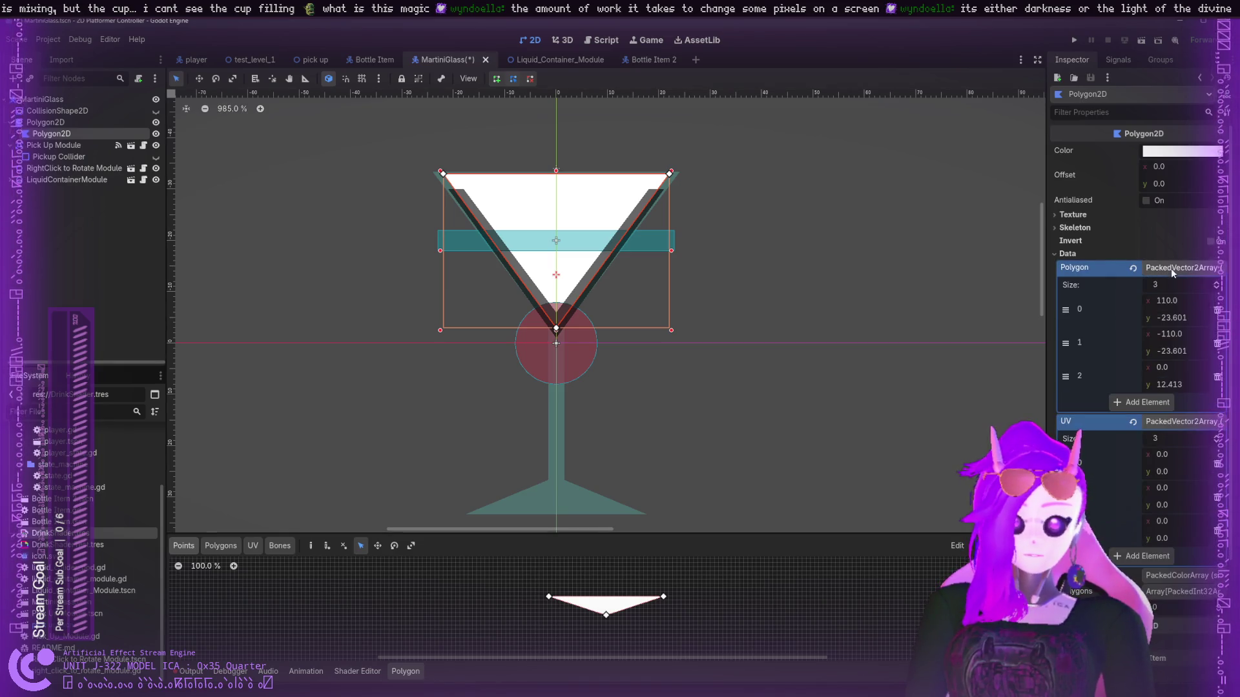
{"action": "left_click", "coordinate": [1182, 302]}
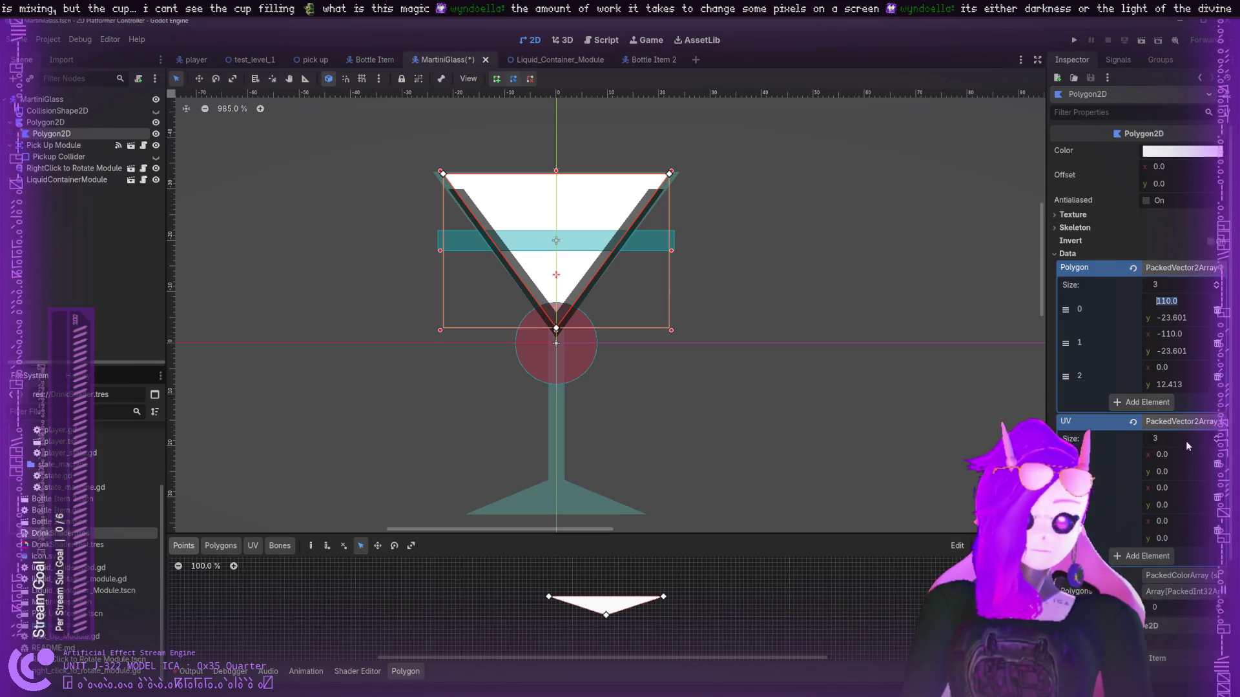
{"action": "left_click", "coordinate": [1161, 302]}
{"action": "key", "text": "Tab"}
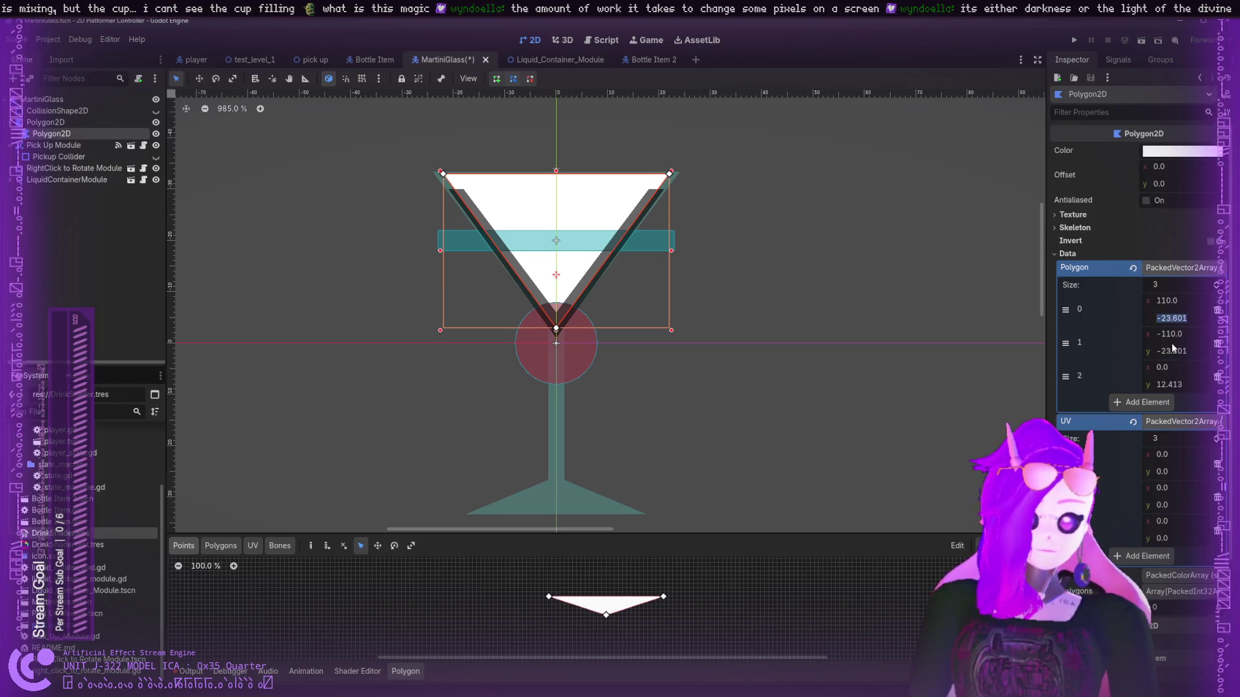
{"action": "key", "text": "shift+Tab"}
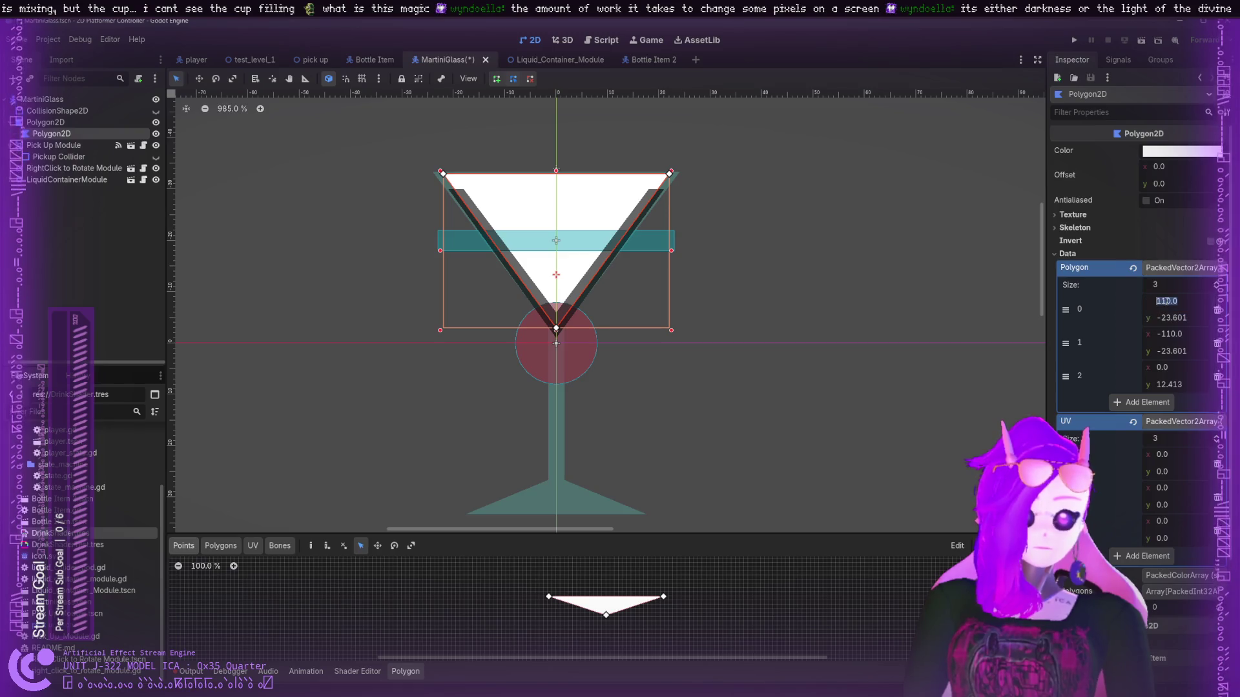
{"action": "key", "text": "Return"}
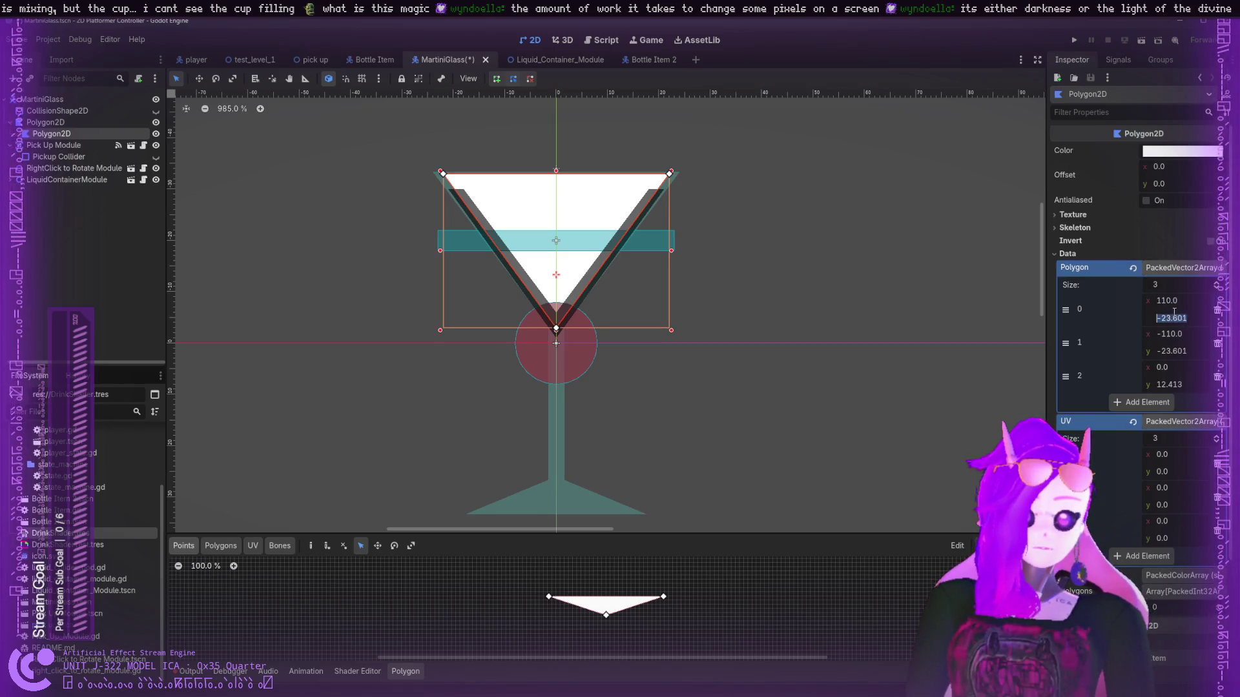
{"action": "mouse_move", "coordinate": [1147, 305]}
{"action": "left_mouse_down"}
{"action": "mouse_move", "coordinate": [1168, 305]}
{"action": "mouse_move", "coordinate": [1147, 305]}
{"action": "left_mouse_up"}
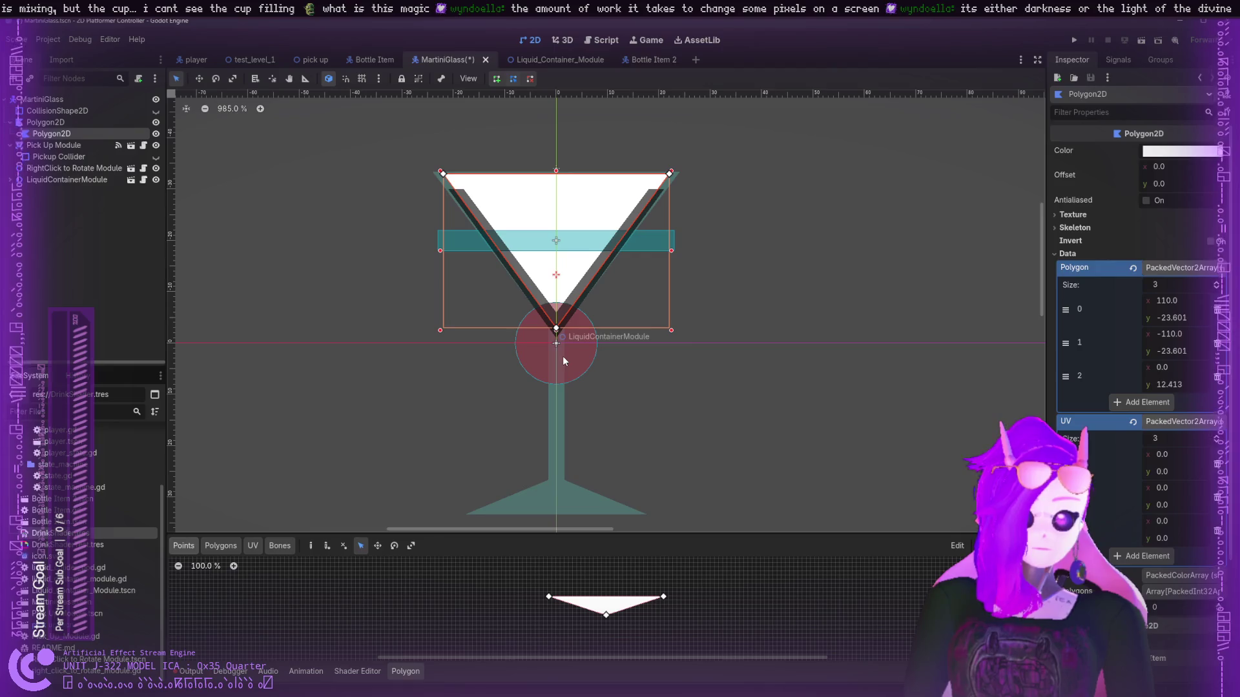
- Enter UV values: first point x 1, third point y 1 and x 0.5
{"action": "left_click", "coordinate": [1180, 455]}
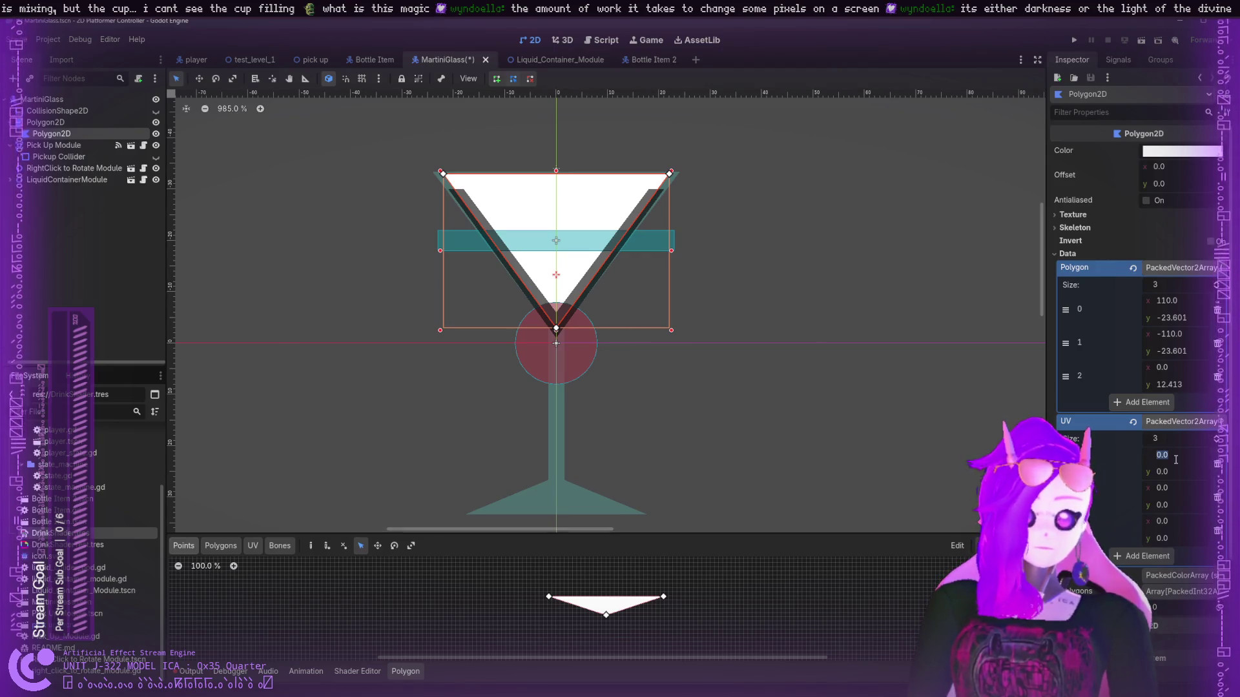
{"action": "type", "text": "1"}
{"action": "key", "text": "Return"}
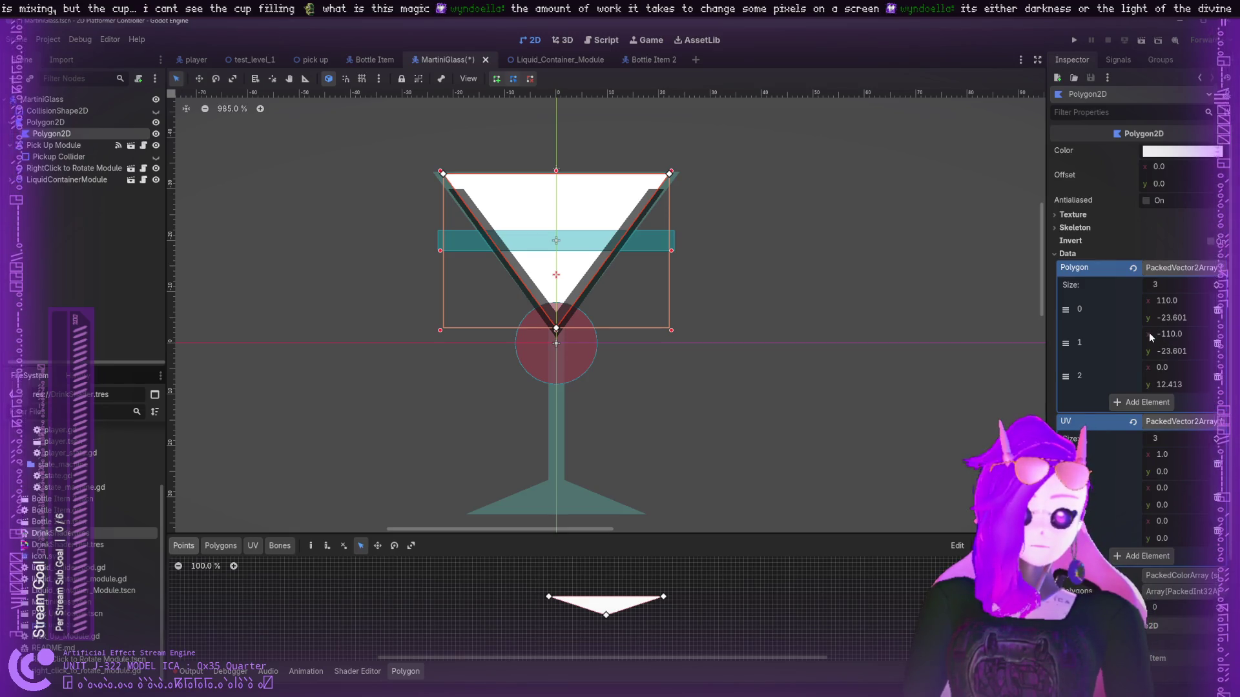
{"action": "left_click", "coordinate": [1177, 488]}
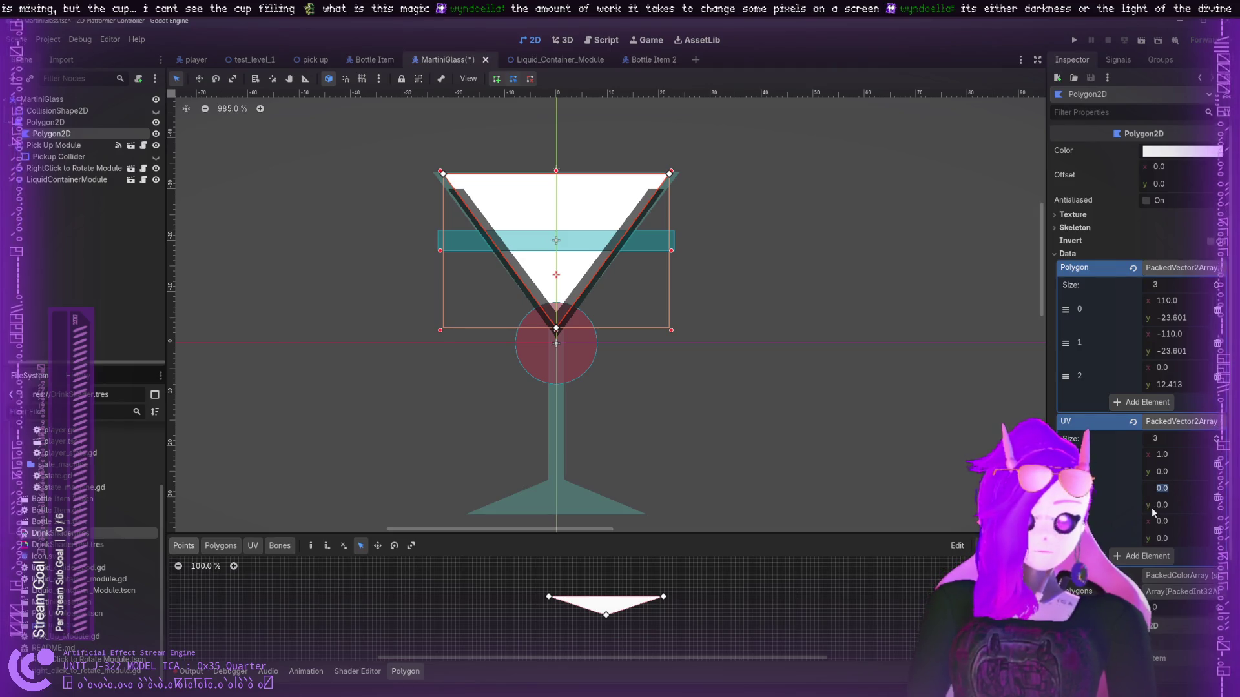
{"action": "left_click", "coordinate": [1177, 522]}
{"action": "key", "text": "Tab"}
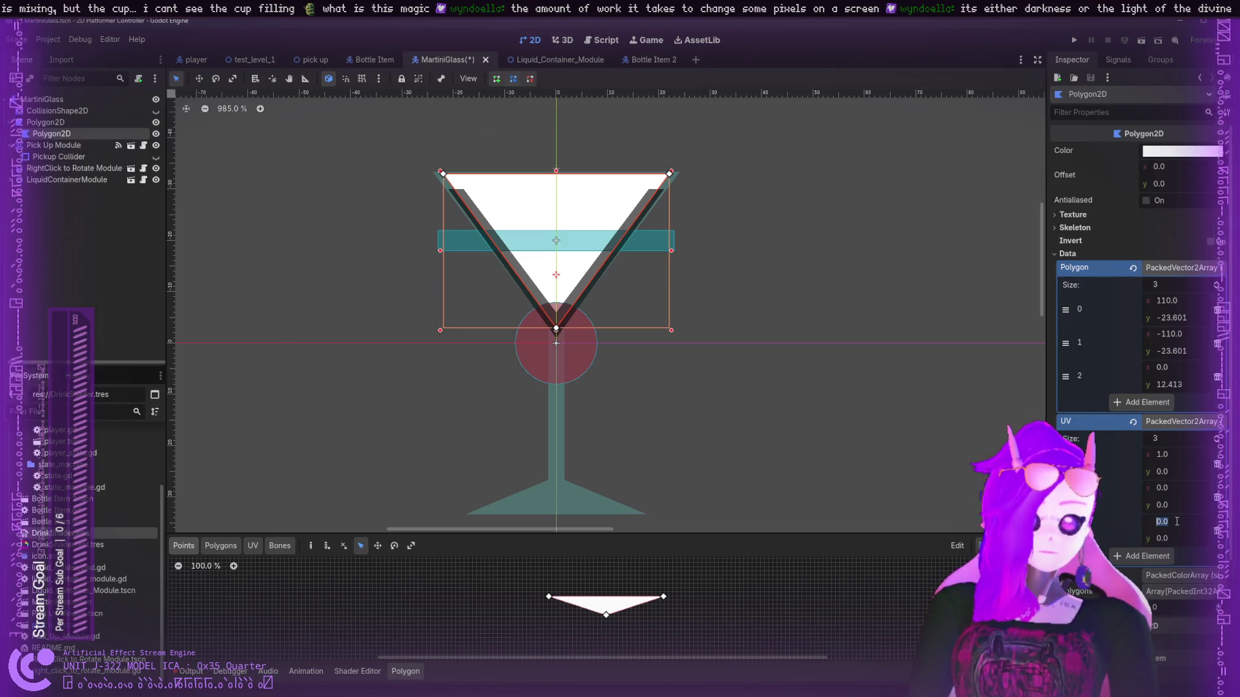
{"action": "type", "text": "1"}
{"action": "key", "text": "Return"}
{"action": "left_click", "coordinate": [1175, 521]}
{"action": "type", "text": "0.5"}
{"action": "key", "text": "Return"}
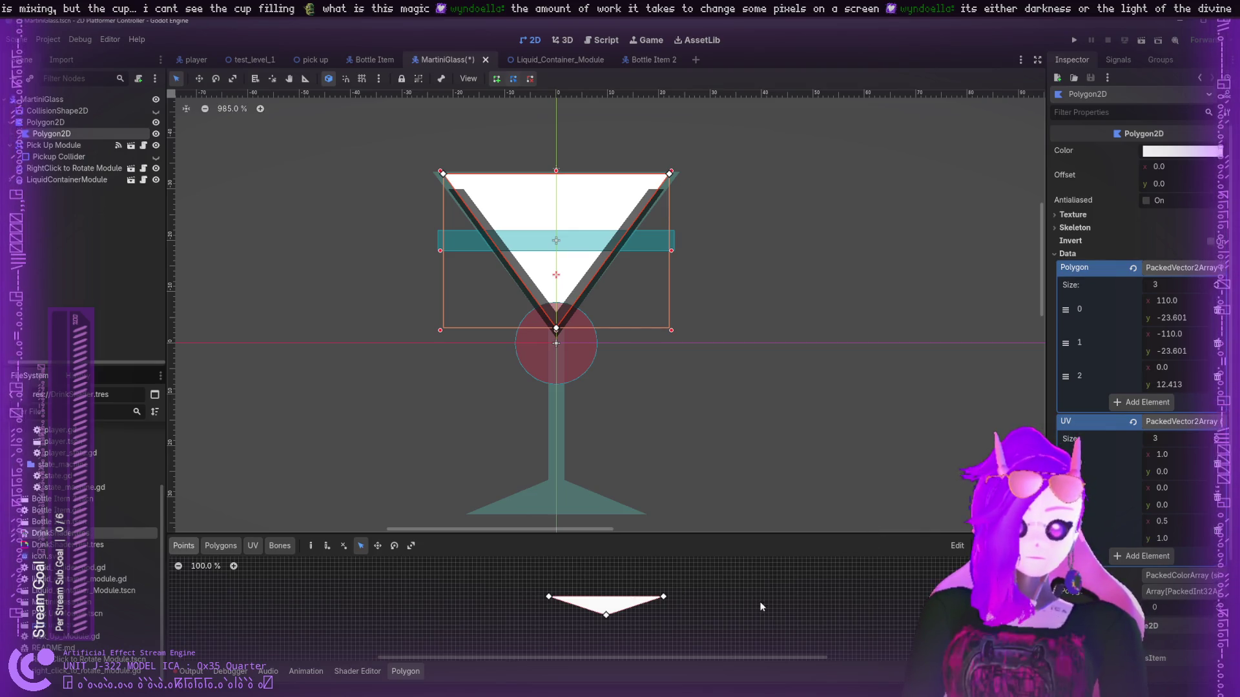
- Wire the uv Input into Output Color, dropping the Step-to-Alpha link, and save the scene
{"action": "left_click", "coordinate": [1067, 253]}
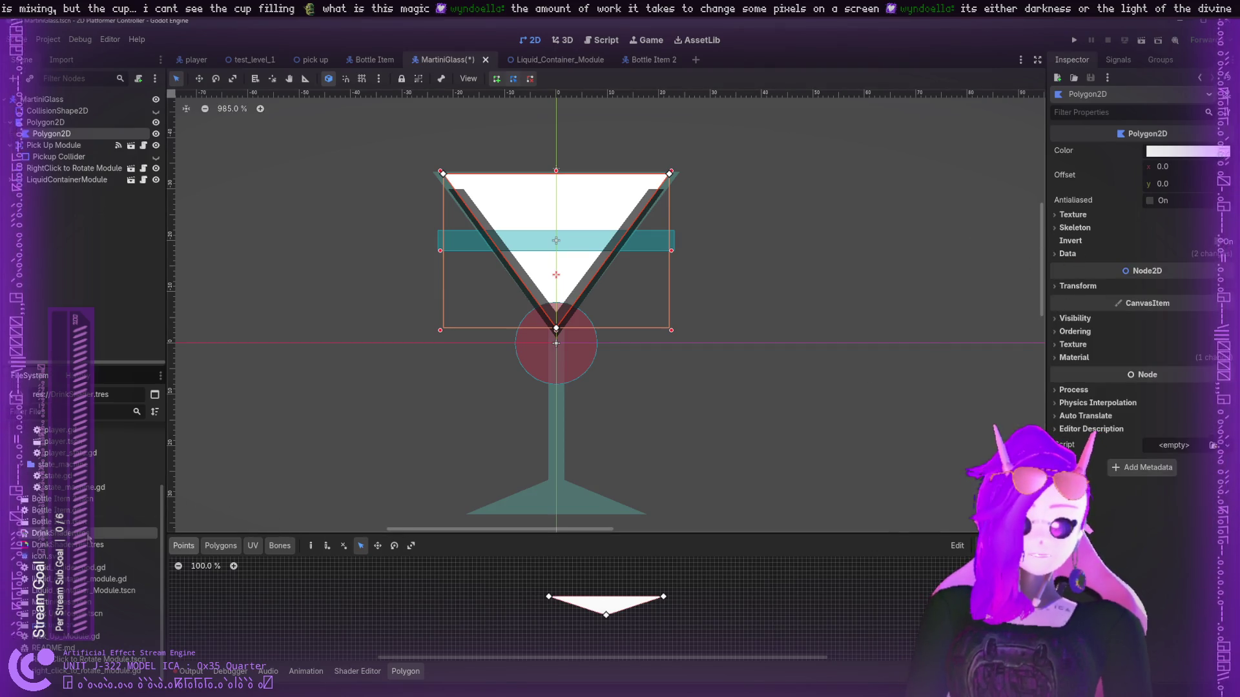
{"action": "left_click", "coordinate": [1093, 359]}
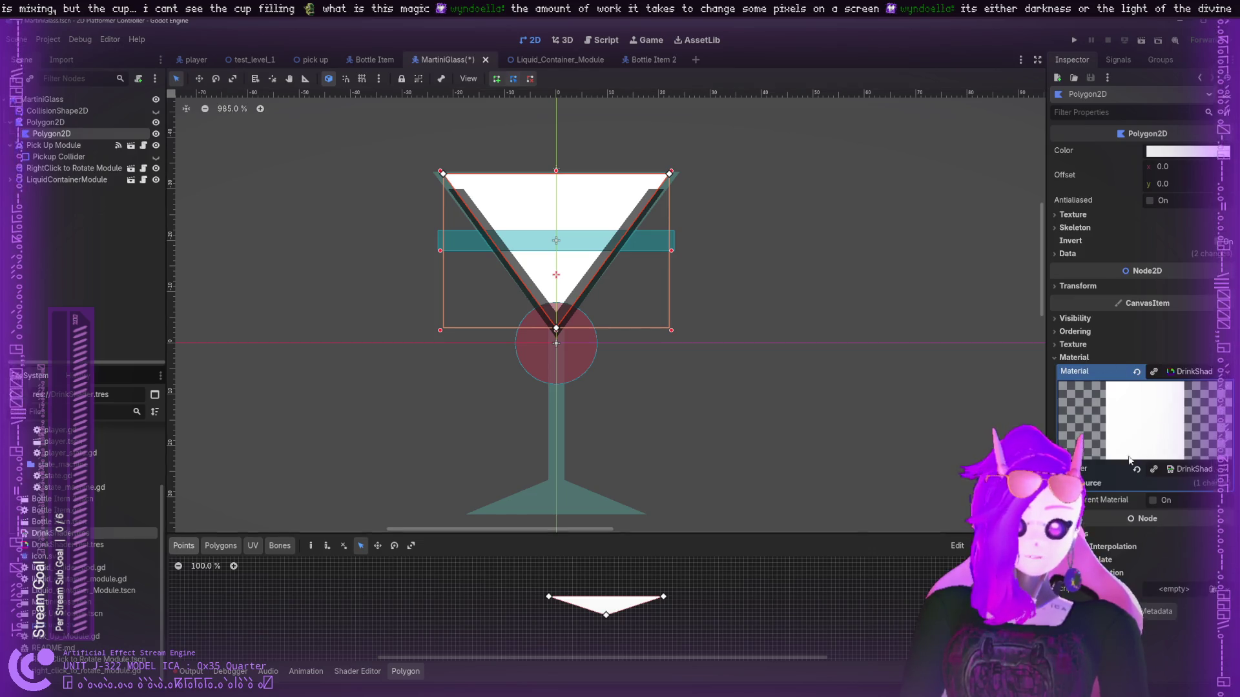
{"action": "left_click", "coordinate": [358, 671]}
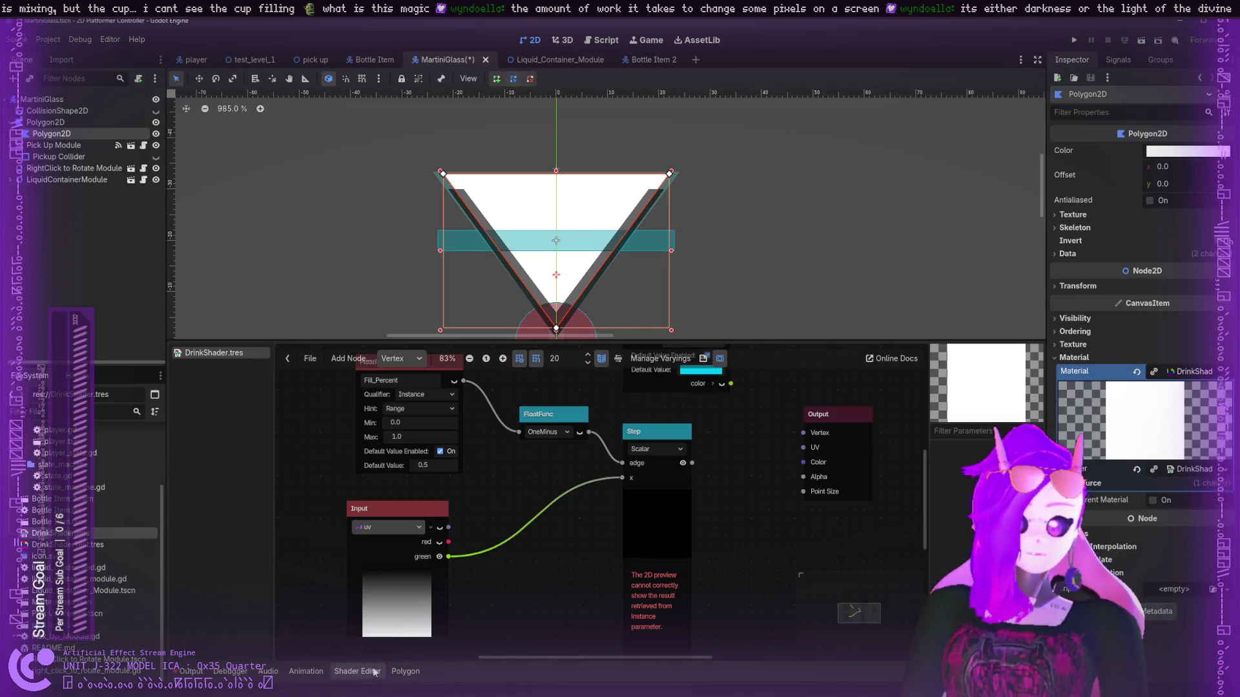
{"action": "left_click_drag", "start_coordinate": [692, 463], "coordinate": [802, 477]}
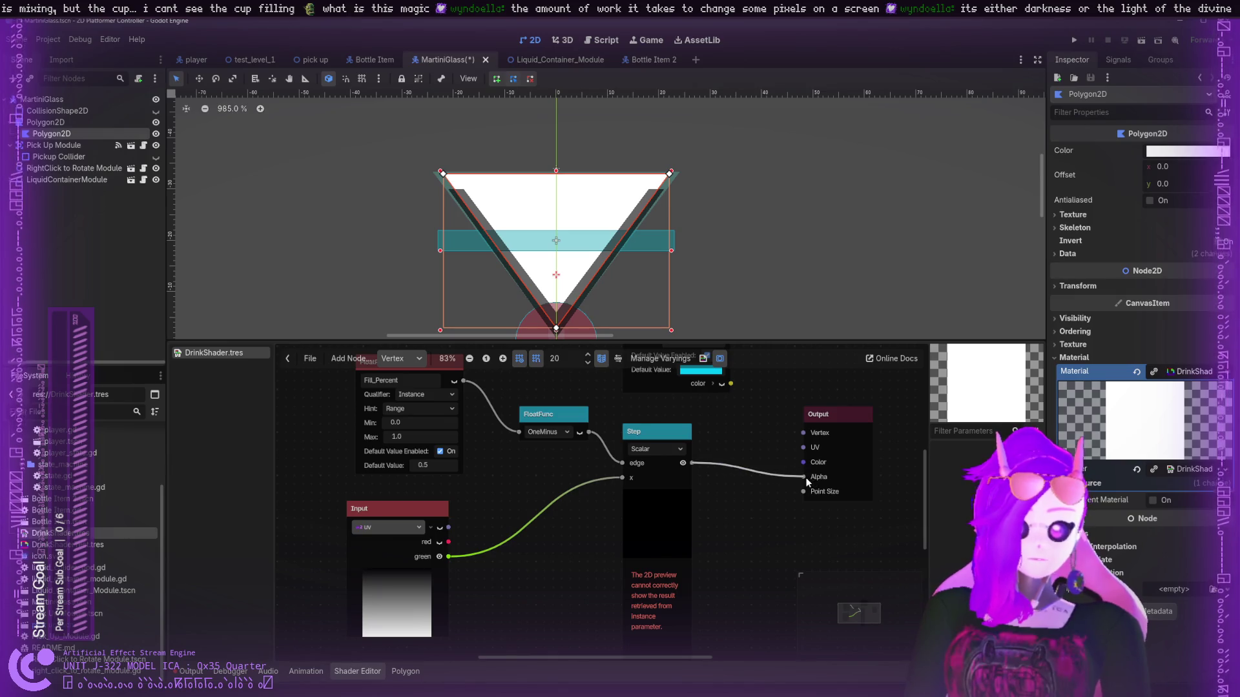
{"action": "scroll", "coordinate": [733, 460], "scroll_direction": "up", "scroll_amount": 2}
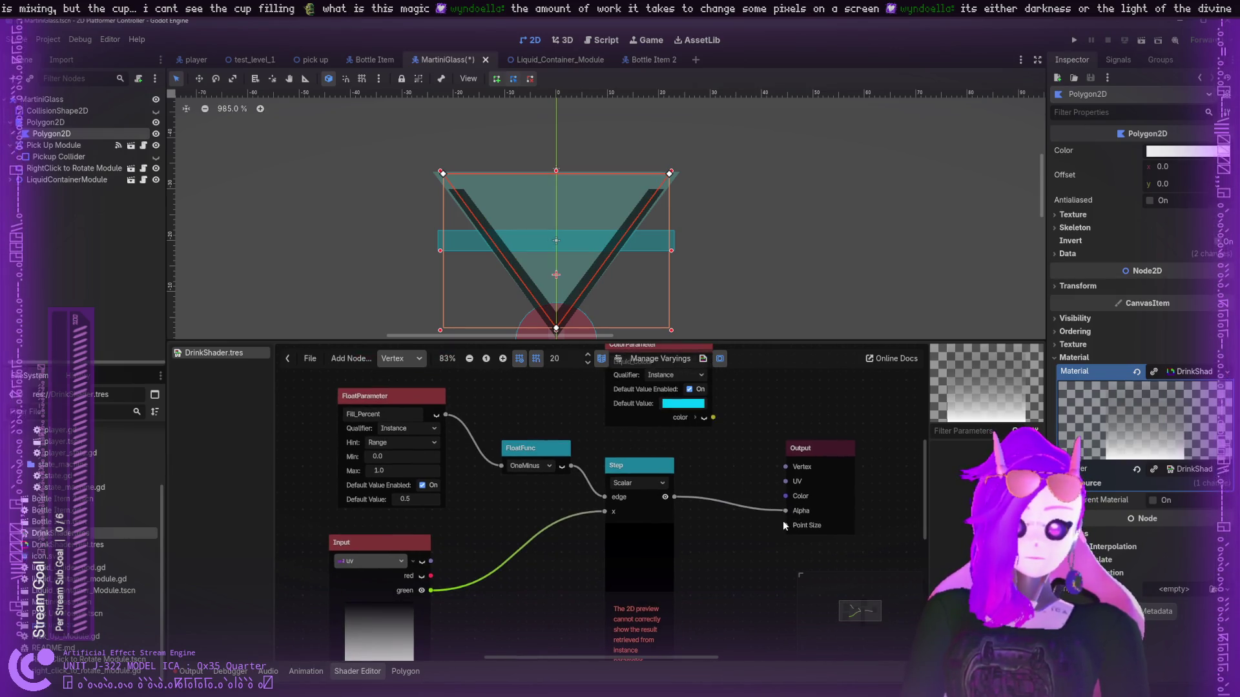
{"action": "left_click_drag", "start_coordinate": [785, 511], "coordinate": [713, 490]}
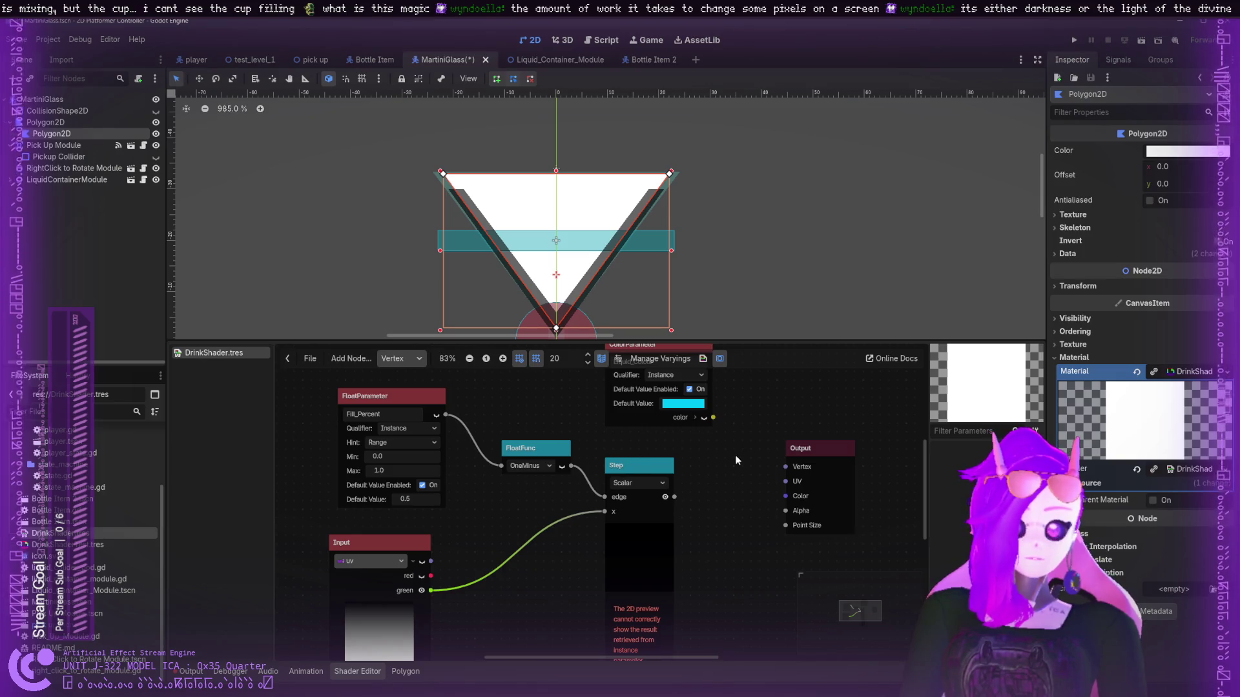
{"action": "left_click_drag", "start_coordinate": [431, 560], "coordinate": [786, 497]}
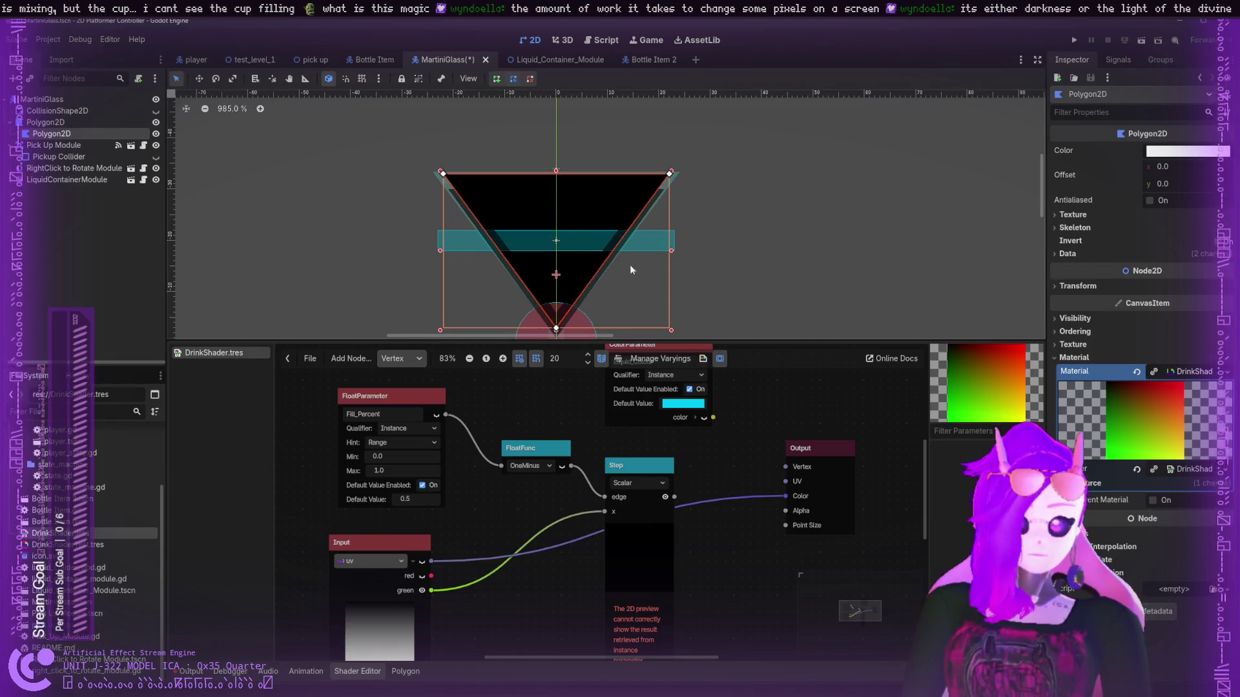
{"action": "key", "text": "ctrl+s"}
- Select the Pickup Collider, Pick Up Module and RightClick to Rotate Module nodes, ending on Polygon2D
{"action": "left_click", "coordinate": [68, 158]}
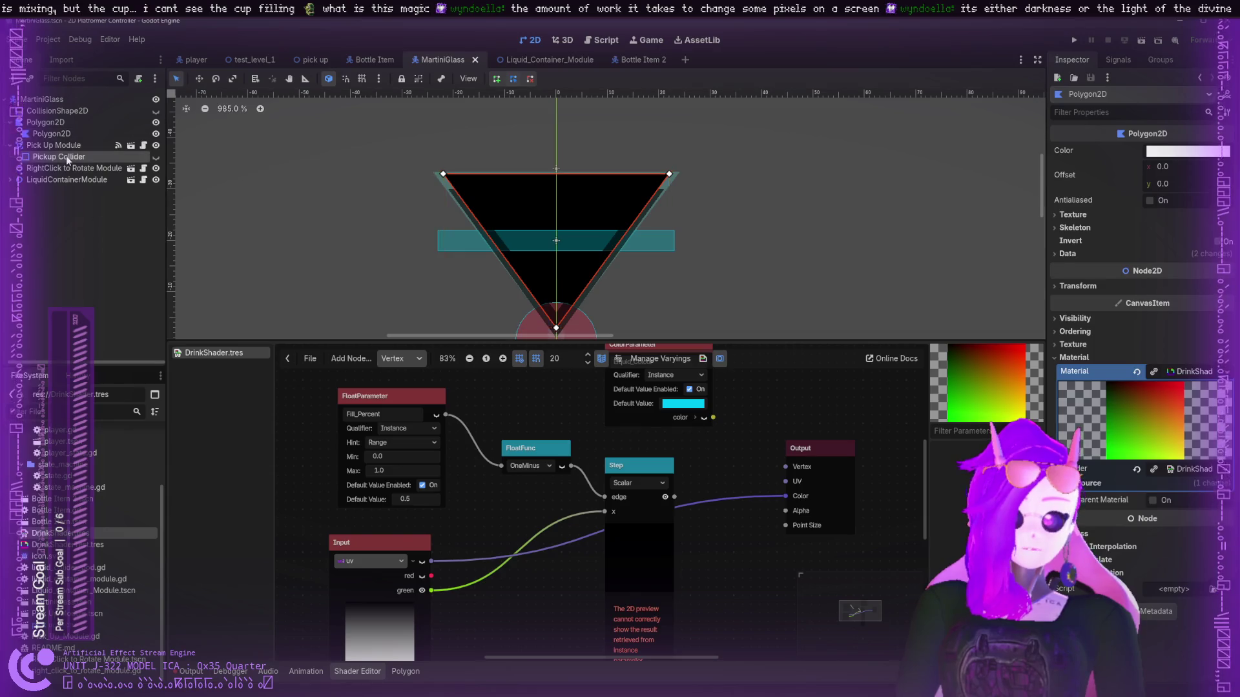
{"action": "left_click", "coordinate": [65, 144]}
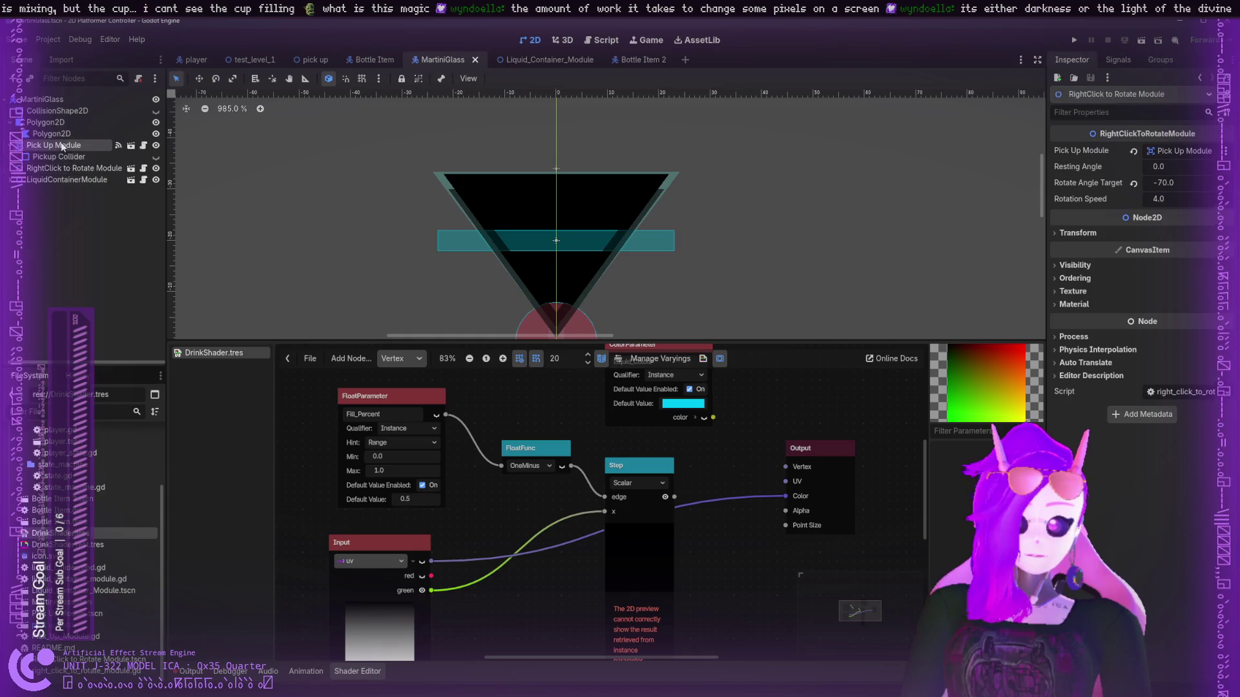
{"action": "left_click", "coordinate": [59, 157]}
{"action": "left_click", "coordinate": [63, 168]}
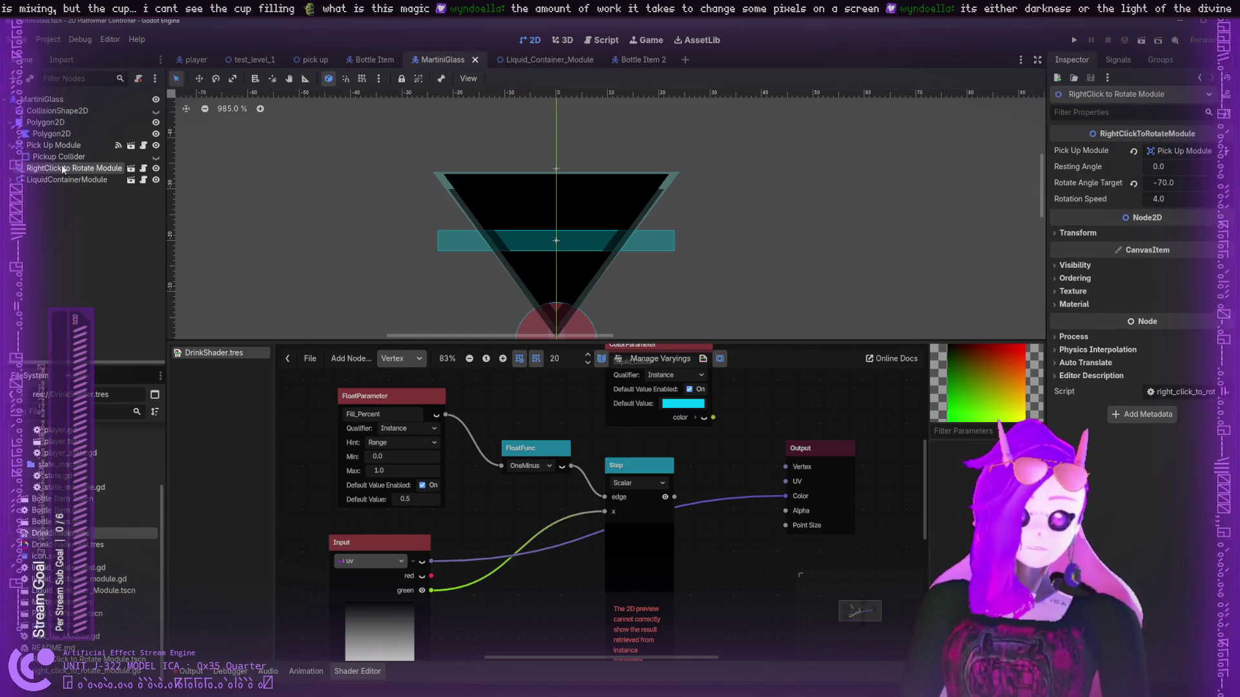
{"action": "left_click", "coordinate": [52, 133]}
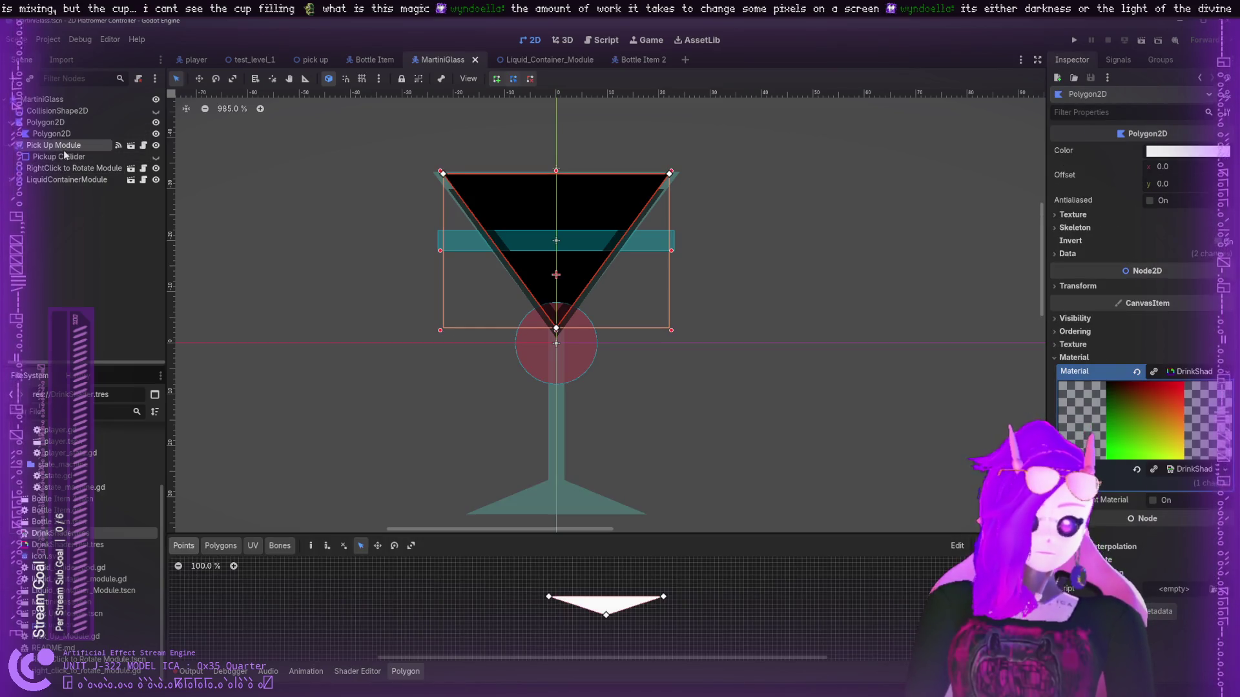
- Reselect the glass Polygon2D and expand its Data section to view the UV array
{"action": "left_click", "coordinate": [64, 149]}
{"action": "left_click", "coordinate": [61, 158]}
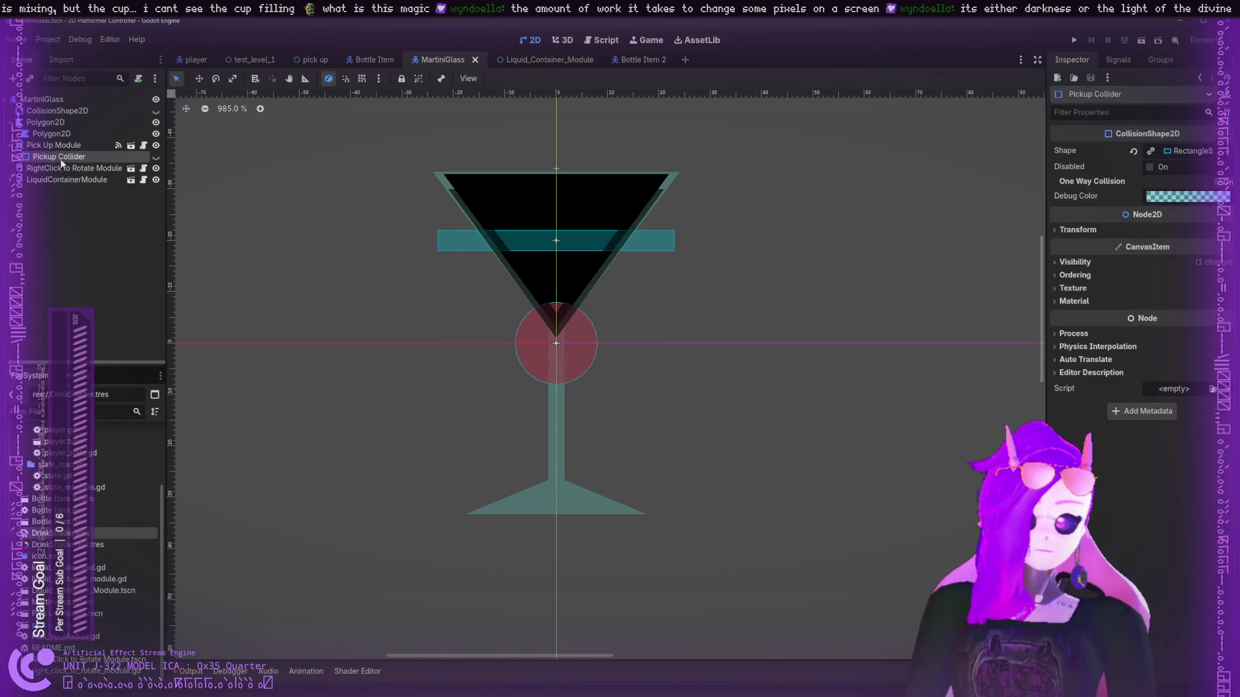
{"action": "left_click", "coordinate": [63, 134]}
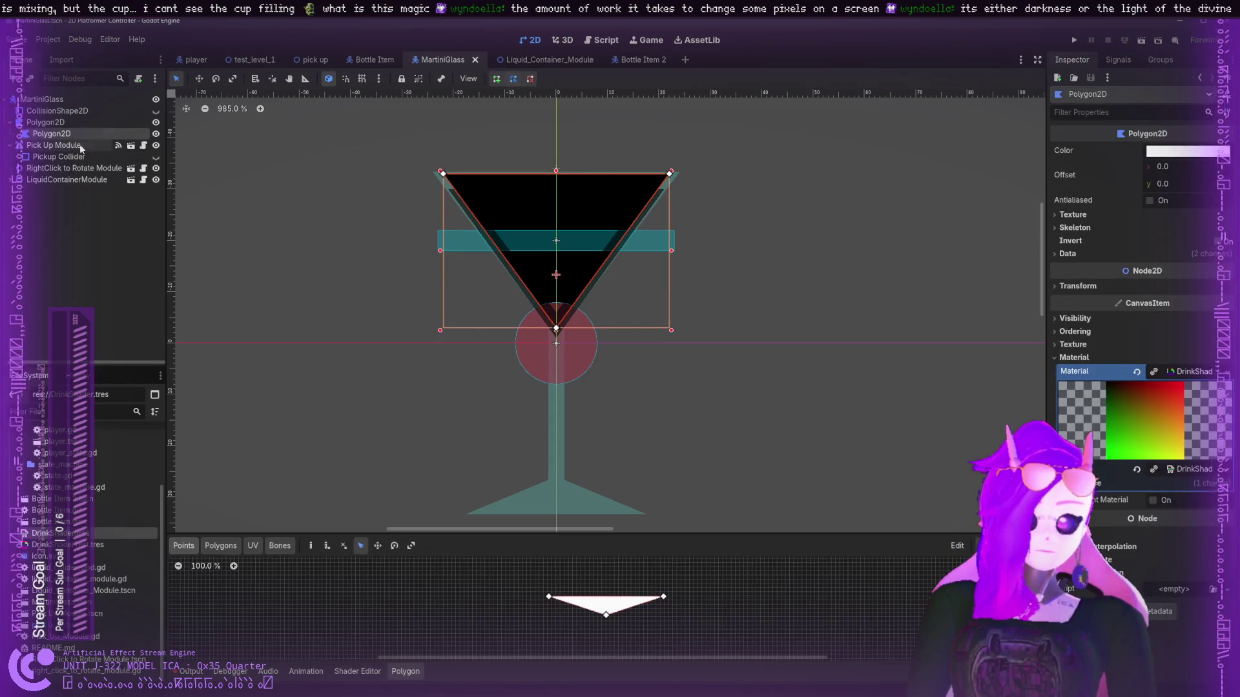
{"action": "left_click", "coordinate": [1059, 253]}
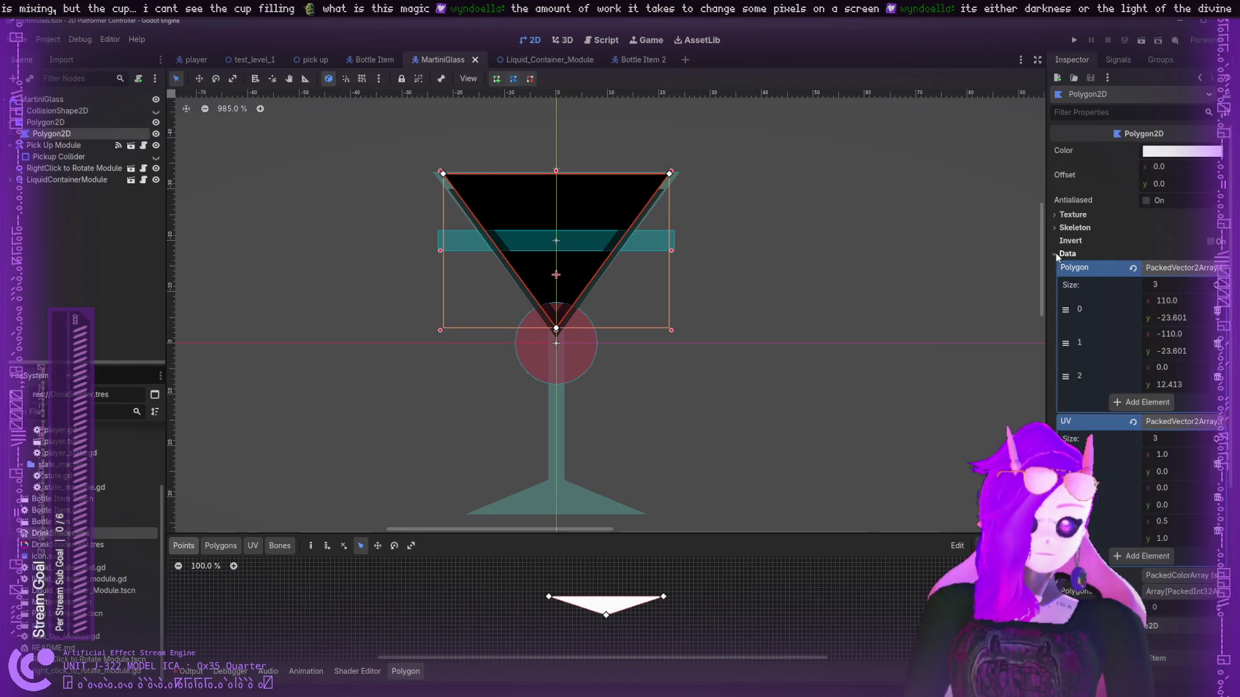
{"action": "scroll", "coordinate": [1114, 355], "scroll_direction": "down", "scroll_amount": 2}
{"action": "mouse_move", "coordinate": [1065, 394]}
{"action": "left_mouse_down"}
{"action": "mouse_move", "coordinate": [1066, 475]}
{"action": "mouse_move", "coordinate": [1063, 395]}
{"action": "left_mouse_up"}
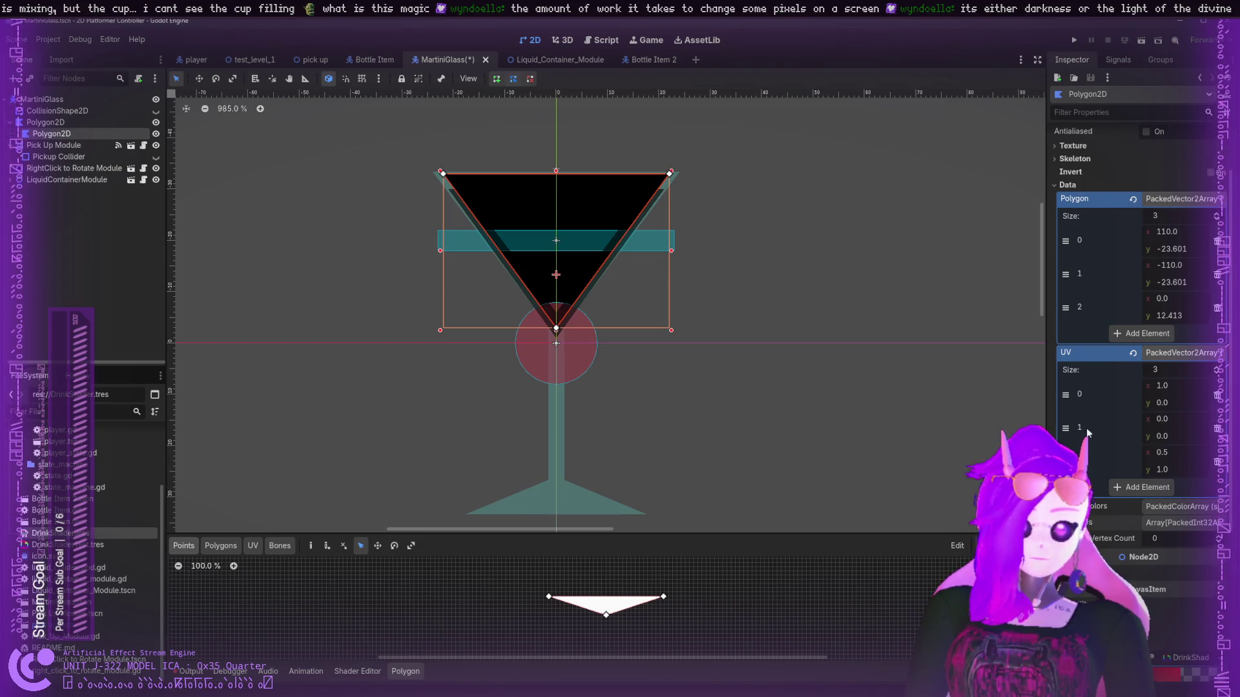
{"action": "left_click", "coordinate": [1156, 356]}
{"action": "left_click", "coordinate": [1156, 355]}
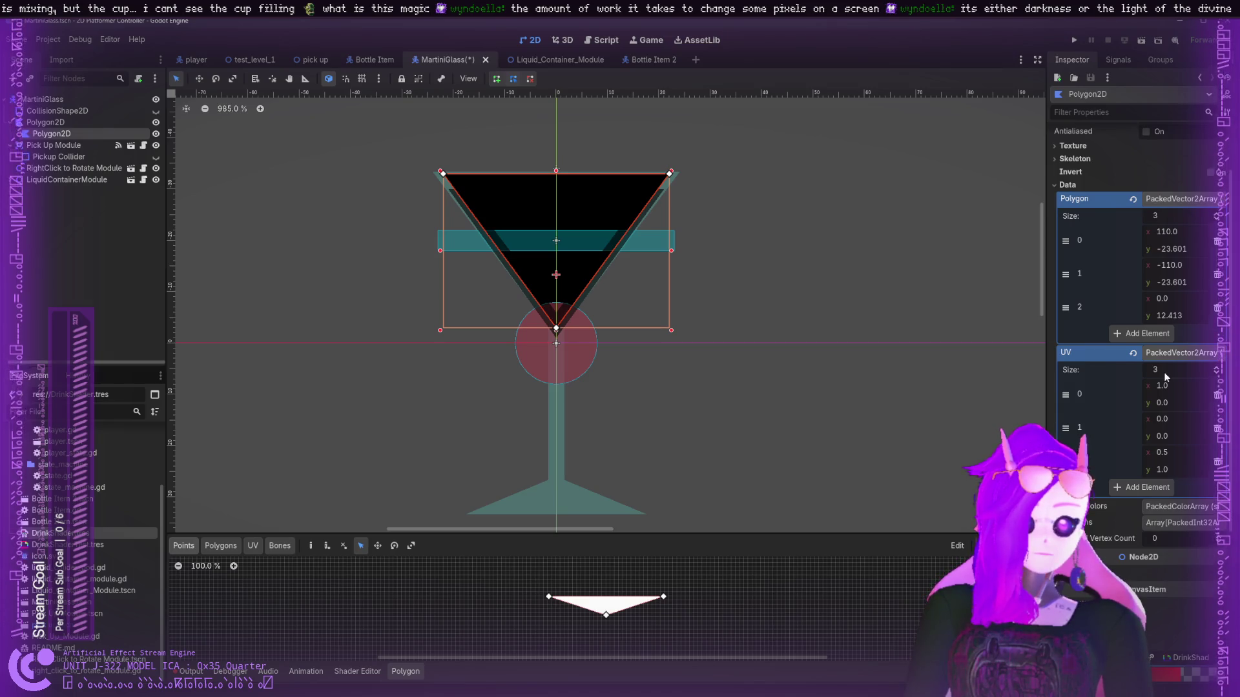
- Look through the Texture, Skeleton and Data sections, then save the MartiniGlass scene
{"action": "scroll", "coordinate": [1118, 231], "scroll_direction": "up", "scroll_amount": 2}
{"action": "left_click", "coordinate": [1082, 215]}
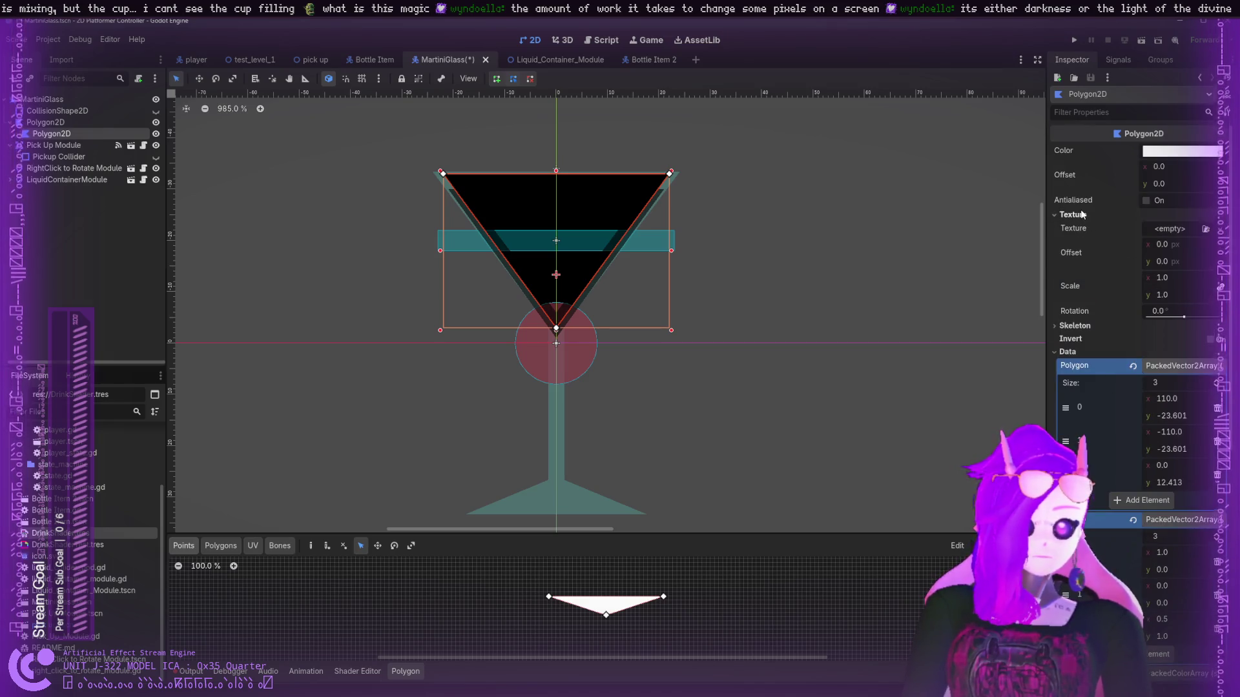
{"action": "left_click", "coordinate": [1078, 214]}
{"action": "left_click", "coordinate": [1074, 230]}
{"action": "left_click", "coordinate": [1073, 229]}
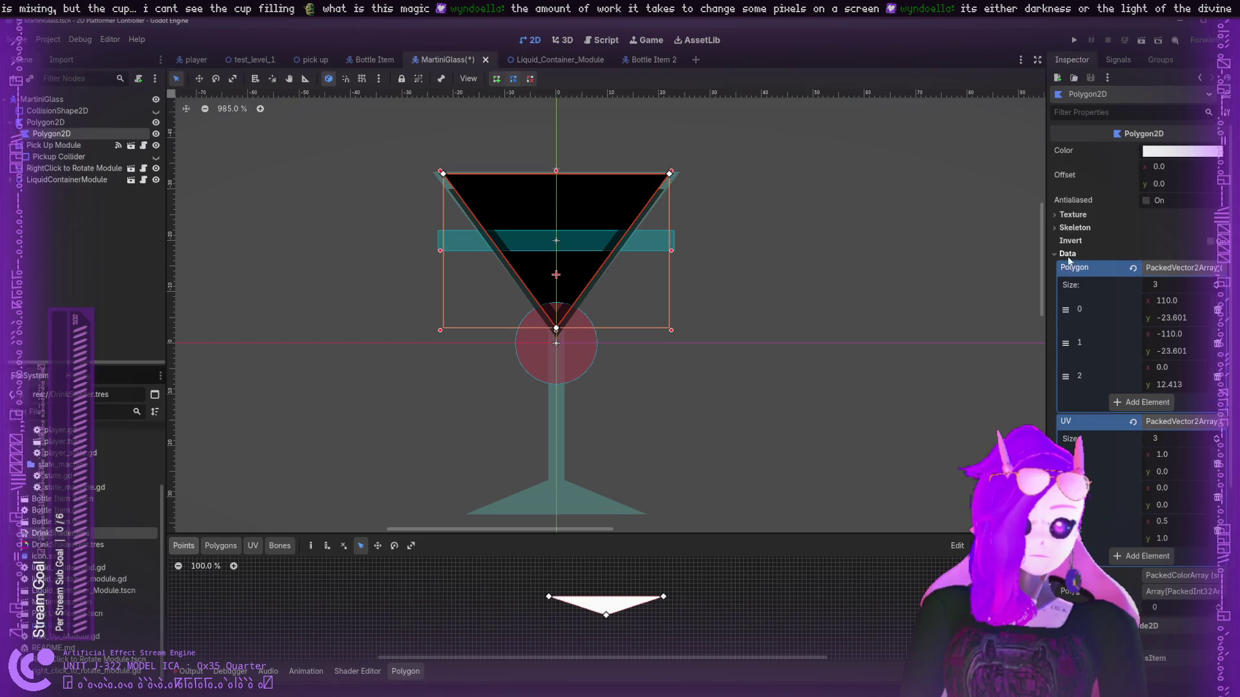
{"action": "left_click", "coordinate": [1067, 256]}
{"action": "left_click", "coordinate": [1067, 257]}
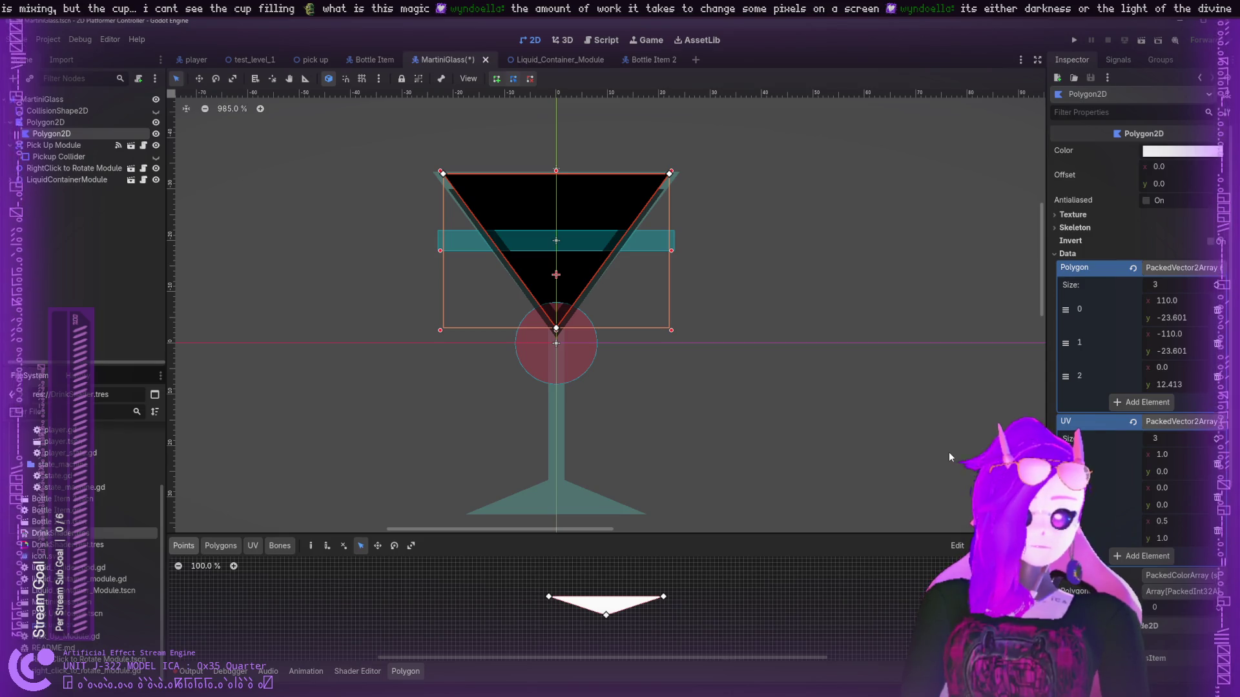
{"action": "key", "text": "ctrl+s"}
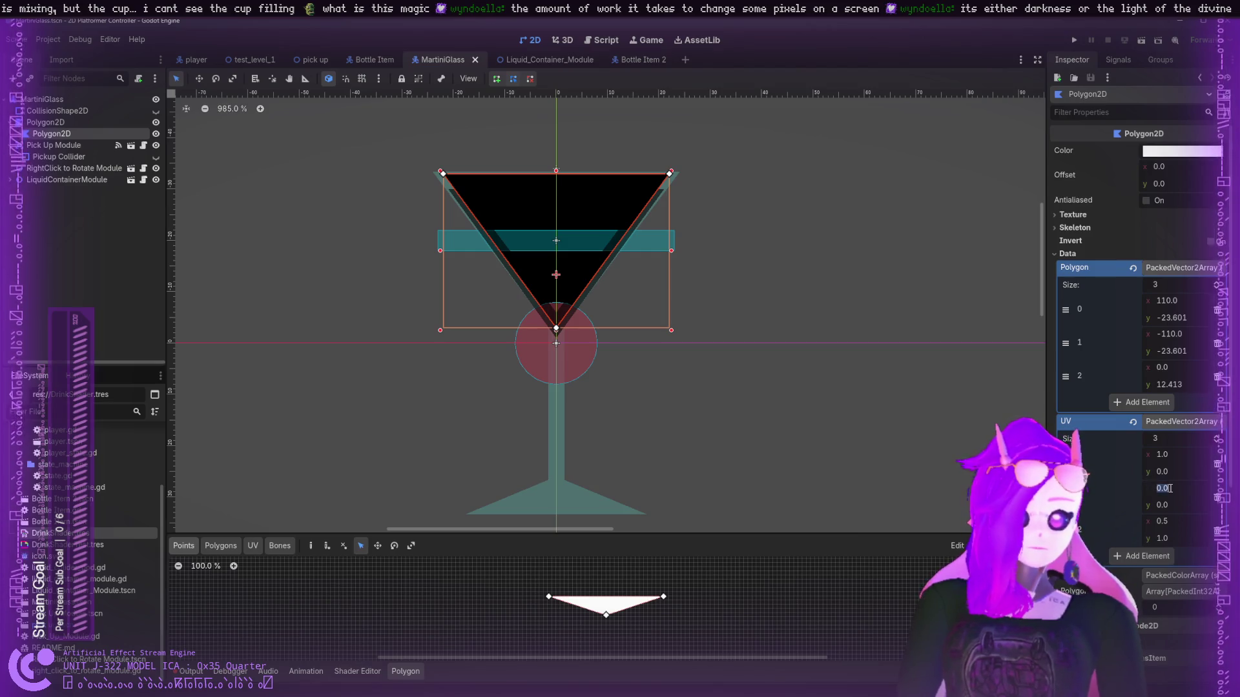
- Type UV values: first point x 110 and y -13, third point y 12
{"action": "left_click", "coordinate": [1159, 504]}
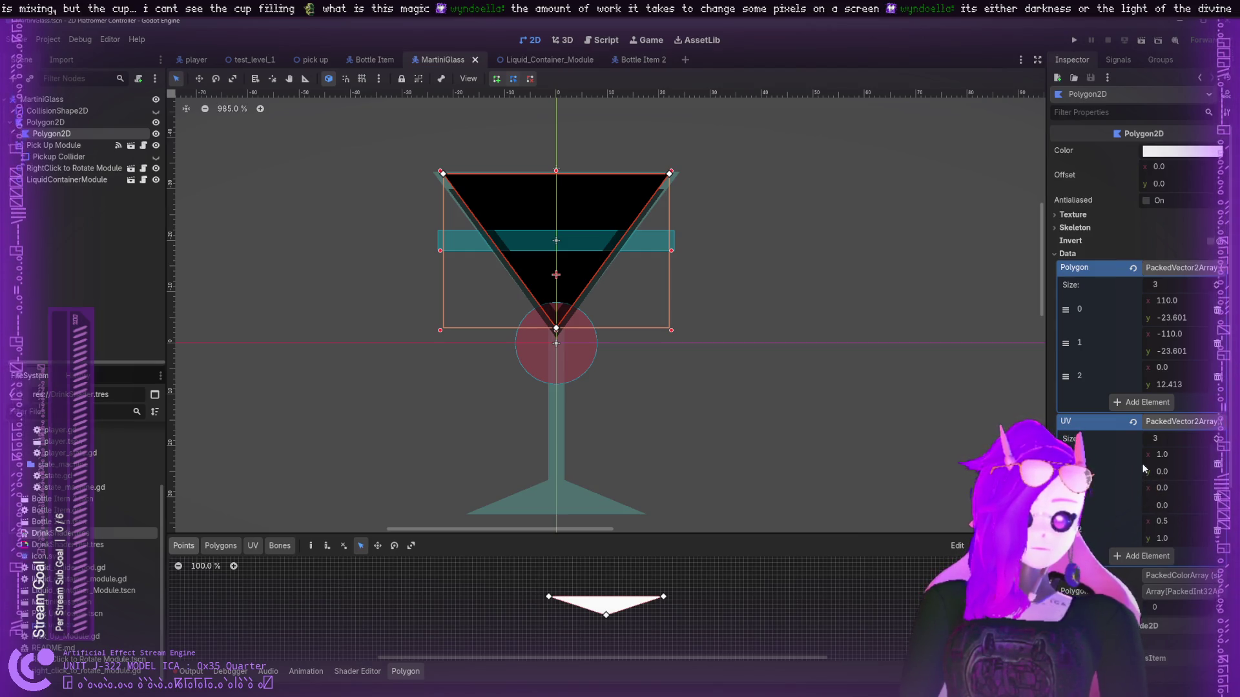
{"action": "left_click_drag", "start_coordinate": [1145, 454], "coordinate": [1188, 455]}
{"action": "type", "text": "110"}
{"action": "key", "text": "Return"}
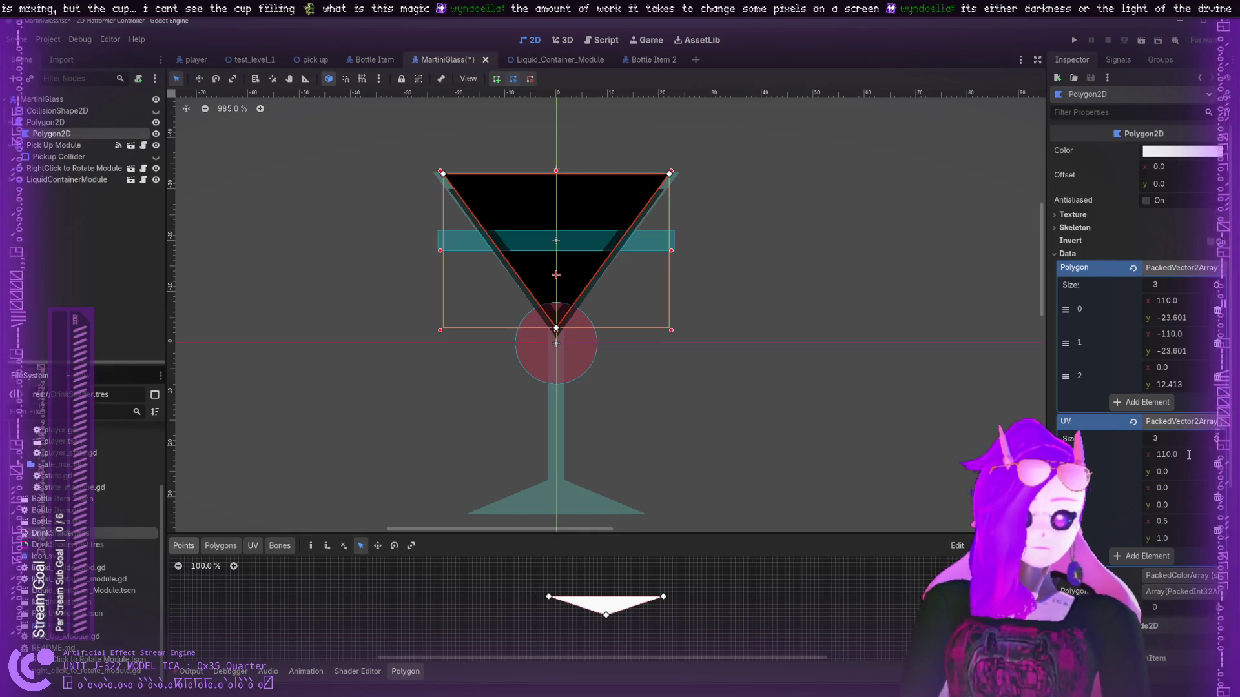
{"action": "left_click", "coordinate": [1168, 539]}
{"action": "type", "text": "12"}
{"action": "key", "text": "Return"}
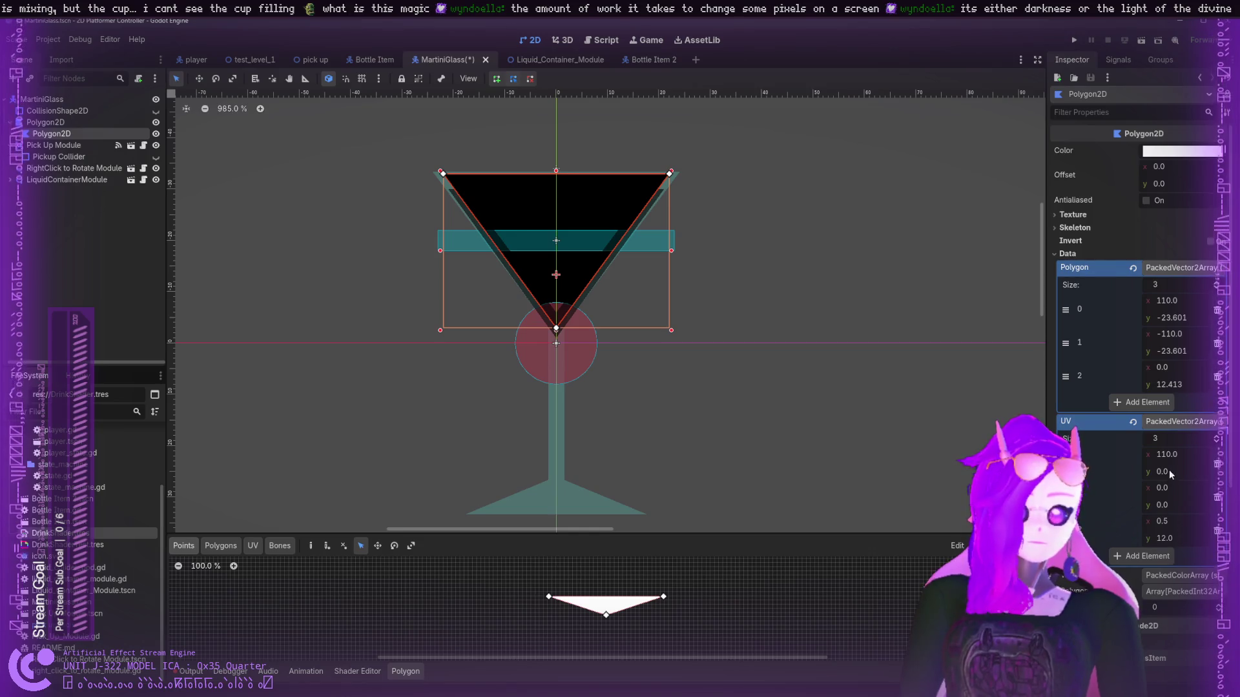
{"action": "left_click", "coordinate": [1172, 470]}
{"action": "type", "text": "-13"}
{"action": "key", "text": "Return"}
{"action": "left_click", "coordinate": [1172, 470]}
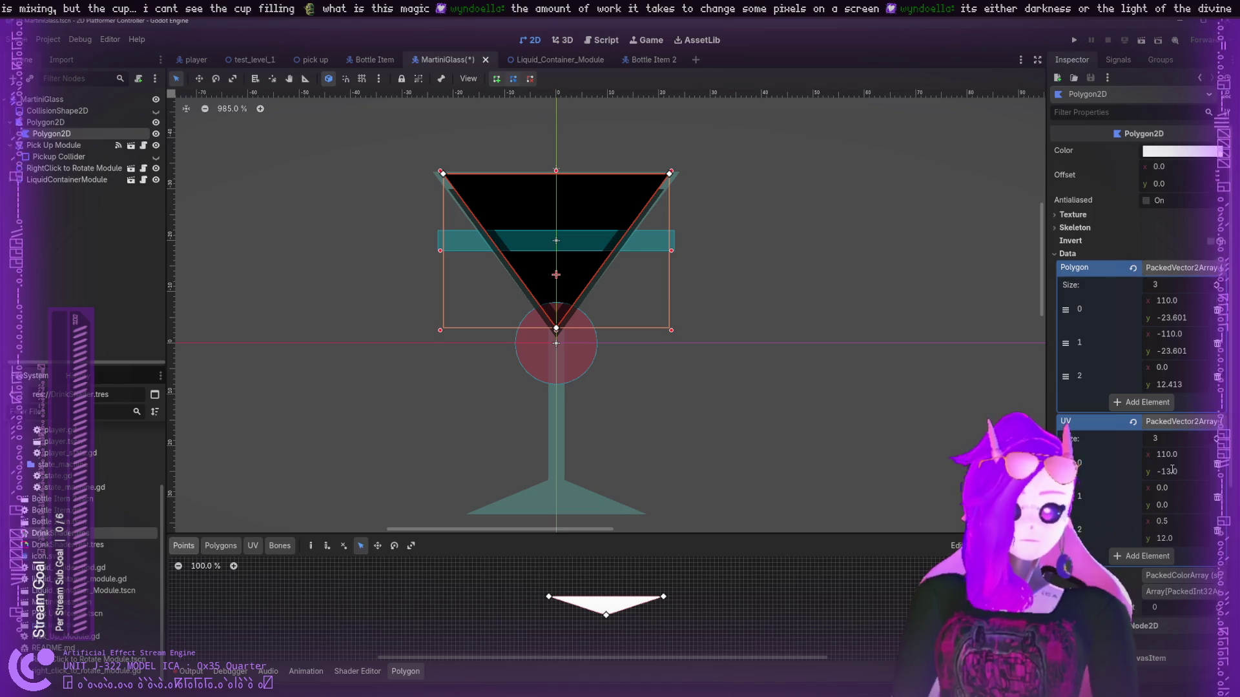
- Empty the UV array, then in the polygon editor's UV mode drag the bottom UV vertex to y 16
{"action": "left_click", "coordinate": [1216, 465]}
{"action": "left_click", "coordinate": [1216, 499]}
{"action": "left_click", "coordinate": [1141, 488]}
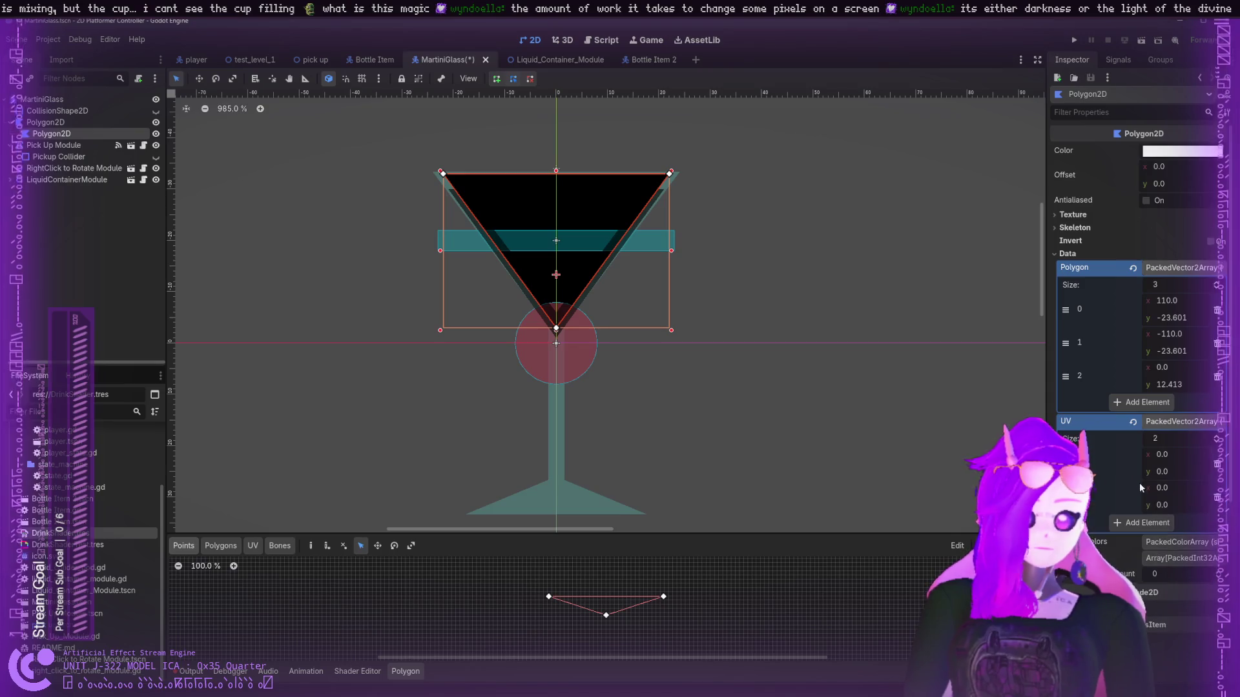
{"action": "left_click", "coordinate": [1147, 522]}
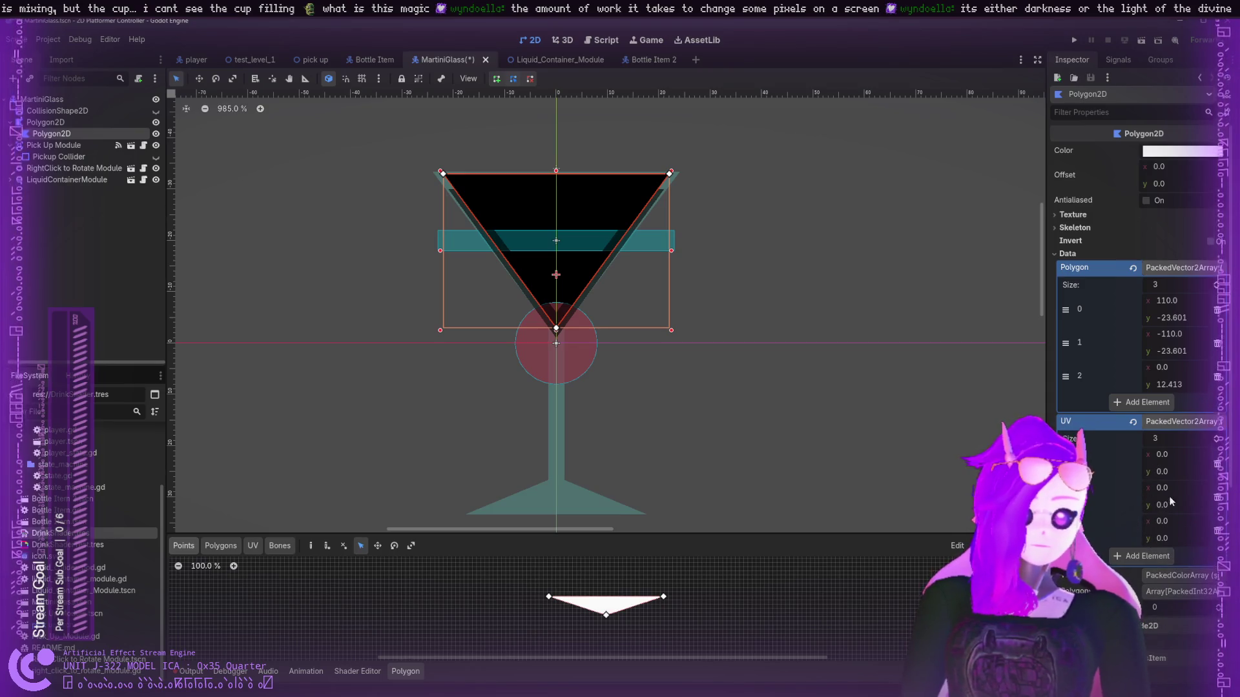
{"action": "left_click", "coordinate": [1217, 464]}
{"action": "left_click", "coordinate": [1217, 464]}
{"action": "left_click", "coordinate": [1218, 465]}
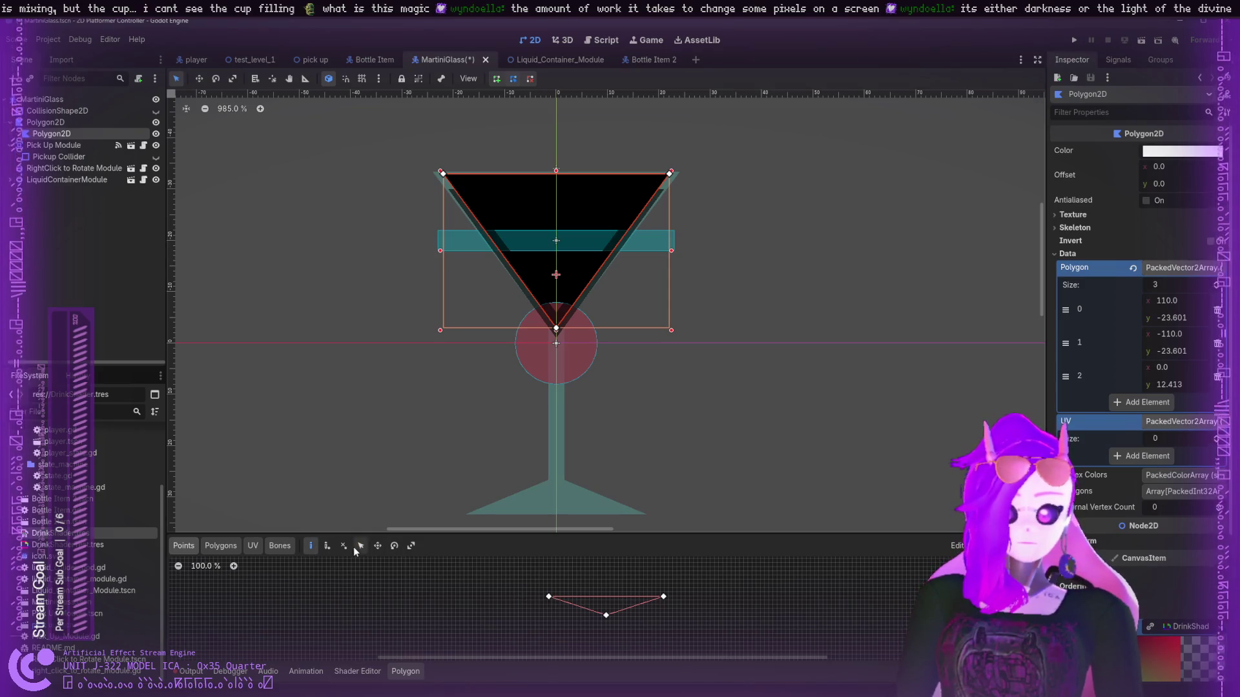
{"action": "left_click", "coordinate": [255, 545]}
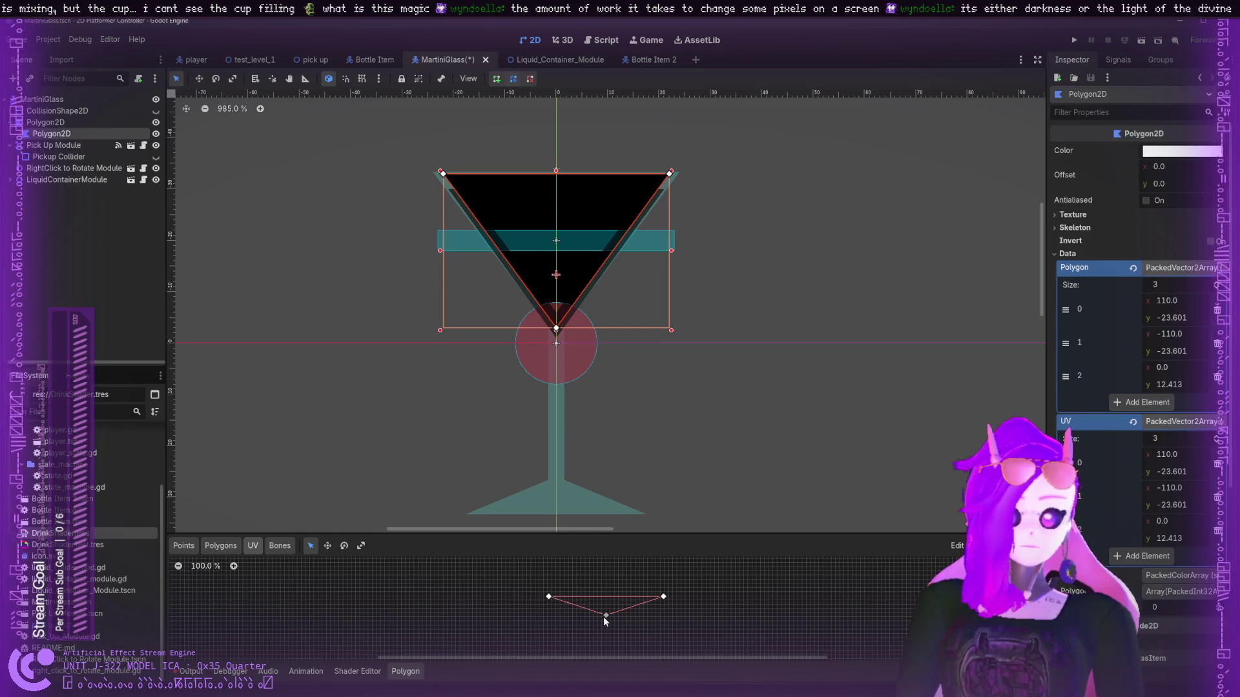
{"action": "left_click_drag", "start_coordinate": [606, 618], "coordinate": [607, 614]}
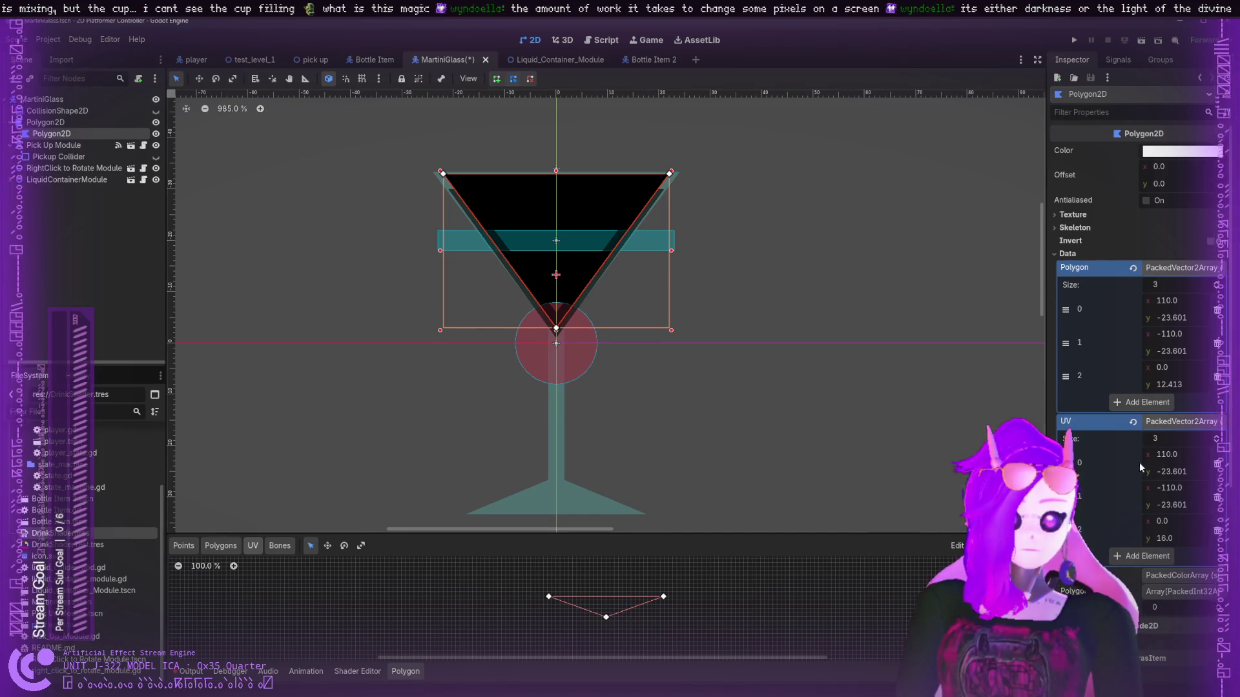
{"action": "left_click", "coordinate": [273, 547]}
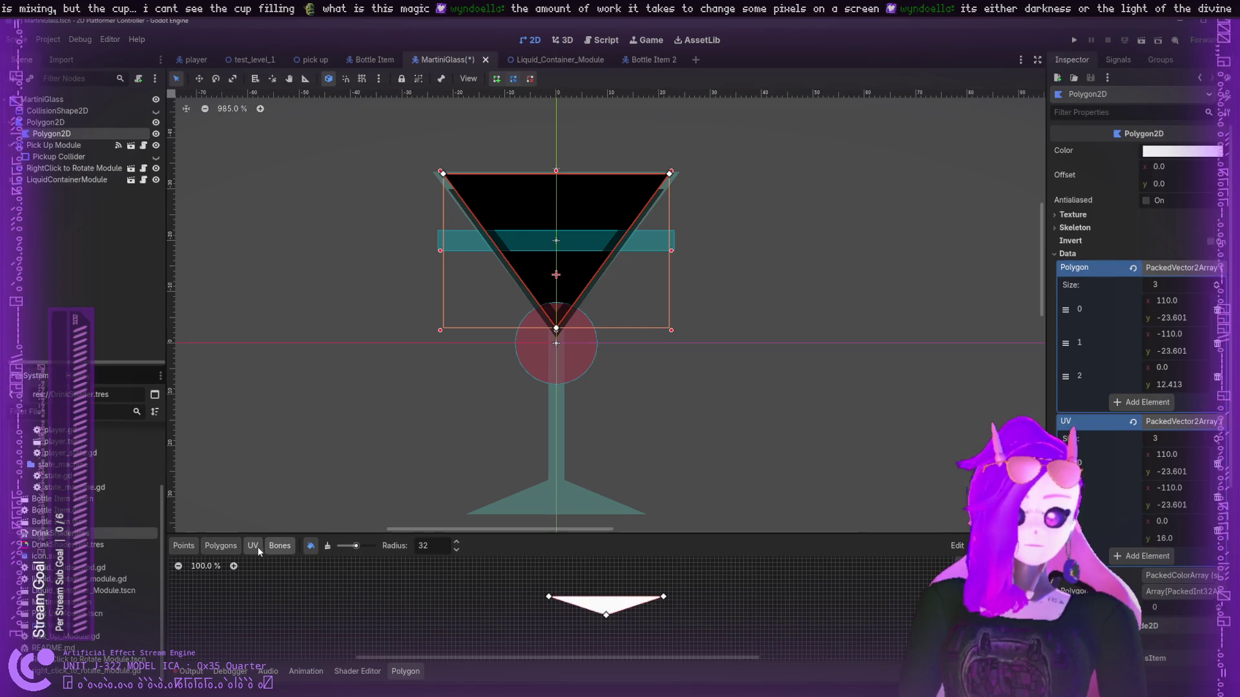
- Nudge the left UV vertex in UV mode, making the second UV point (-112, -24)
{"action": "left_click", "coordinate": [257, 547]}
{"action": "left_click", "coordinate": [228, 548]}
{"action": "left_click", "coordinate": [183, 545]}
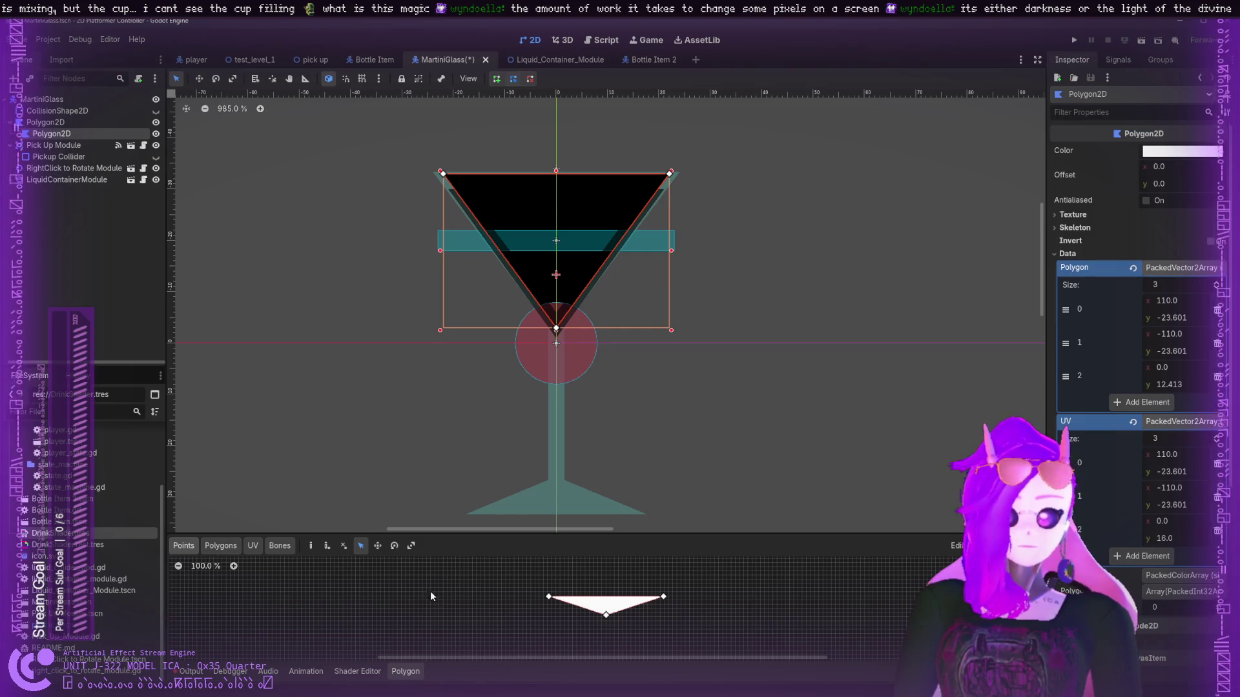
{"action": "left_click", "coordinate": [230, 548]}
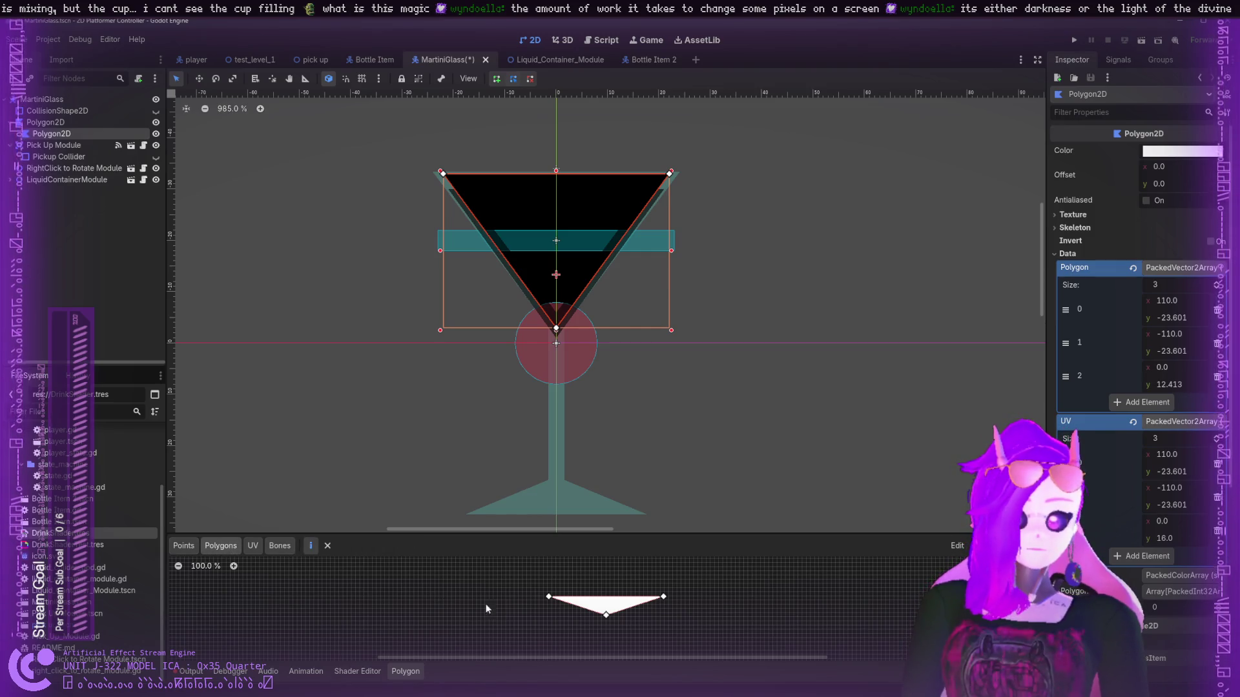
{"action": "left_click", "coordinate": [550, 597]}
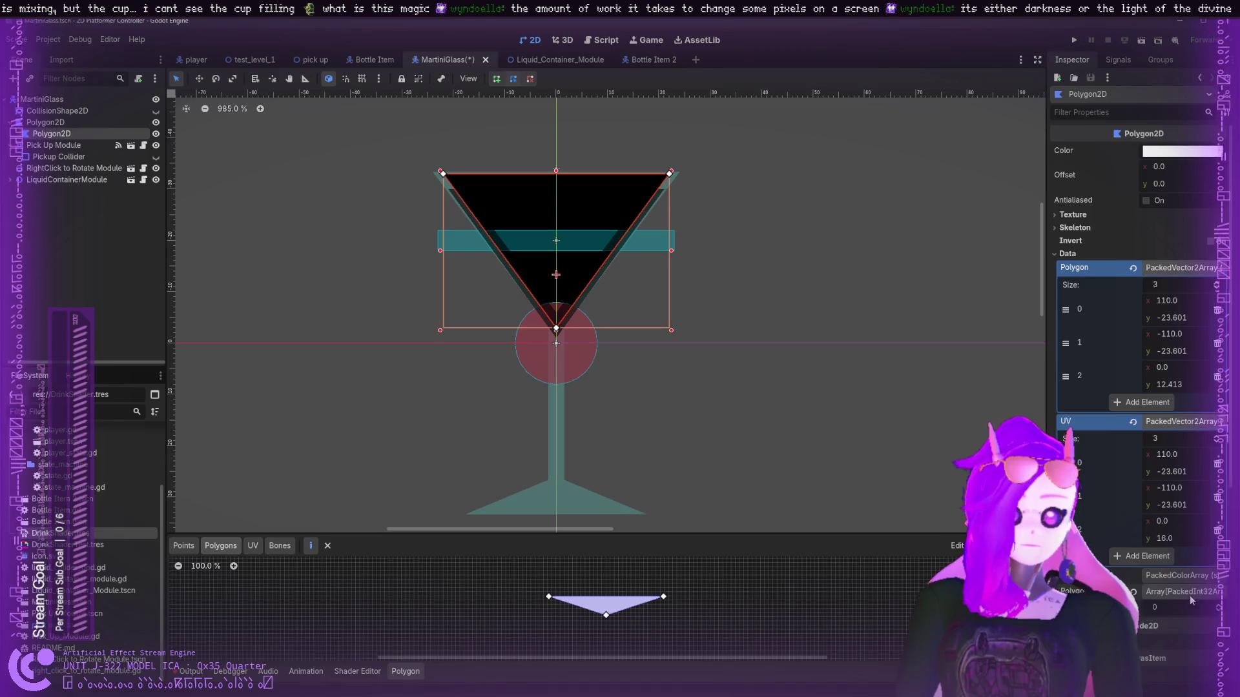
{"action": "left_click", "coordinate": [251, 547]}
{"action": "left_click_drag", "start_coordinate": [550, 598], "coordinate": [552, 597]}
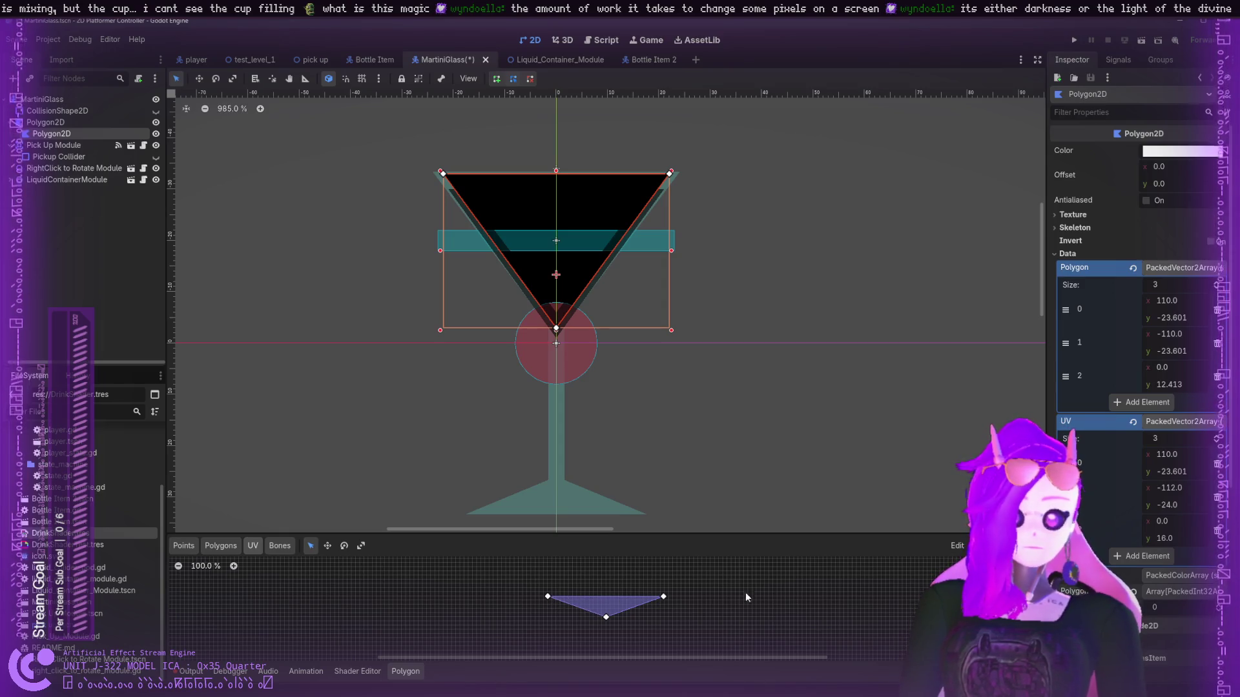
- Switch to the Bones and Polygons modes, then click empty canvas to deselect the glass polygon
{"action": "left_click", "coordinate": [280, 546]}
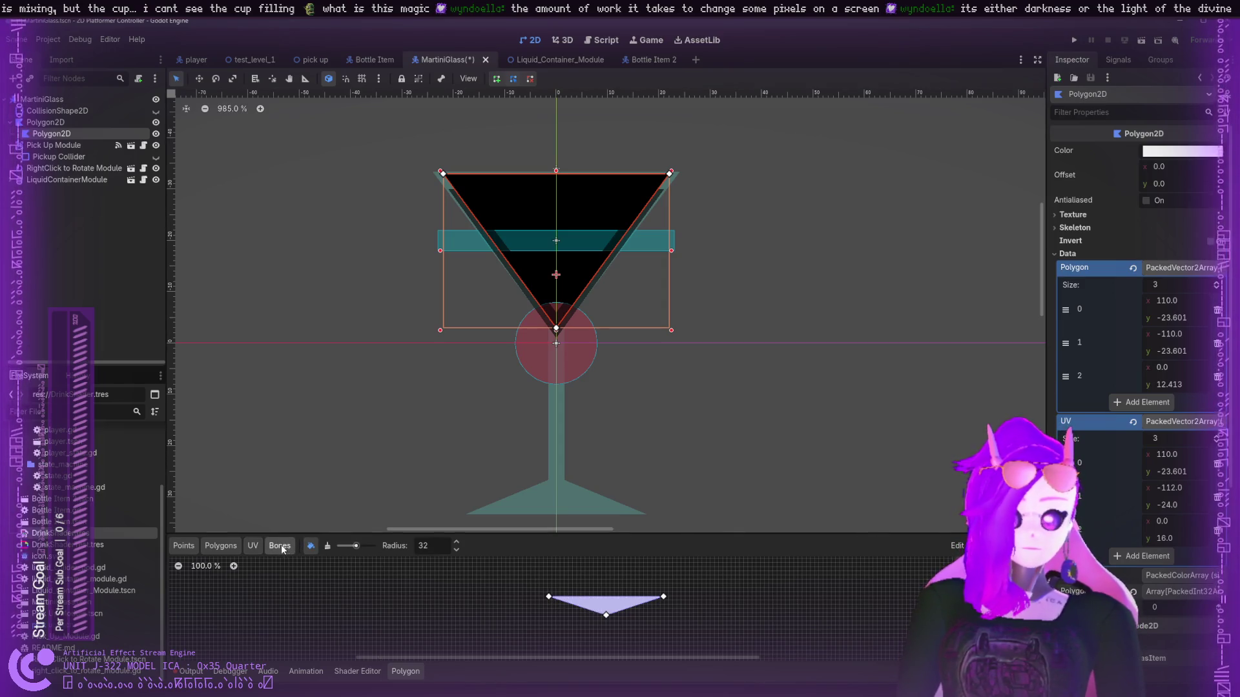
{"action": "left_click", "coordinate": [234, 548]}
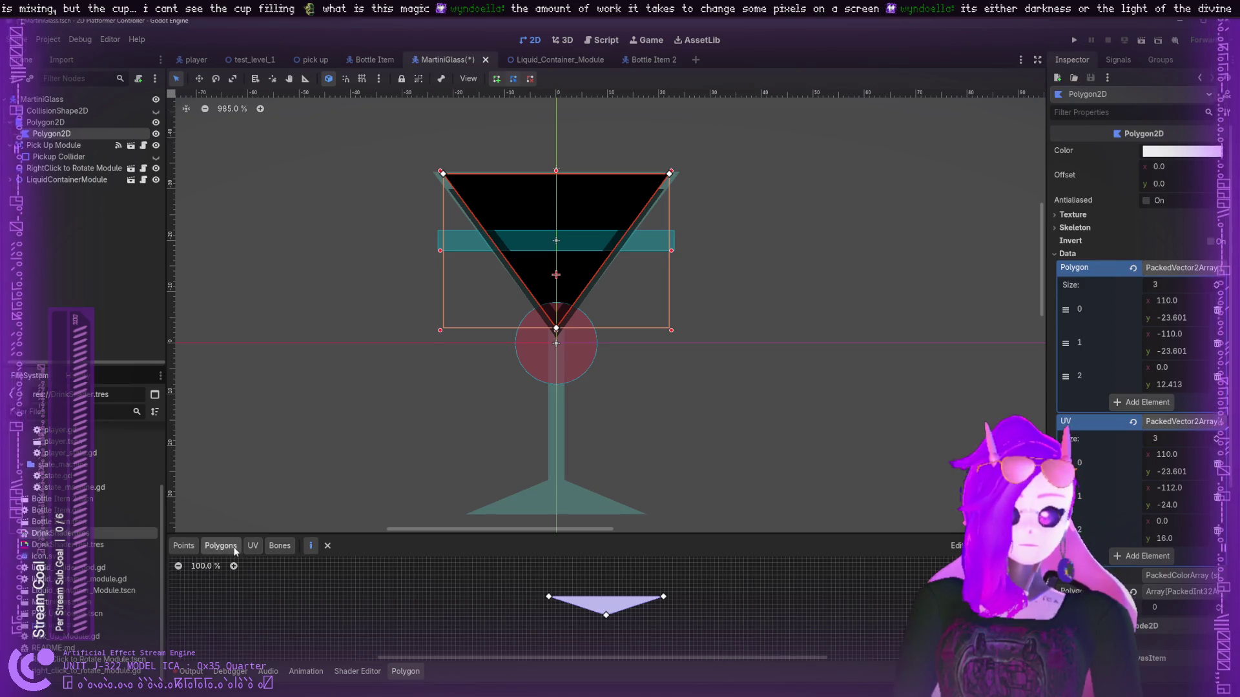
{"action": "left_click", "coordinate": [619, 342]}
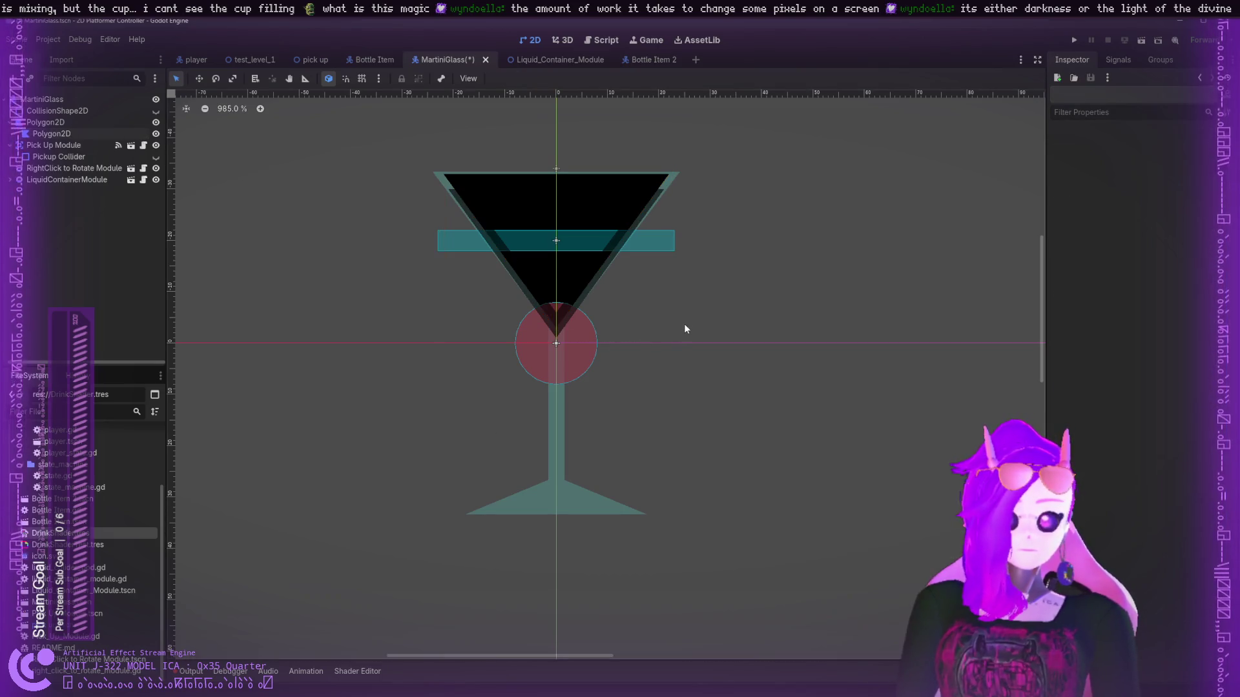
{"action": "left_click", "coordinate": [614, 182]}
- In UV mode, nudge the glass polygon's right UV corner slightly left
{"action": "scroll", "coordinate": [1126, 367], "scroll_direction": "down", "scroll_amount": 5}
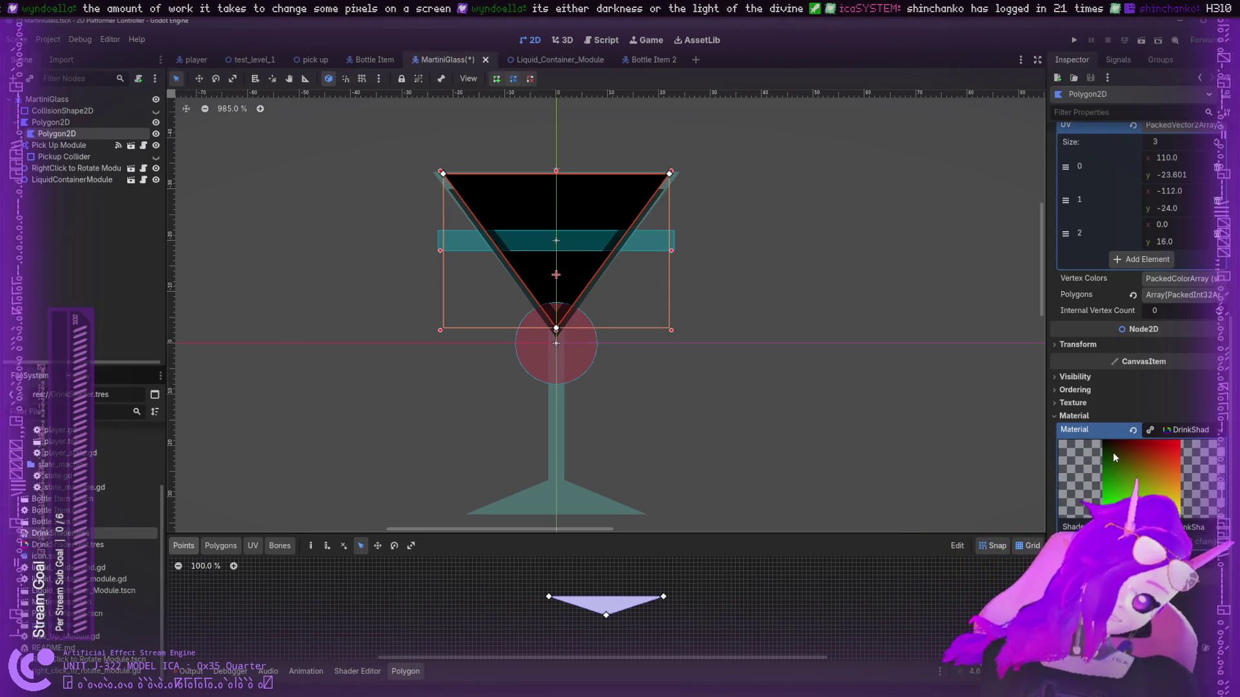
{"action": "scroll", "coordinate": [1147, 426], "scroll_direction": "up", "scroll_amount": 4}
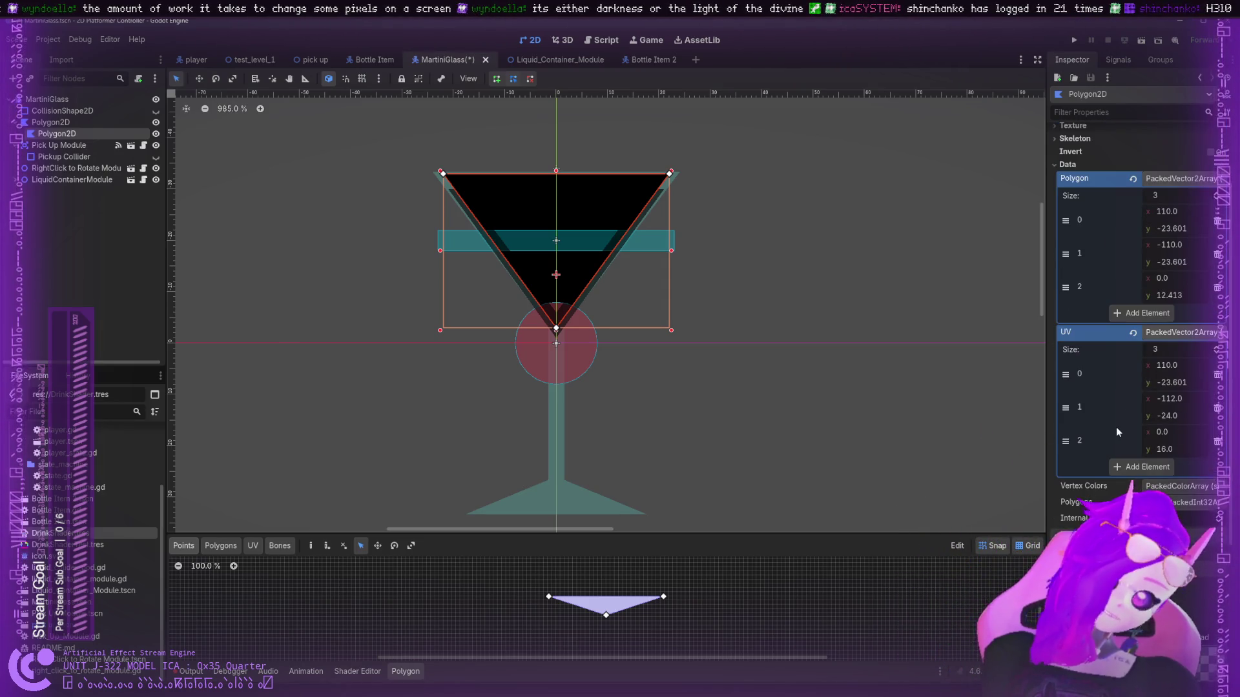
{"action": "left_click", "coordinate": [1166, 331]}
{"action": "left_click", "coordinate": [1162, 180]}
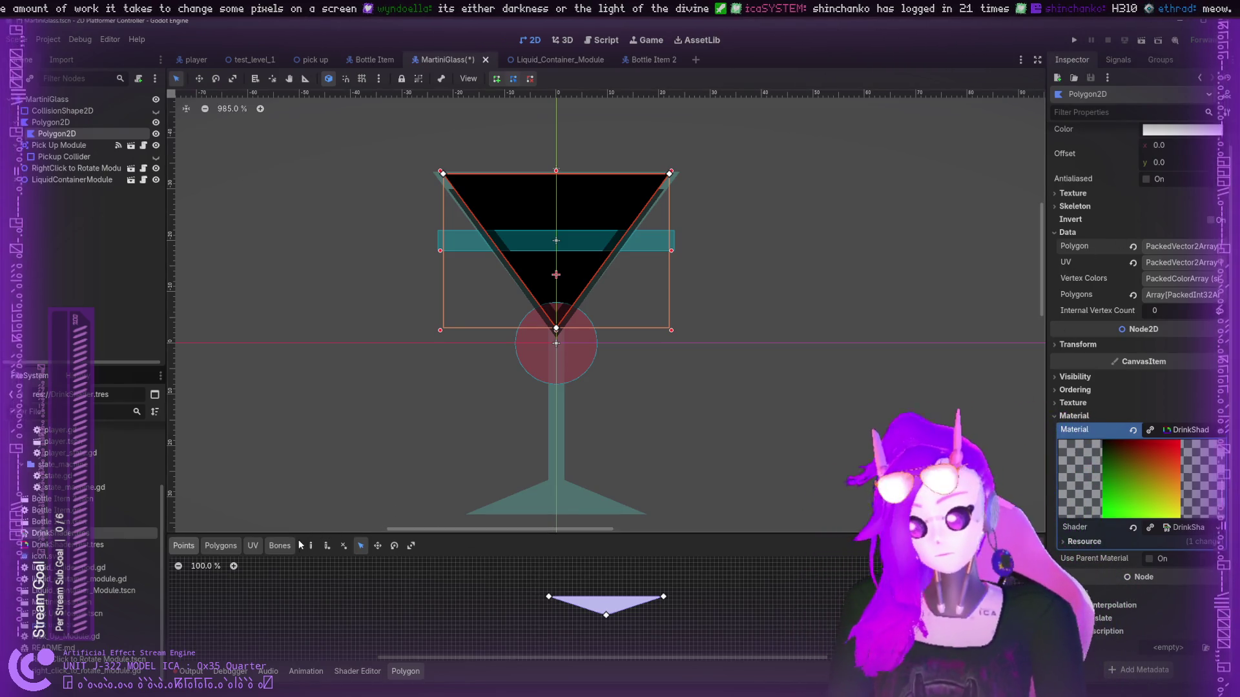
{"action": "left_click", "coordinate": [252, 546]}
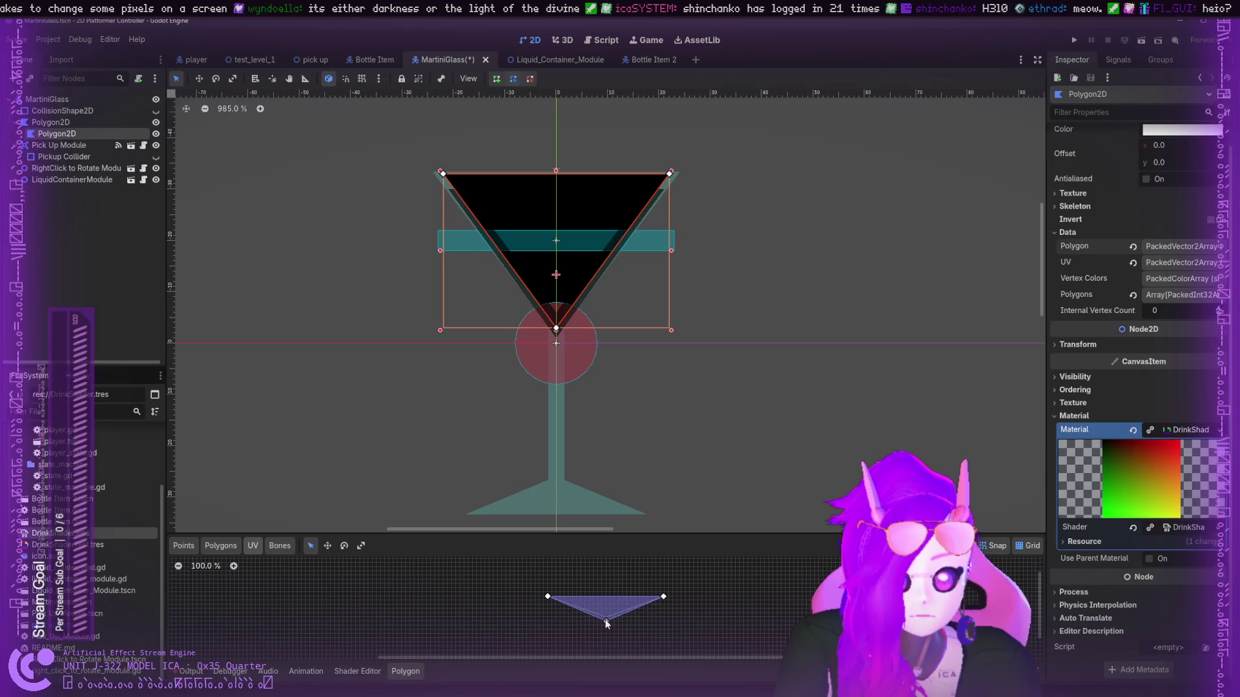
{"action": "left_click_drag", "start_coordinate": [660, 604], "coordinate": [656, 599]}
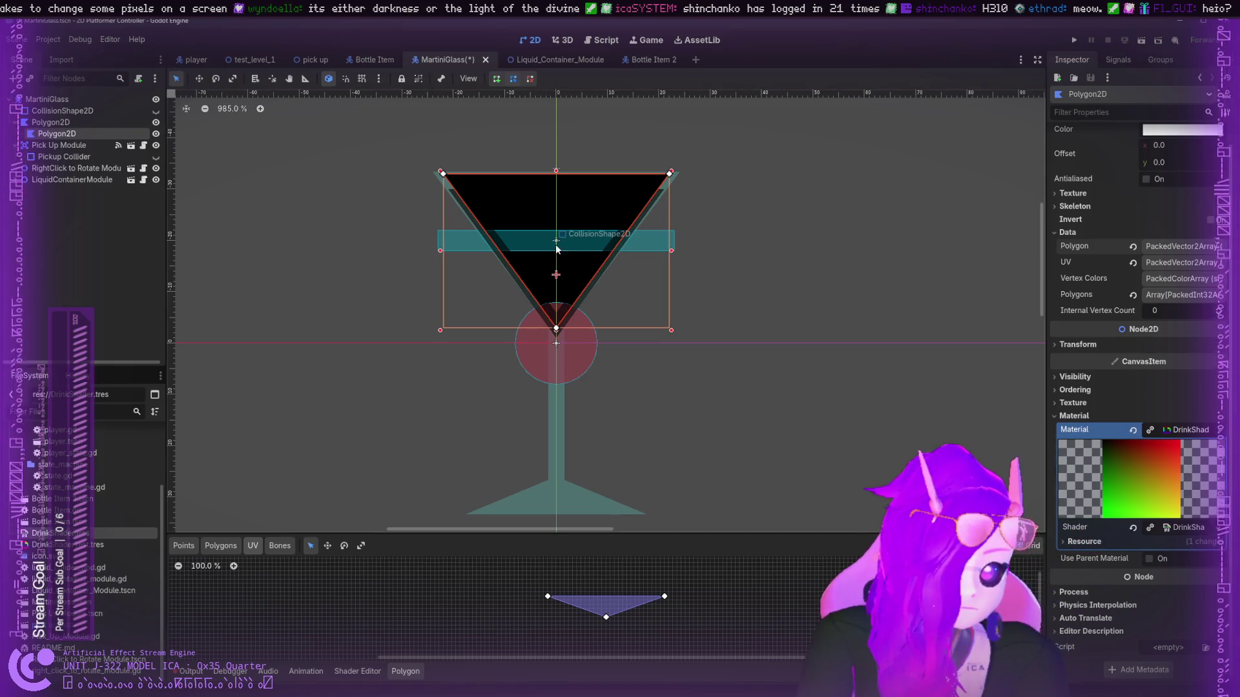
- Turn on Antialiased for the glass polygon and bring up the DrinkShader node graph
{"action": "left_click", "coordinate": [1161, 280]}
{"action": "left_click", "coordinate": [1161, 280]}
{"action": "scroll", "coordinate": [1151, 182], "scroll_direction": "up", "scroll_amount": 1}
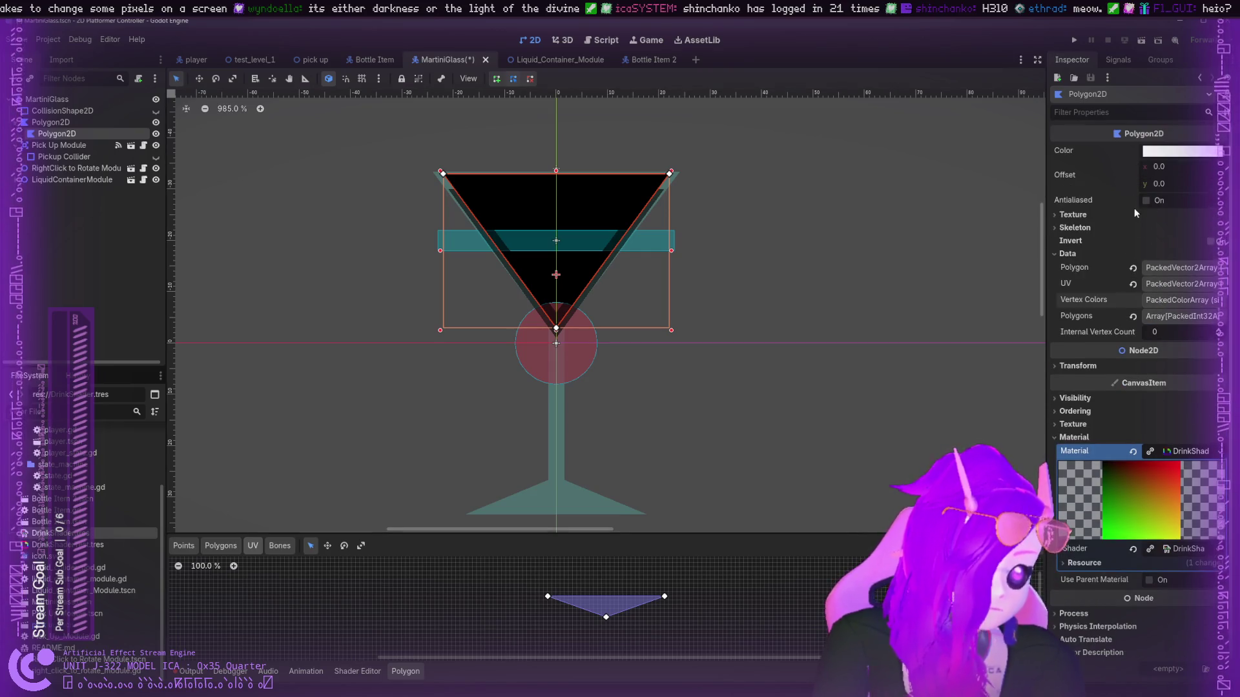
{"action": "left_click", "coordinate": [1146, 201]}
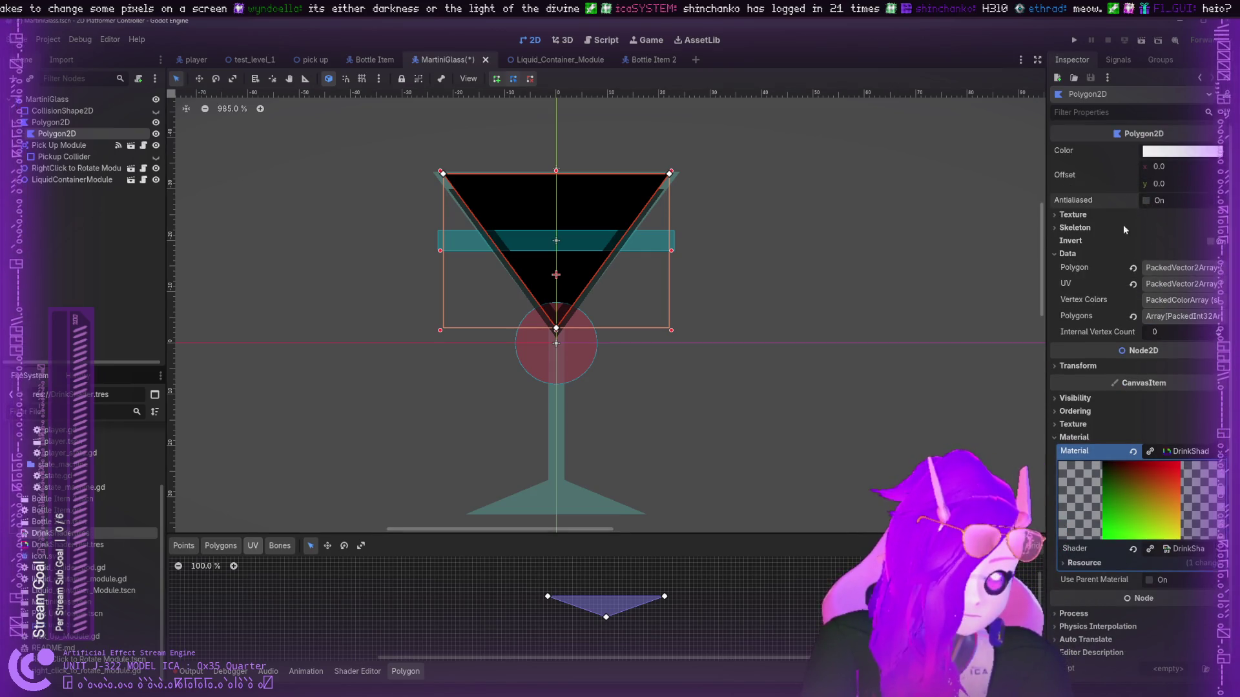
{"action": "left_click", "coordinate": [357, 672]}
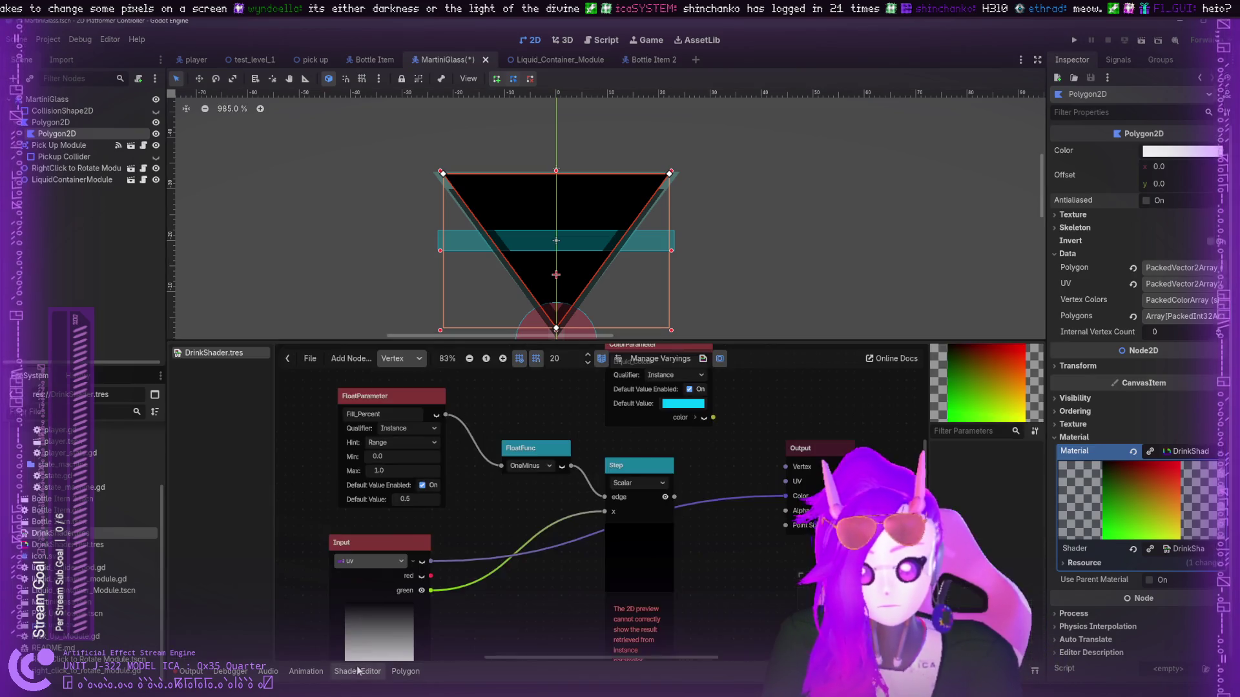
- Wire the Step result into Output Alpha and Liquid_Colour into Output Color, then select the material
{"action": "scroll", "coordinate": [501, 491], "scroll_direction": "right", "scroll_amount": 1}
{"action": "scroll", "coordinate": [501, 491], "scroll_direction": "down", "scroll_amount": 1}
{"action": "mouse_move", "coordinate": [745, 466]}
{"action": "left_mouse_down"}
{"action": "mouse_move", "coordinate": [637, 485]}
{"action": "mouse_move", "coordinate": [746, 454]}
{"action": "mouse_move", "coordinate": [694, 462]}
{"action": "mouse_move", "coordinate": [732, 451]}
{"action": "mouse_move", "coordinate": [650, 484]}
{"action": "mouse_move", "coordinate": [434, 486]}
{"action": "mouse_move", "coordinate": [754, 469]}
{"action": "mouse_move", "coordinate": [632, 474]}
{"action": "mouse_move", "coordinate": [745, 480]}
{"action": "left_mouse_up"}
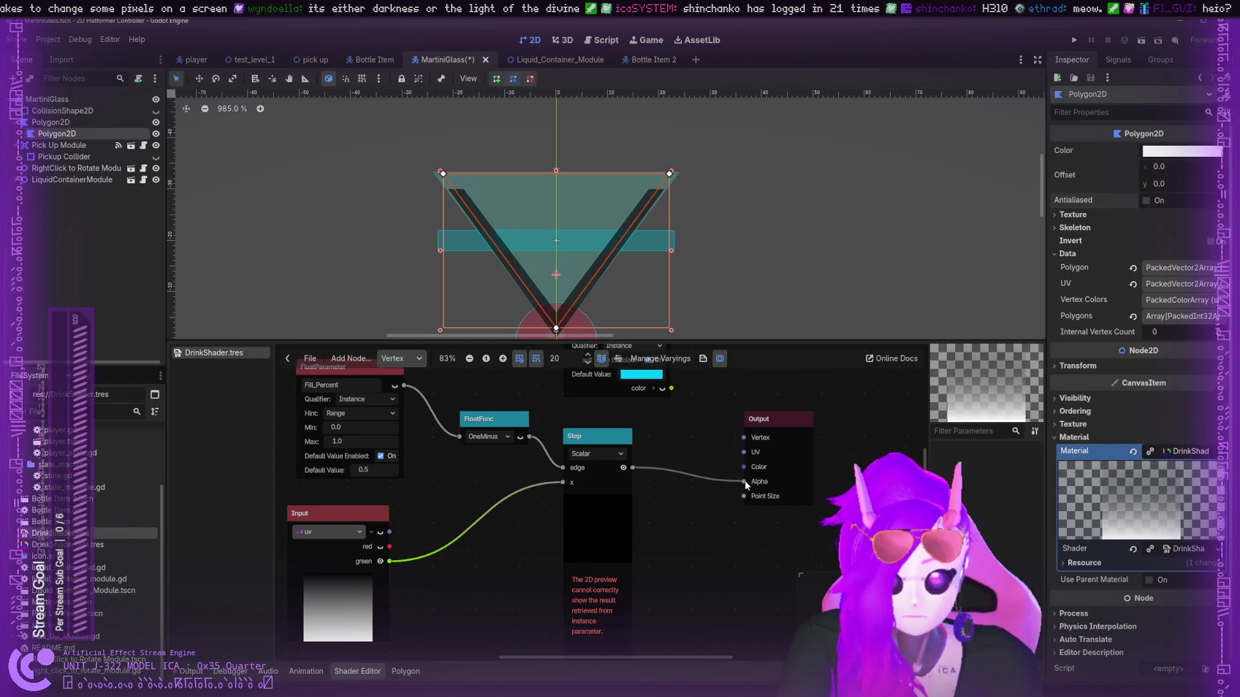
{"action": "left_click_drag", "start_coordinate": [672, 388], "coordinate": [746, 465]}
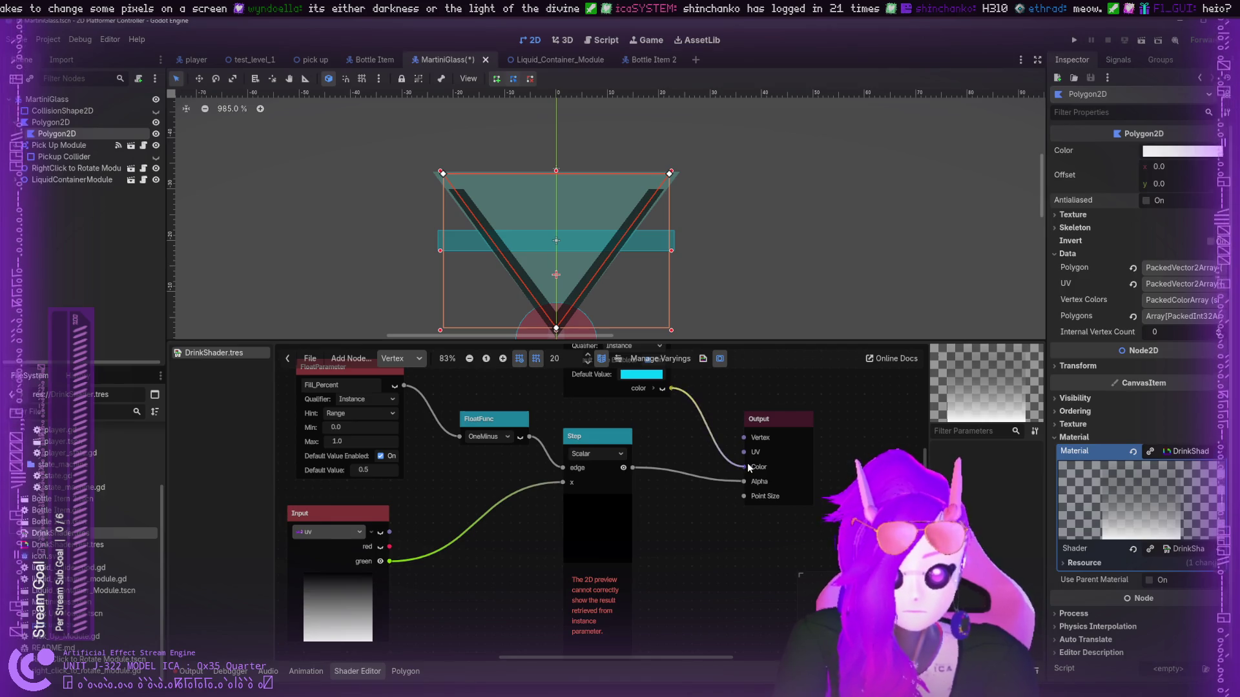
{"action": "scroll", "coordinate": [1122, 412], "scroll_direction": "down", "scroll_amount": 1}
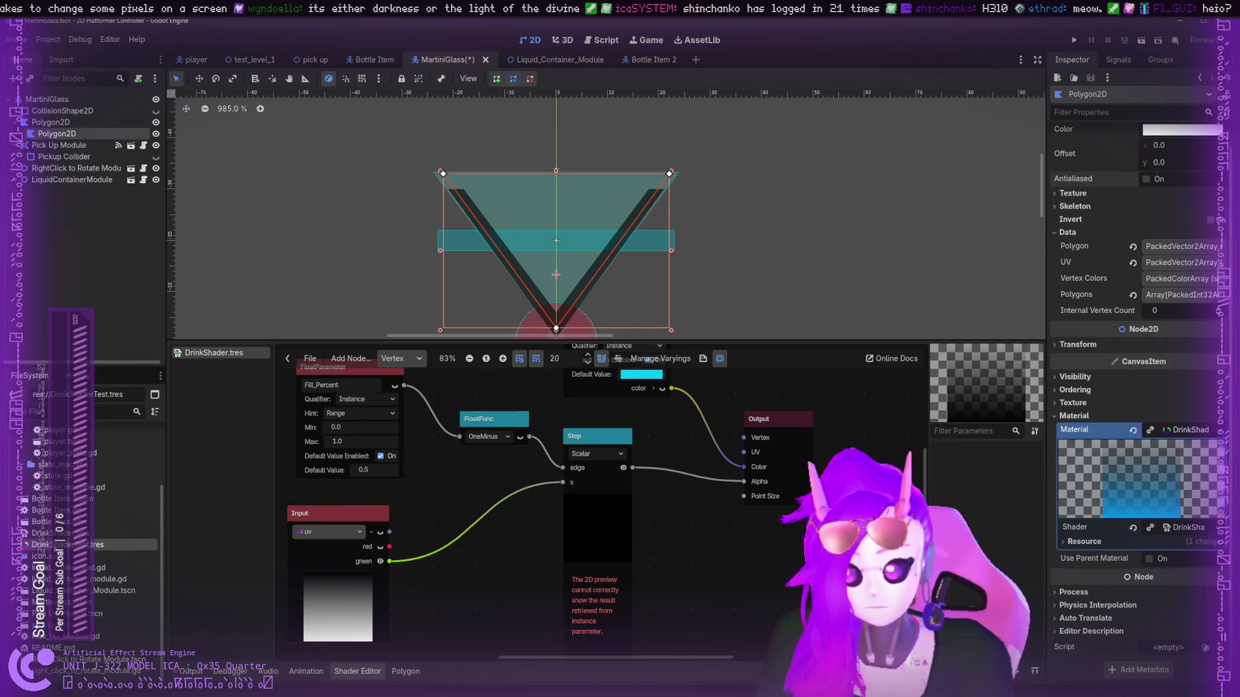
{"action": "left_click", "coordinate": [1072, 478]}
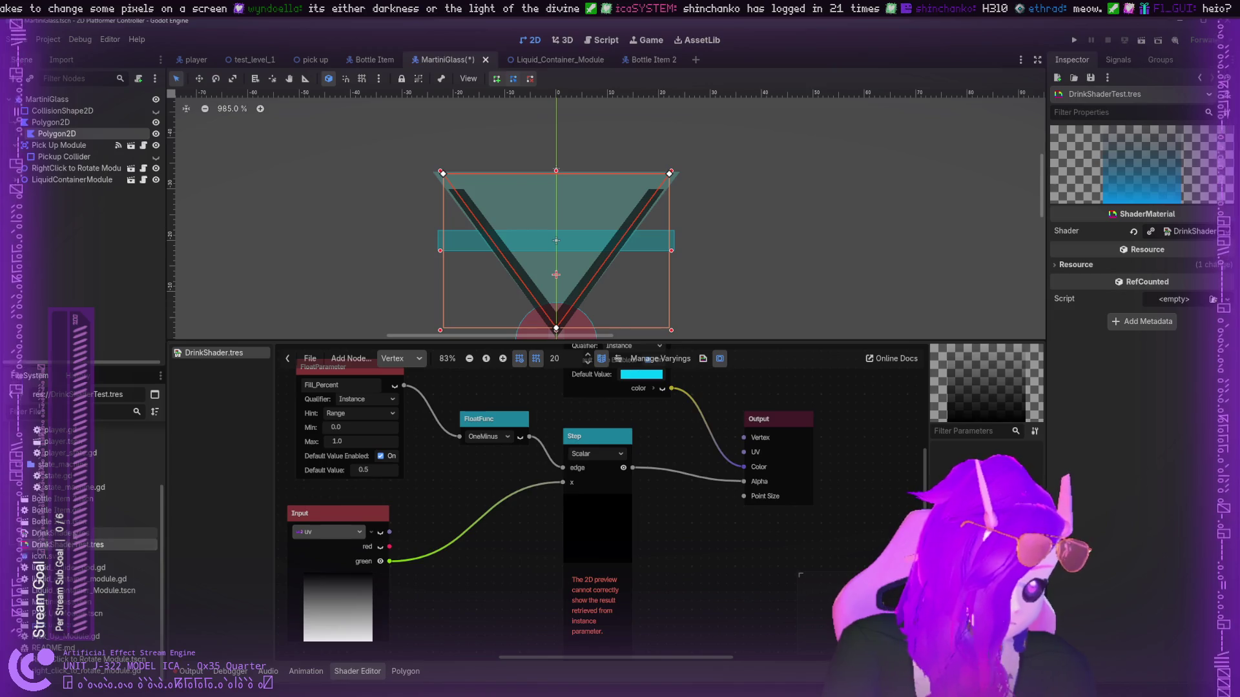
- Change the drink shader's mode to Spatial
{"action": "left_click", "coordinate": [1058, 262]}
{"action": "left_click", "coordinate": [1063, 269]}
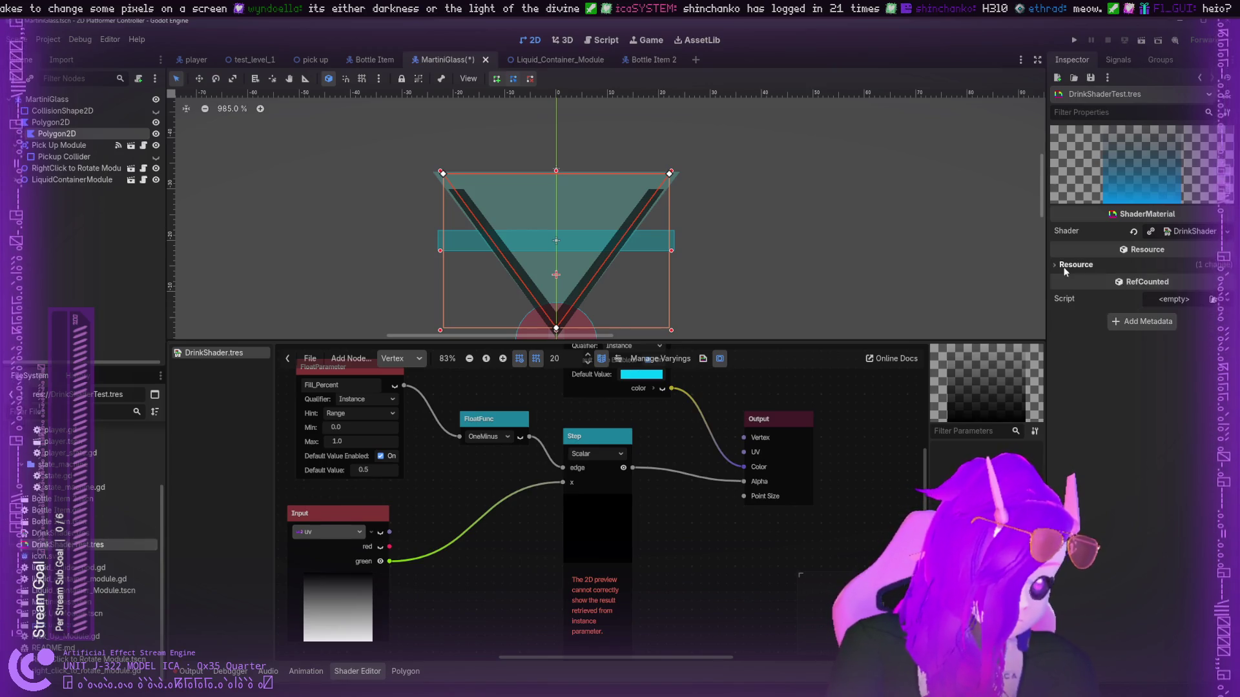
{"action": "left_click", "coordinate": [1110, 231]}
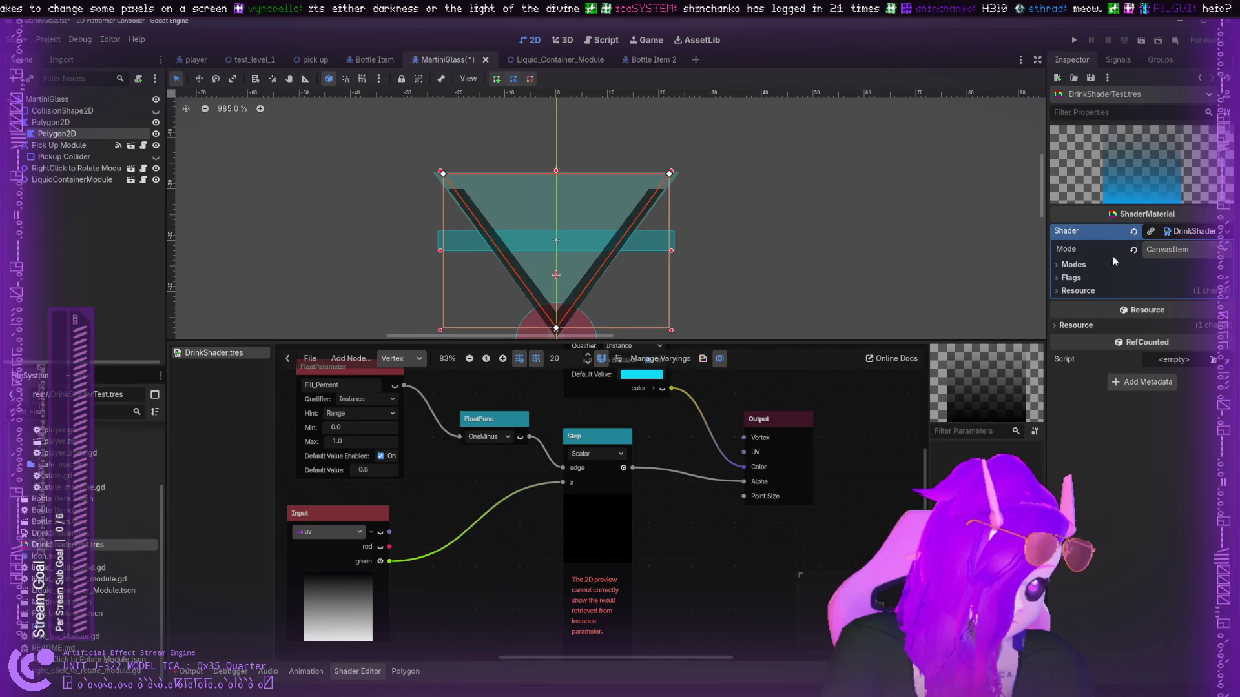
{"action": "left_click", "coordinate": [1072, 278]}
{"action": "left_click", "coordinate": [1071, 279]}
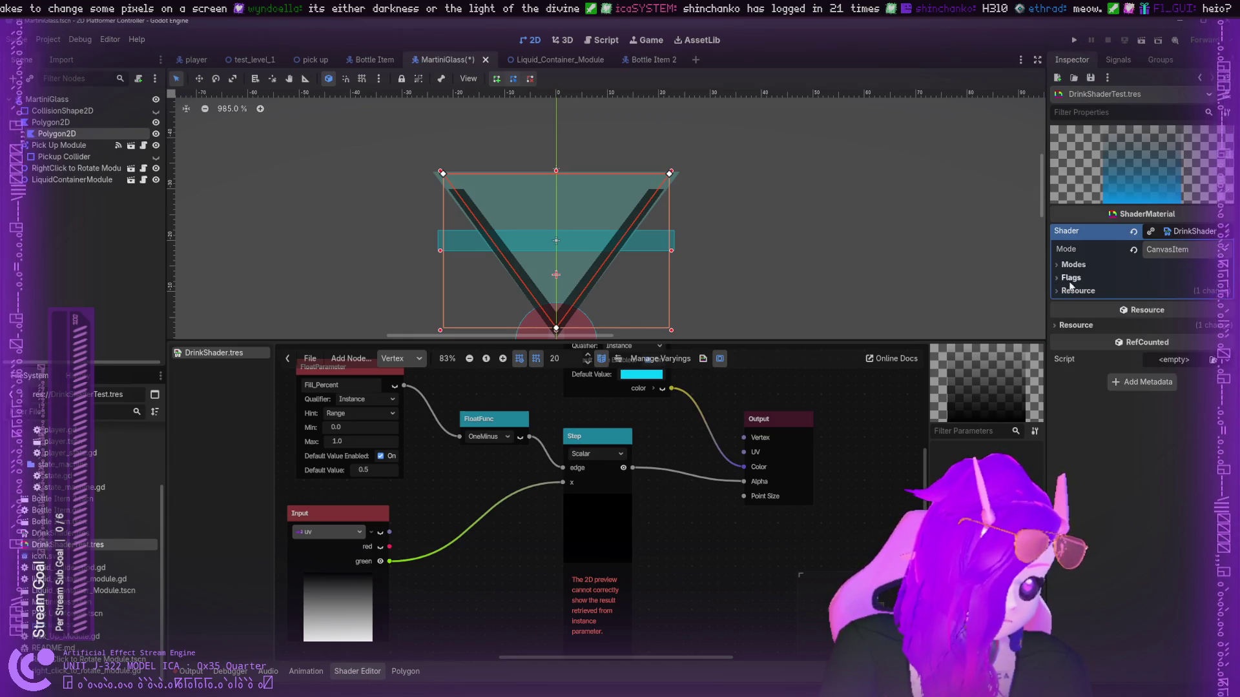
{"action": "left_click", "coordinate": [1071, 277]}
{"action": "left_click", "coordinate": [1070, 277]}
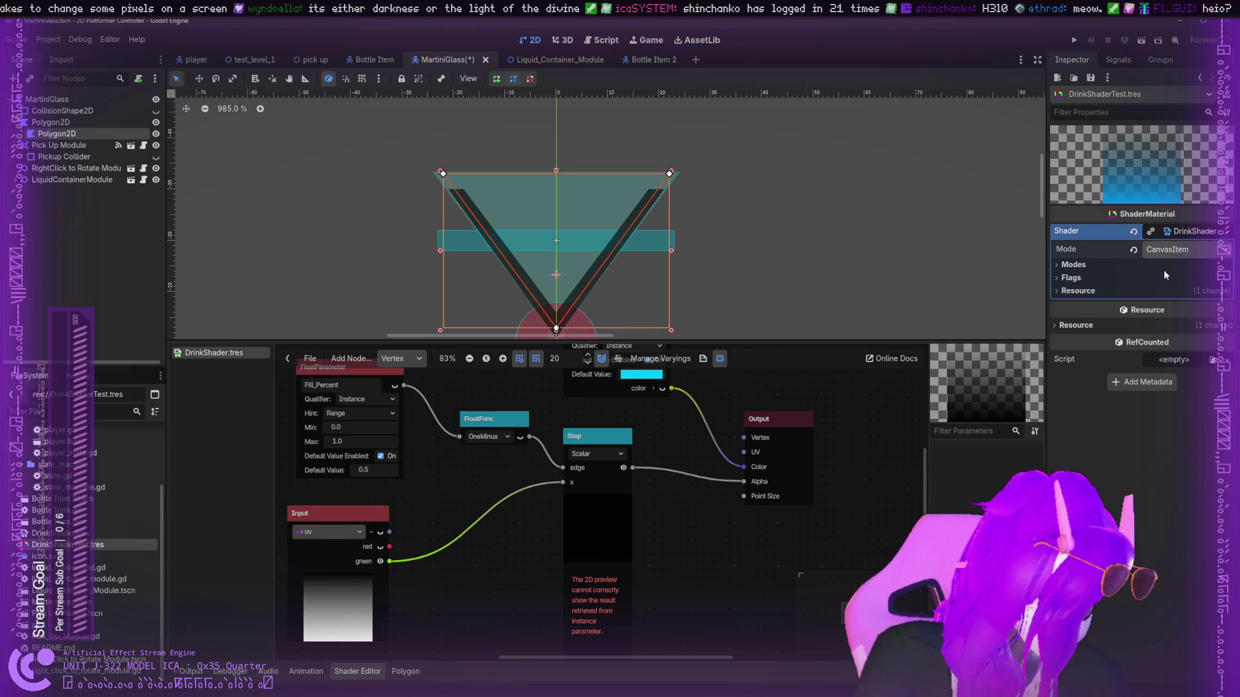
{"action": "left_click", "coordinate": [1163, 270]}
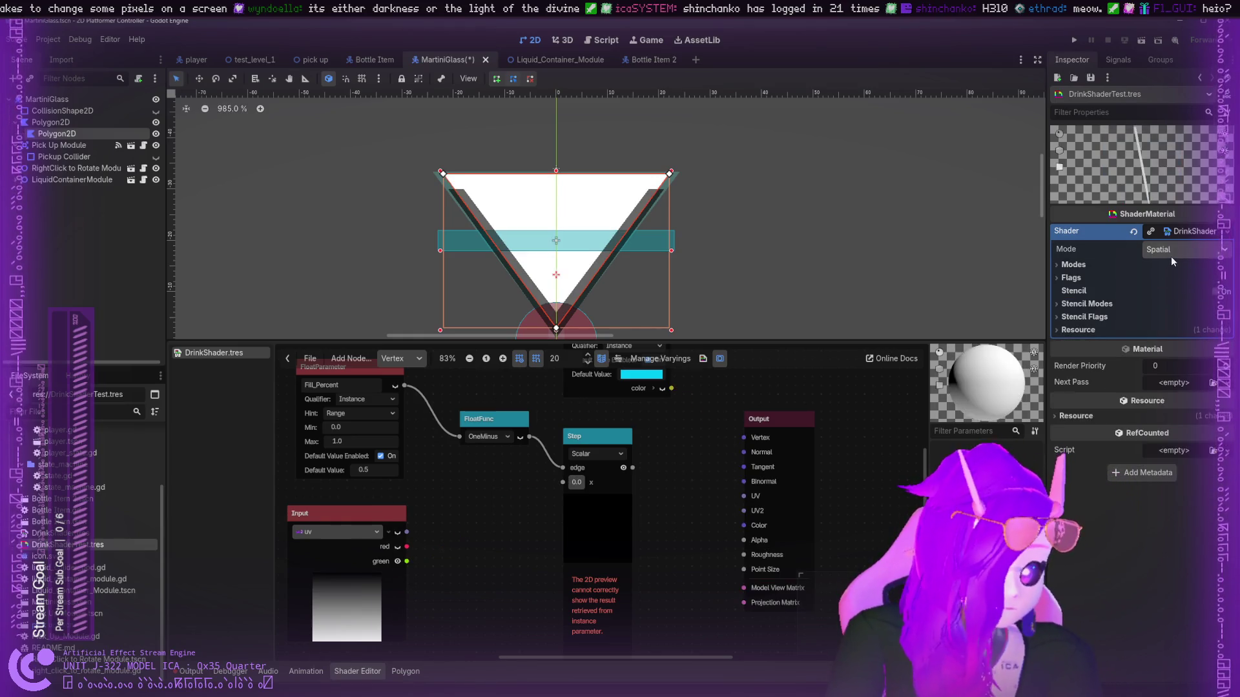
- Browse the shader's render modes, render flags and stencil settings
{"action": "left_click", "coordinate": [1085, 263]}
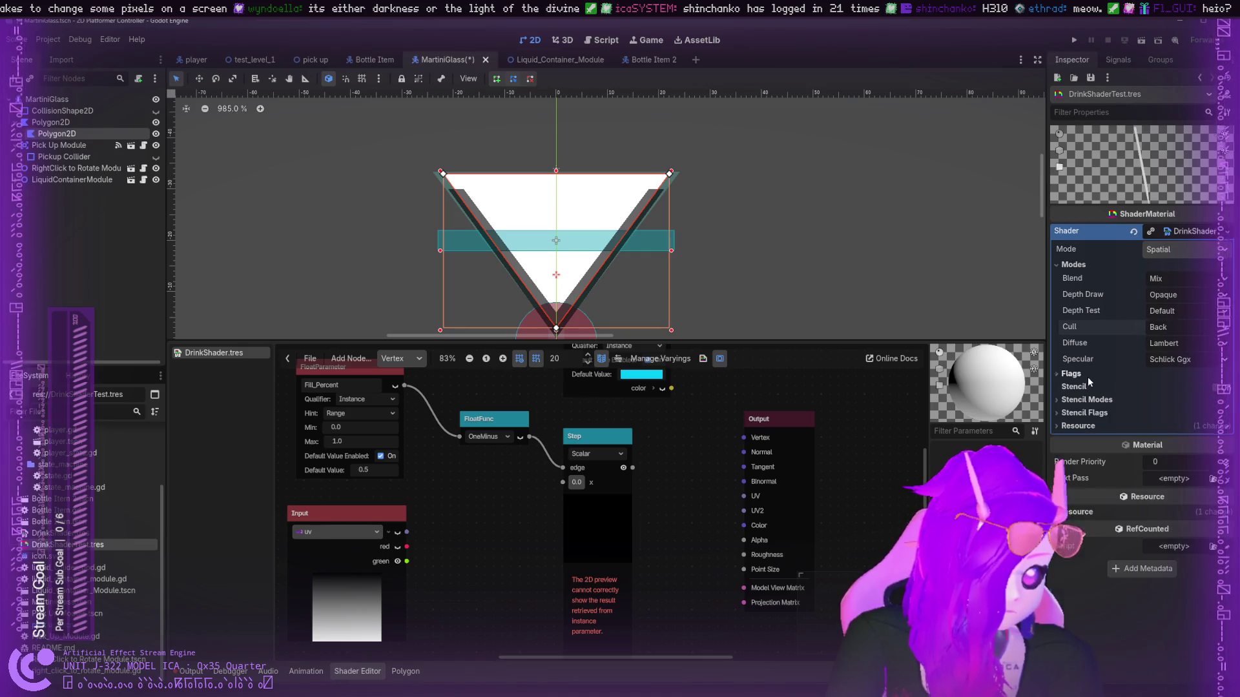
{"action": "left_click", "coordinate": [1073, 264]}
{"action": "left_click", "coordinate": [1079, 303]}
{"action": "left_click", "coordinate": [1080, 303]}
{"action": "left_click", "coordinate": [1074, 282]}
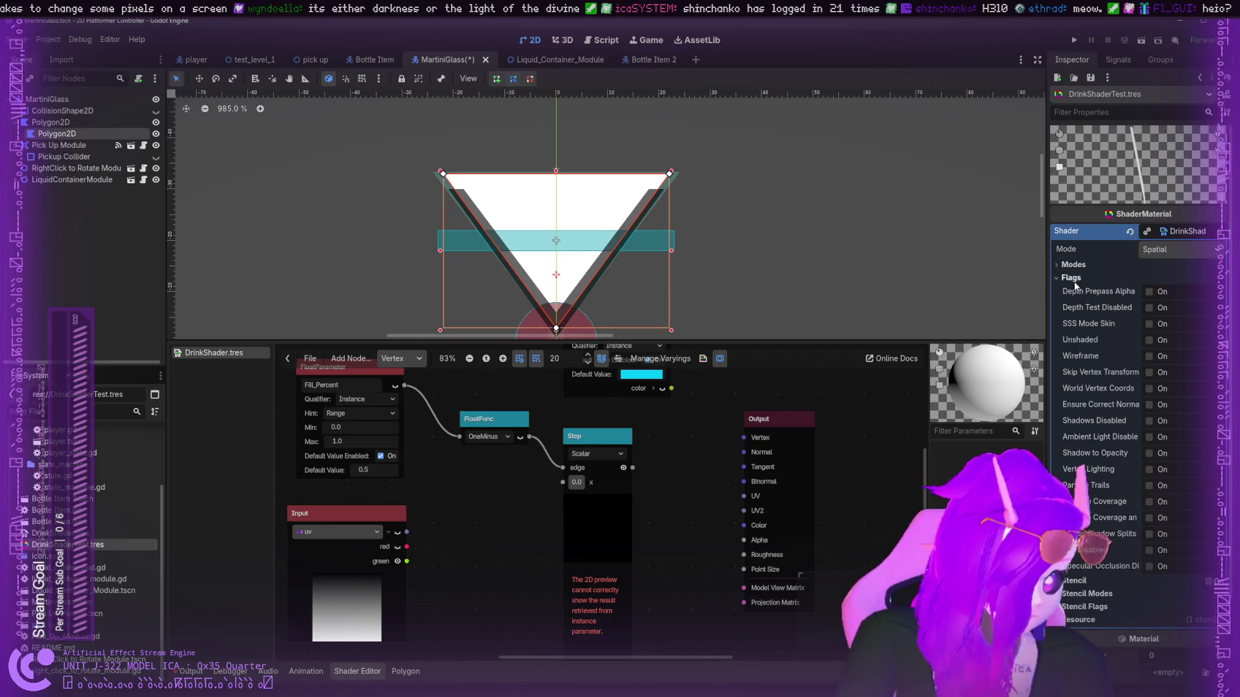
{"action": "left_click", "coordinate": [1073, 277]}
{"action": "left_click", "coordinate": [1073, 317]}
{"action": "left_click", "coordinate": [1073, 316]}
{"action": "left_click", "coordinate": [1073, 317]}
{"action": "left_click", "coordinate": [1073, 317]}
{"action": "left_click", "coordinate": [1074, 265]}
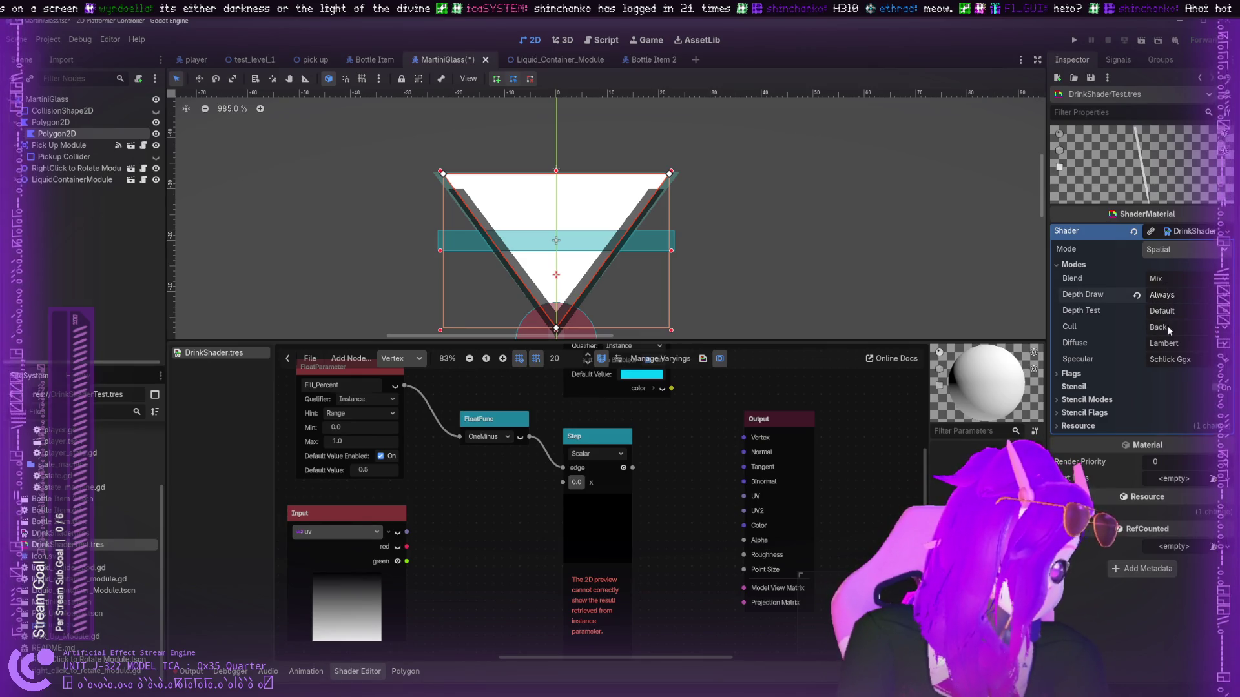
{"action": "scroll", "coordinate": [1159, 298], "scroll_direction": "down", "scroll_amount": 1}
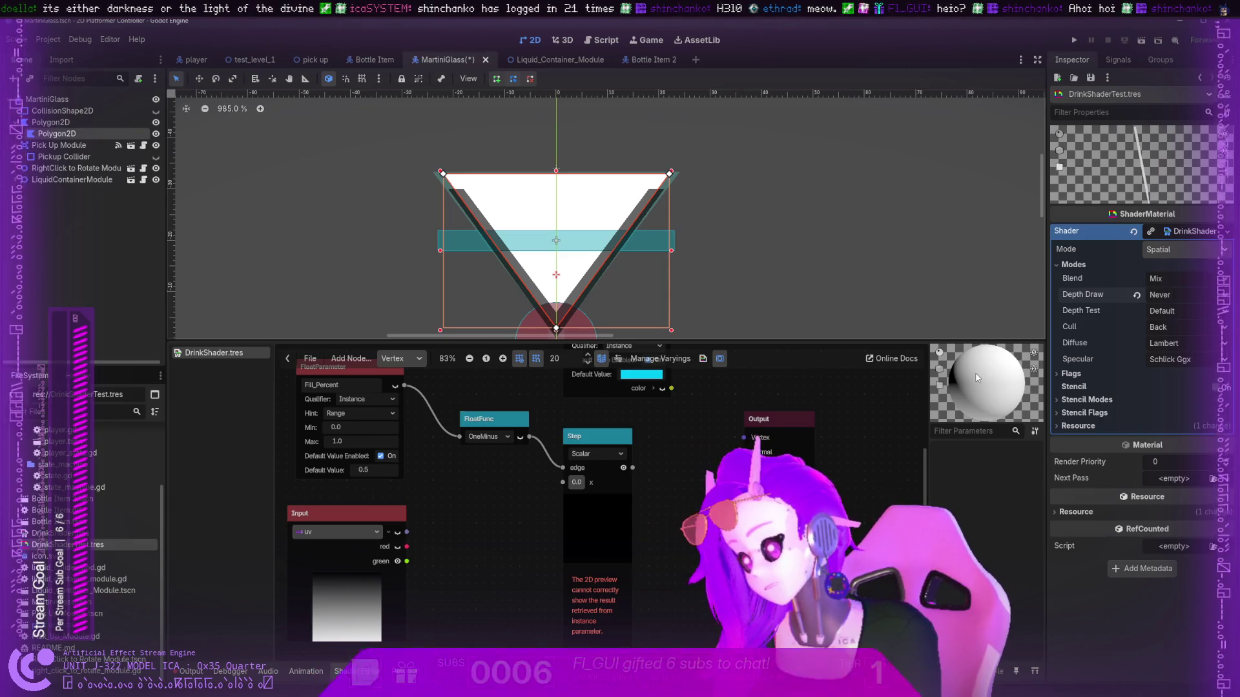
- Keep default depth drawing and Back face culling, and set Specular to Disabled
{"action": "left_click", "coordinate": [1136, 295]}
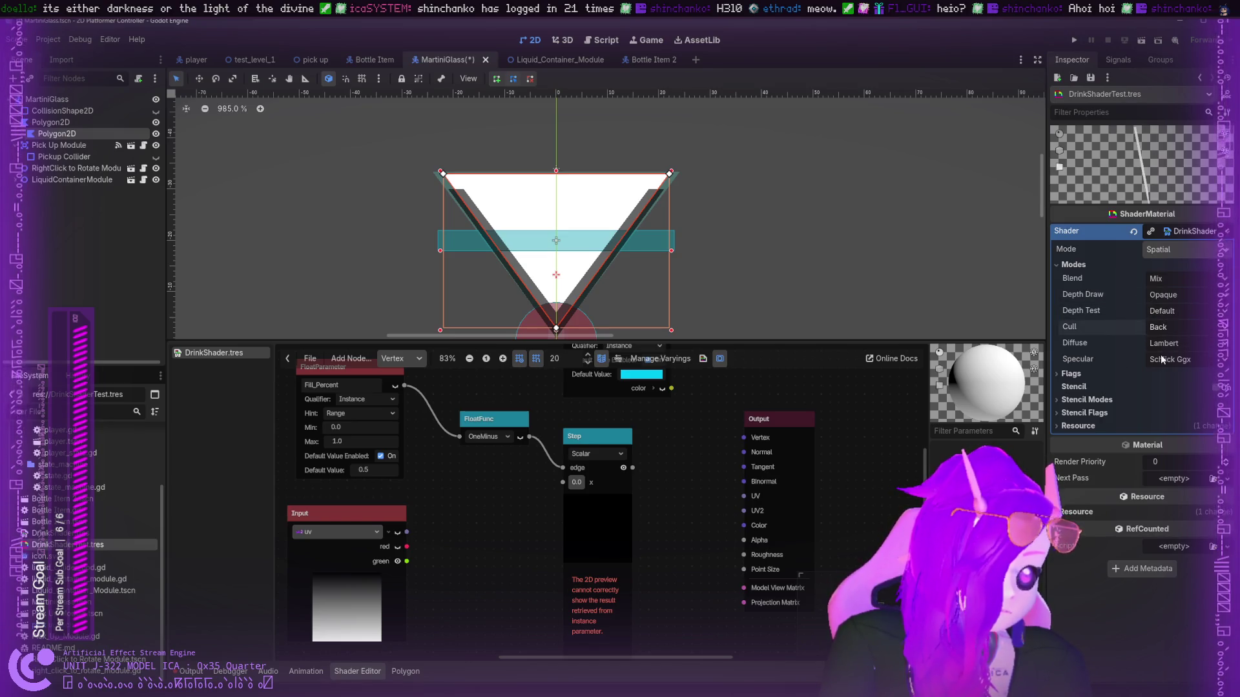
{"action": "left_click", "coordinate": [1162, 326]}
{"action": "left_click", "coordinate": [1162, 354]}
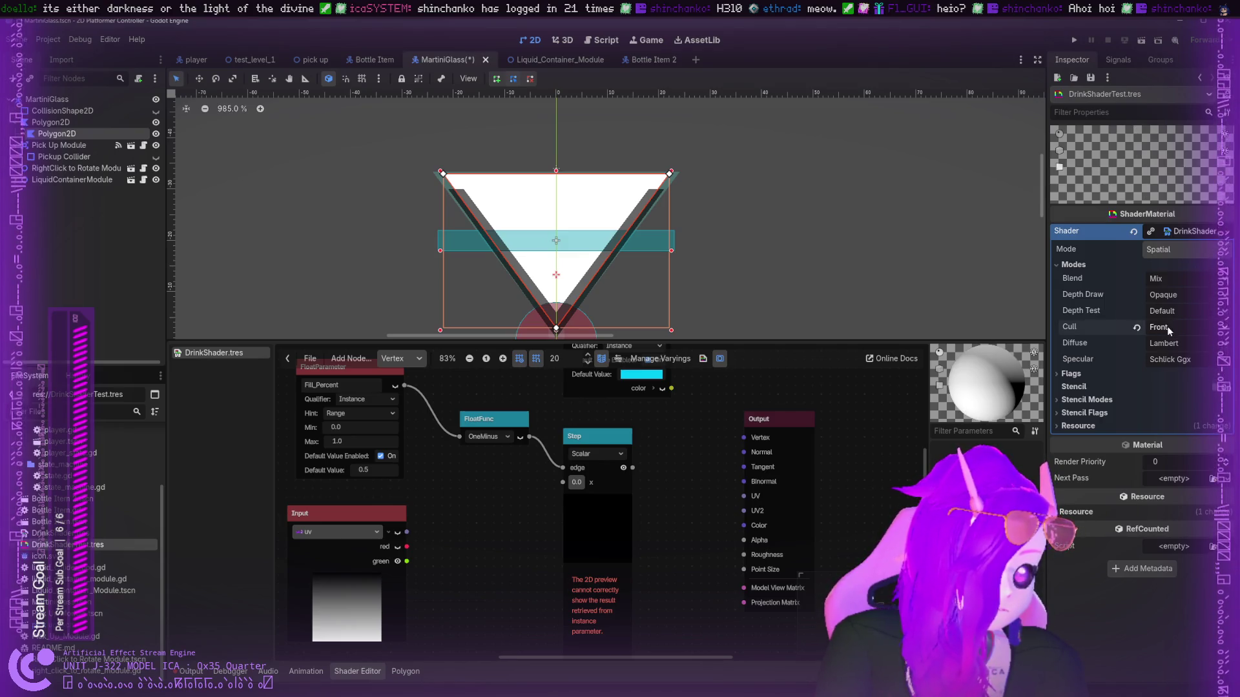
{"action": "left_click", "coordinate": [1162, 327]}
{"action": "left_click", "coordinate": [1161, 341]}
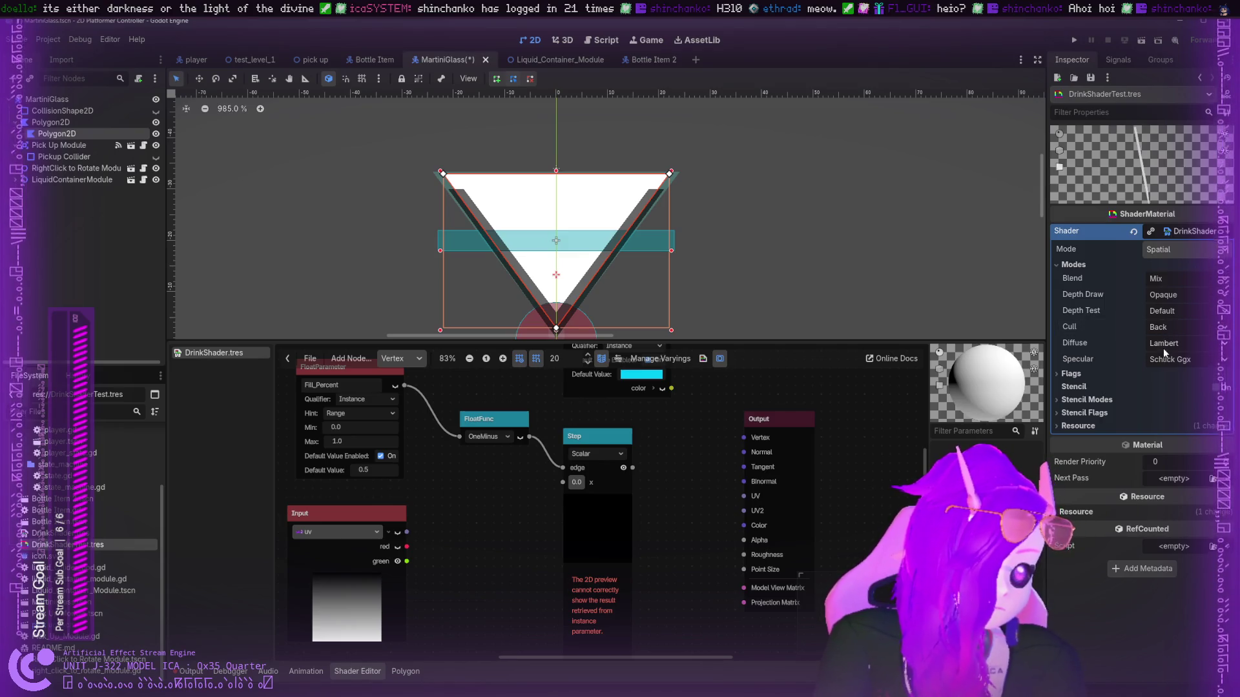
{"action": "left_click", "coordinate": [1162, 359]}
{"action": "left_click", "coordinate": [1156, 399]}
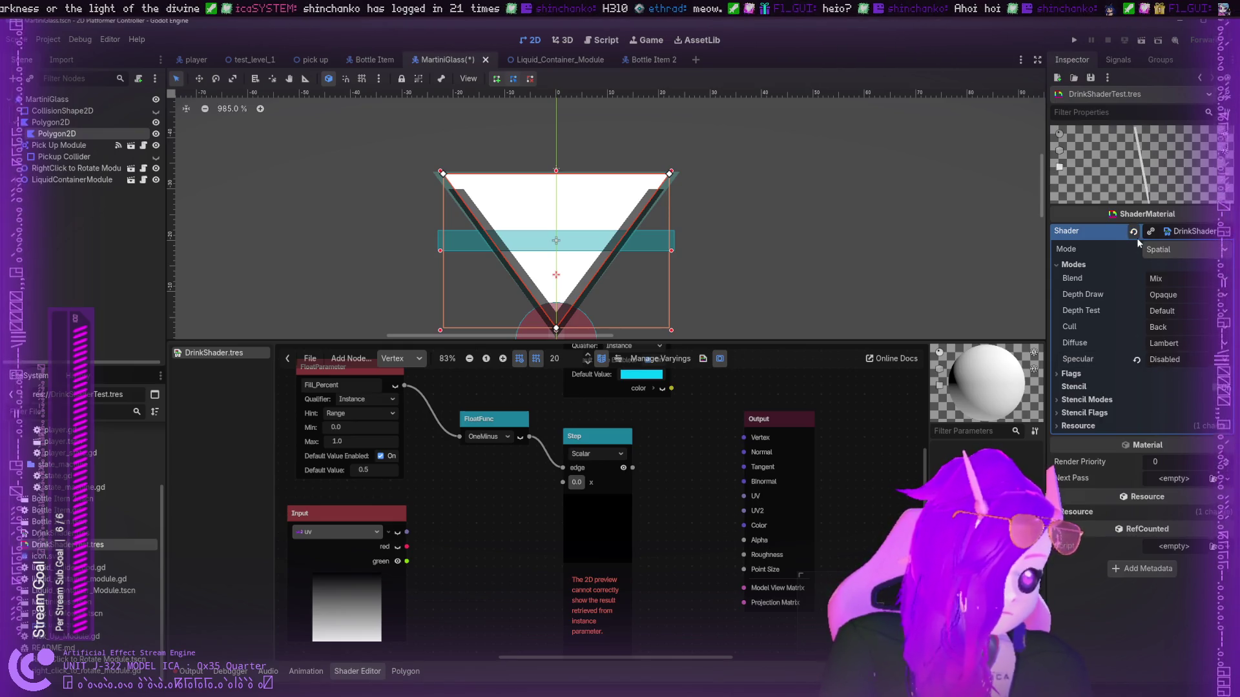
- Connect the UV input to the Step node's x and to the Output node
{"action": "mouse_move", "coordinate": [1109, 177]}
{"action": "left_mouse_down"}
{"action": "mouse_move", "coordinate": [1150, 181]}
{"action": "mouse_move", "coordinate": [1111, 240]}
{"action": "left_mouse_up"}
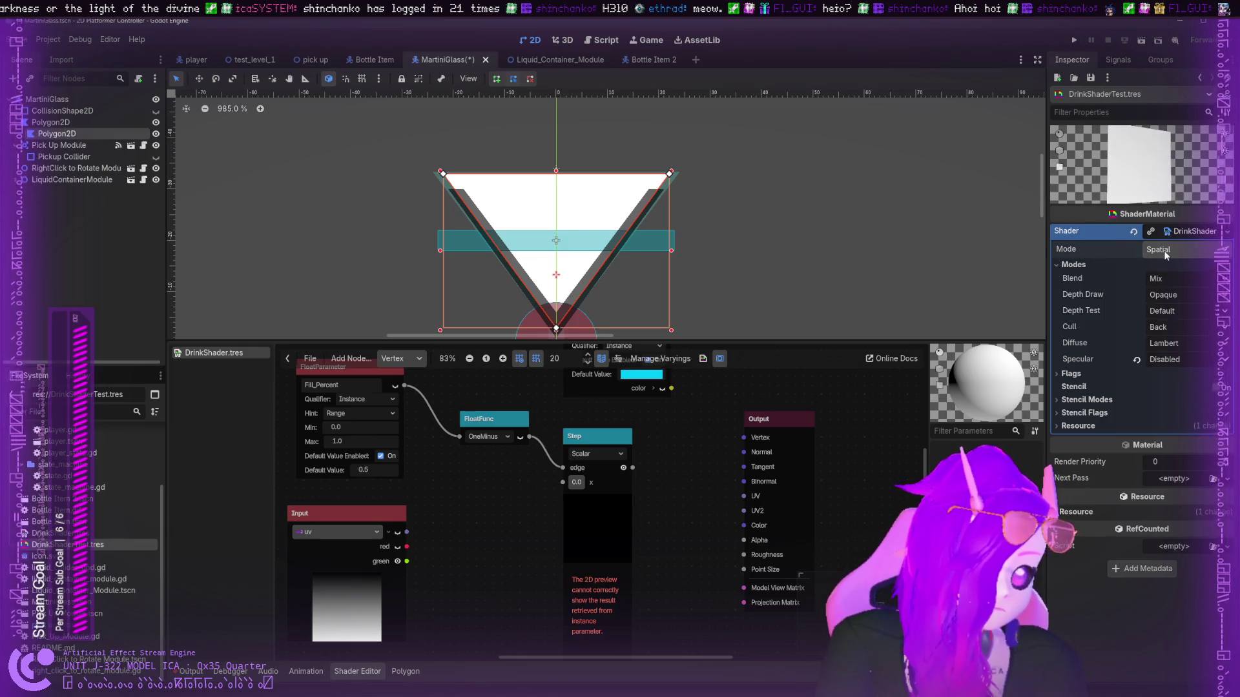
{"action": "scroll", "coordinate": [711, 450], "scroll_direction": "down", "scroll_amount": 1}
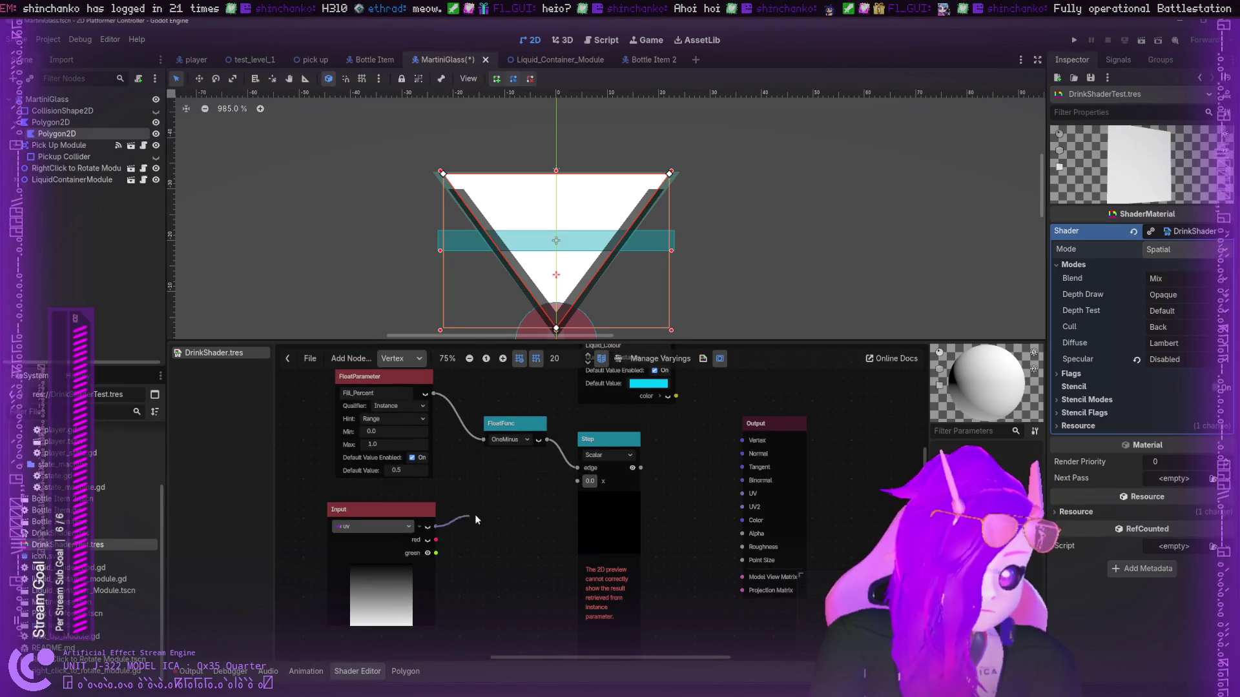
{"action": "mouse_move", "coordinate": [576, 488]}
{"action": "left_mouse_down"}
{"action": "mouse_move", "coordinate": [649, 467]}
{"action": "mouse_move", "coordinate": [740, 494]}
{"action": "left_mouse_up"}
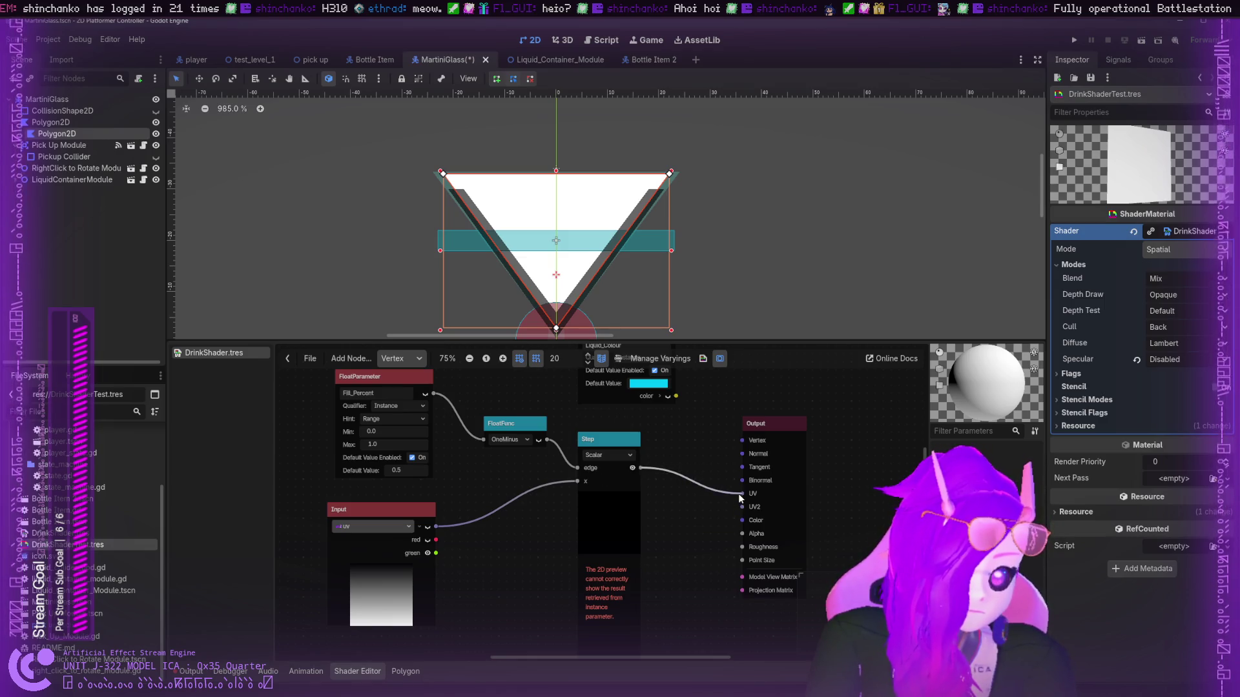
{"action": "mouse_move", "coordinate": [437, 528]}
{"action": "left_mouse_down"}
{"action": "mouse_move", "coordinate": [582, 513]}
{"action": "mouse_move", "coordinate": [742, 519]}
{"action": "mouse_move", "coordinate": [703, 488]}
{"action": "left_mouse_up"}
- Reposition the Output node and preview the material on a forward-facing plane
{"action": "scroll", "coordinate": [689, 451], "scroll_direction": "up", "scroll_amount": 2}
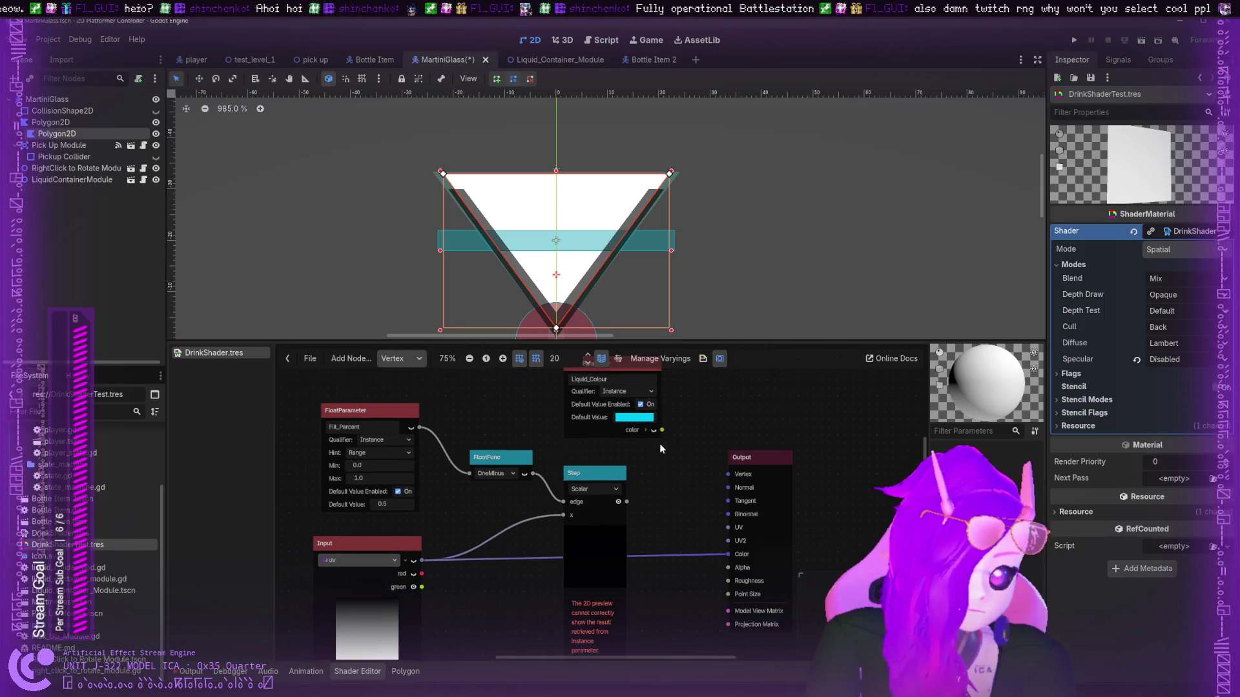
{"action": "mouse_move", "coordinate": [752, 450]}
{"action": "left_mouse_down"}
{"action": "mouse_move", "coordinate": [738, 429]}
{"action": "mouse_move", "coordinate": [746, 405]}
{"action": "mouse_move", "coordinate": [724, 459]}
{"action": "left_mouse_up"}
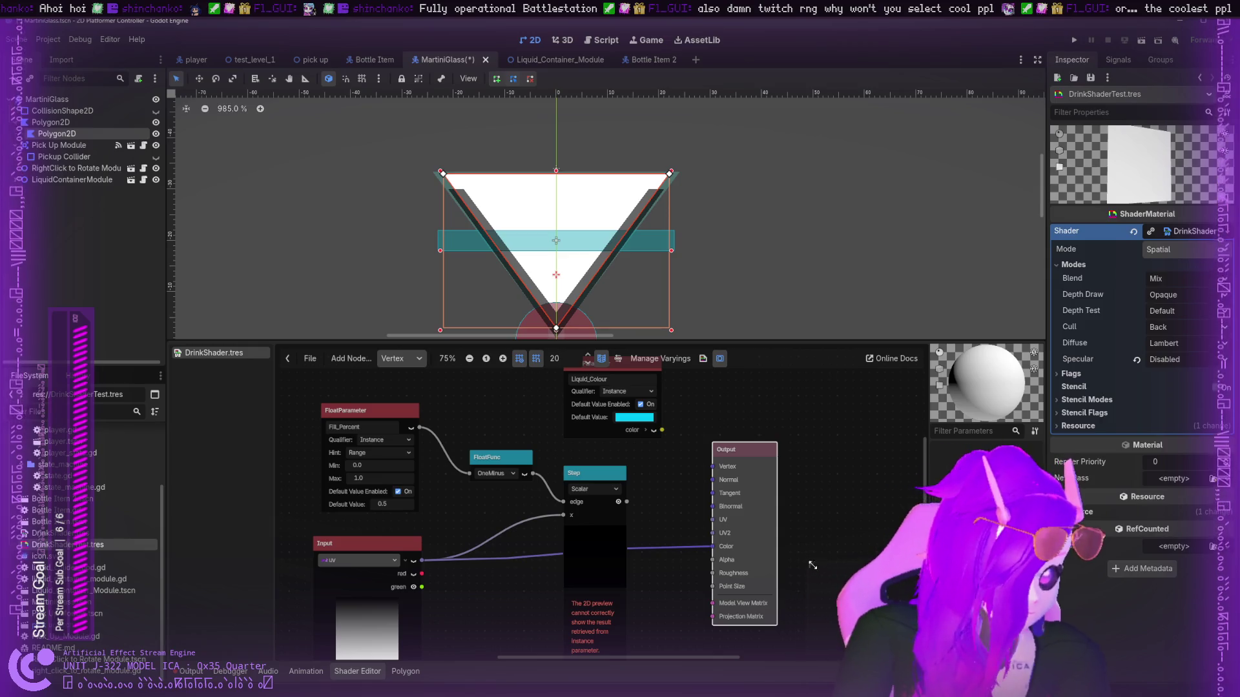
{"action": "left_click", "coordinate": [938, 386]}
{"action": "left_click_drag", "start_coordinate": [989, 421], "coordinate": [1013, 380]}
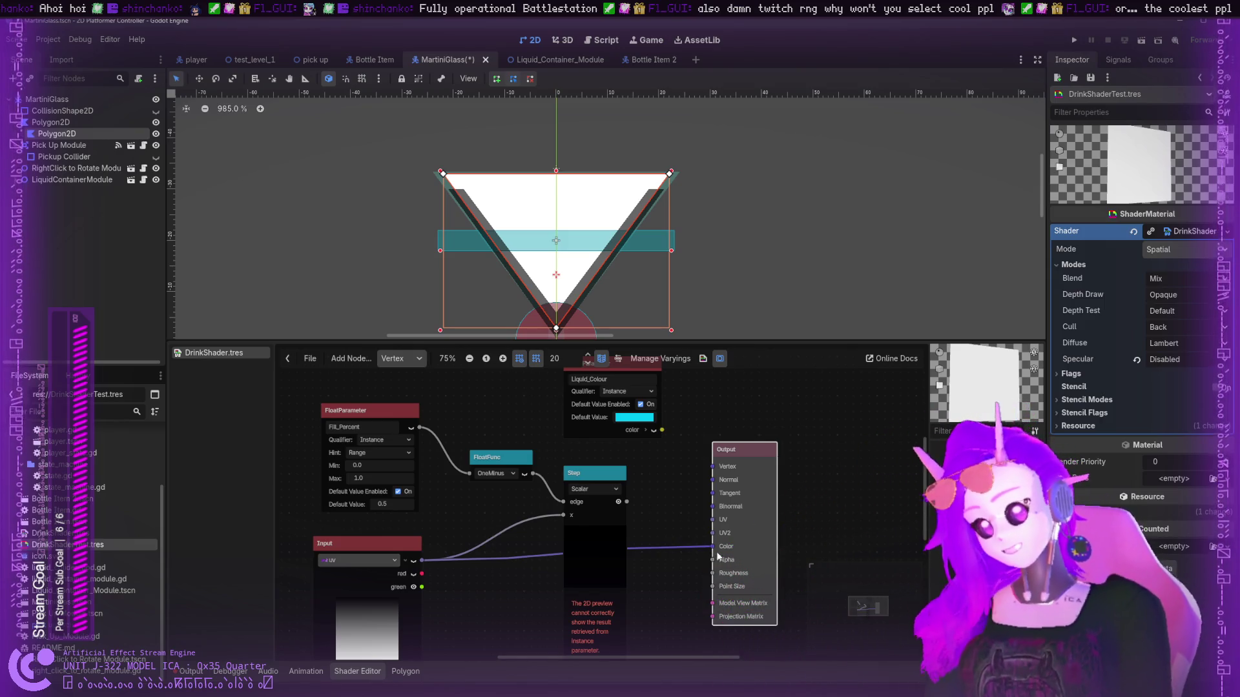
- Detach the UV link from Output Color, keep the input on uv, and wire Step into Output
{"action": "left_click_drag", "start_coordinate": [710, 550], "coordinate": [587, 563]}
{"action": "mouse_move", "coordinate": [711, 546]}
{"action": "left_mouse_down"}
{"action": "mouse_move", "coordinate": [750, 548]}
{"action": "mouse_move", "coordinate": [713, 522]}
{"action": "mouse_move", "coordinate": [714, 550]}
{"action": "mouse_move", "coordinate": [710, 534]}
{"action": "mouse_move", "coordinate": [707, 545]}
{"action": "mouse_move", "coordinate": [531, 555]}
{"action": "left_mouse_up"}
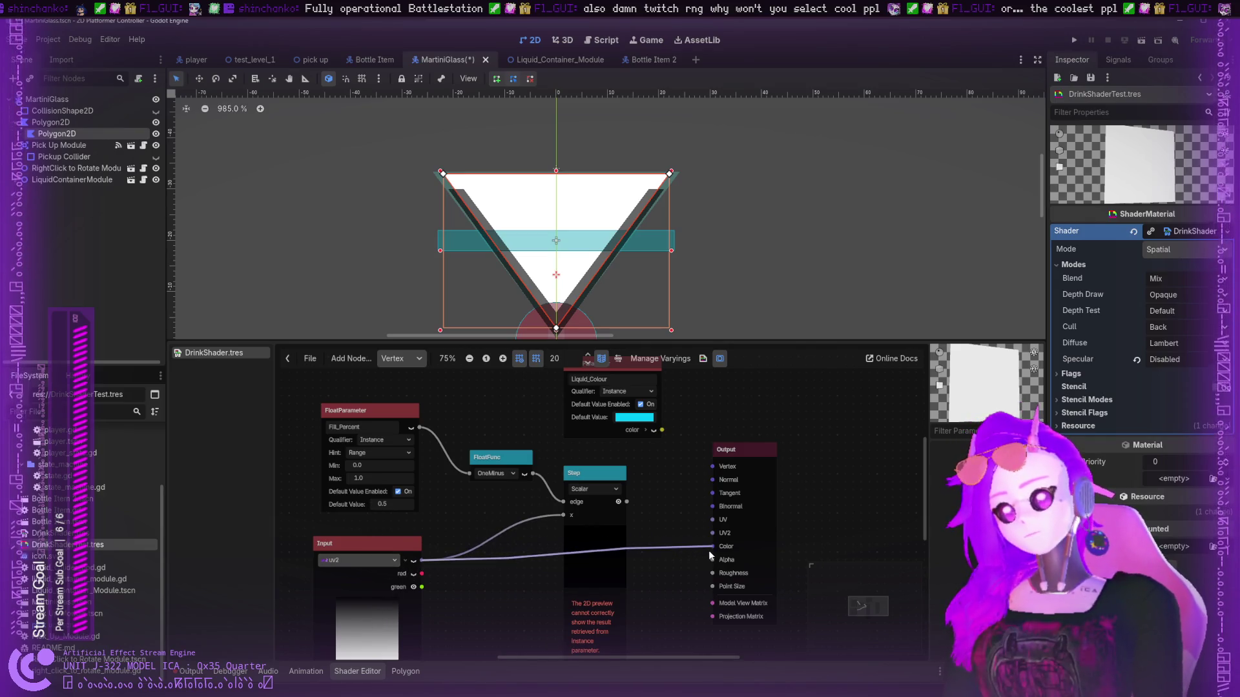
{"action": "mouse_move", "coordinate": [714, 546]}
{"action": "left_mouse_down"}
{"action": "mouse_move", "coordinate": [621, 528]}
{"action": "mouse_move", "coordinate": [517, 552]}
{"action": "left_mouse_up"}
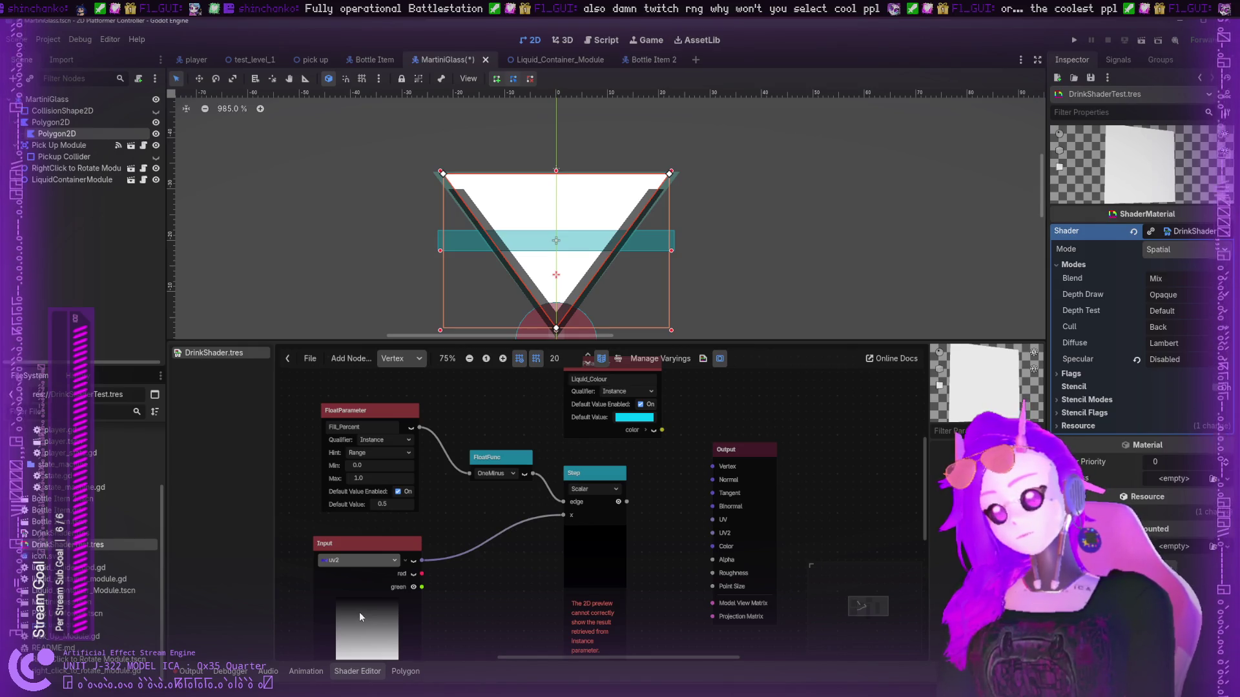
{"action": "key", "text": "Up"}
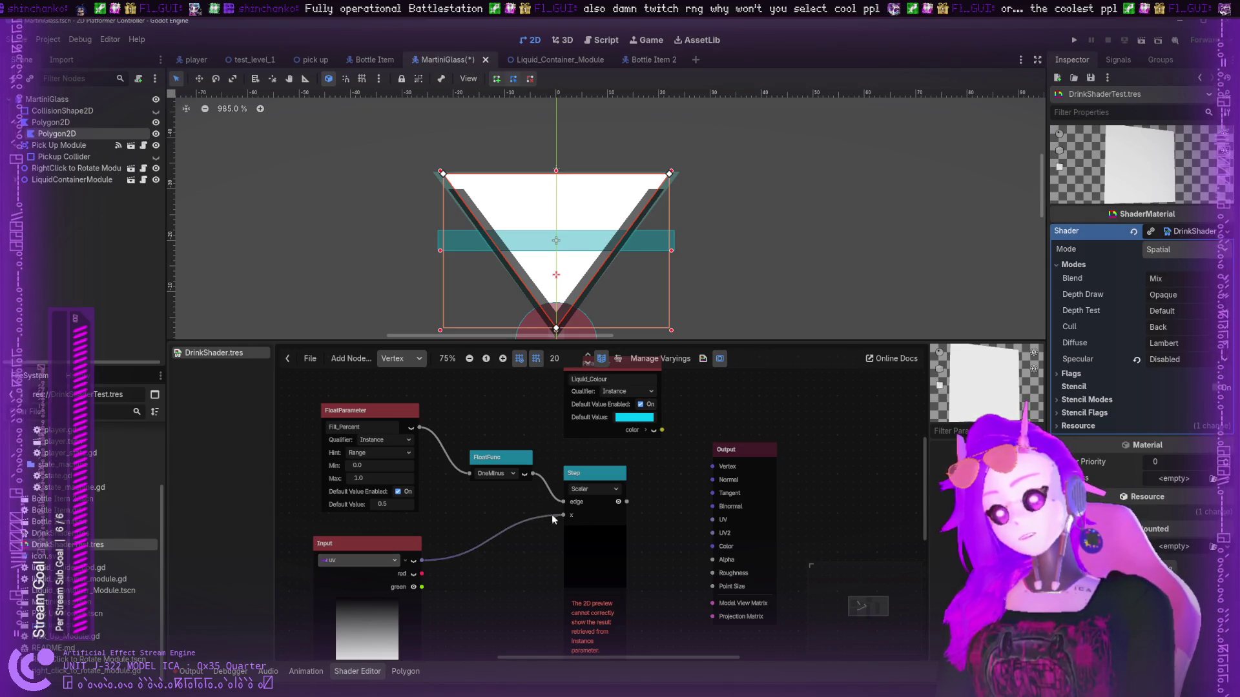
{"action": "mouse_move", "coordinate": [627, 501]}
{"action": "left_mouse_down"}
{"action": "mouse_move", "coordinate": [683, 512]}
{"action": "mouse_move", "coordinate": [715, 562]}
{"action": "mouse_move", "coordinate": [714, 481]}
{"action": "mouse_move", "coordinate": [713, 524]}
{"action": "mouse_move", "coordinate": [726, 481]}
{"action": "mouse_move", "coordinate": [714, 469]}
{"action": "mouse_move", "coordinate": [711, 560]}
{"action": "left_mouse_up"}
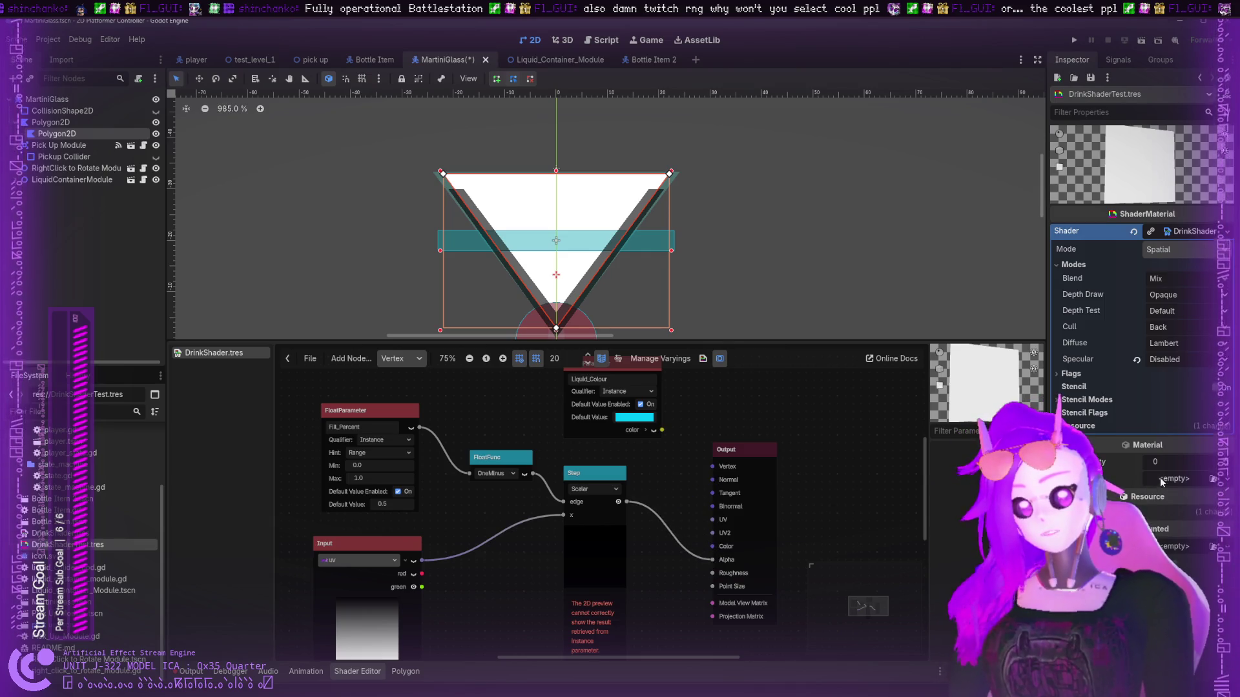
- Switch the shader mode back to CanvasItem
{"action": "left_click", "coordinate": [1175, 231]}
{"action": "left_click", "coordinate": [1176, 231]}
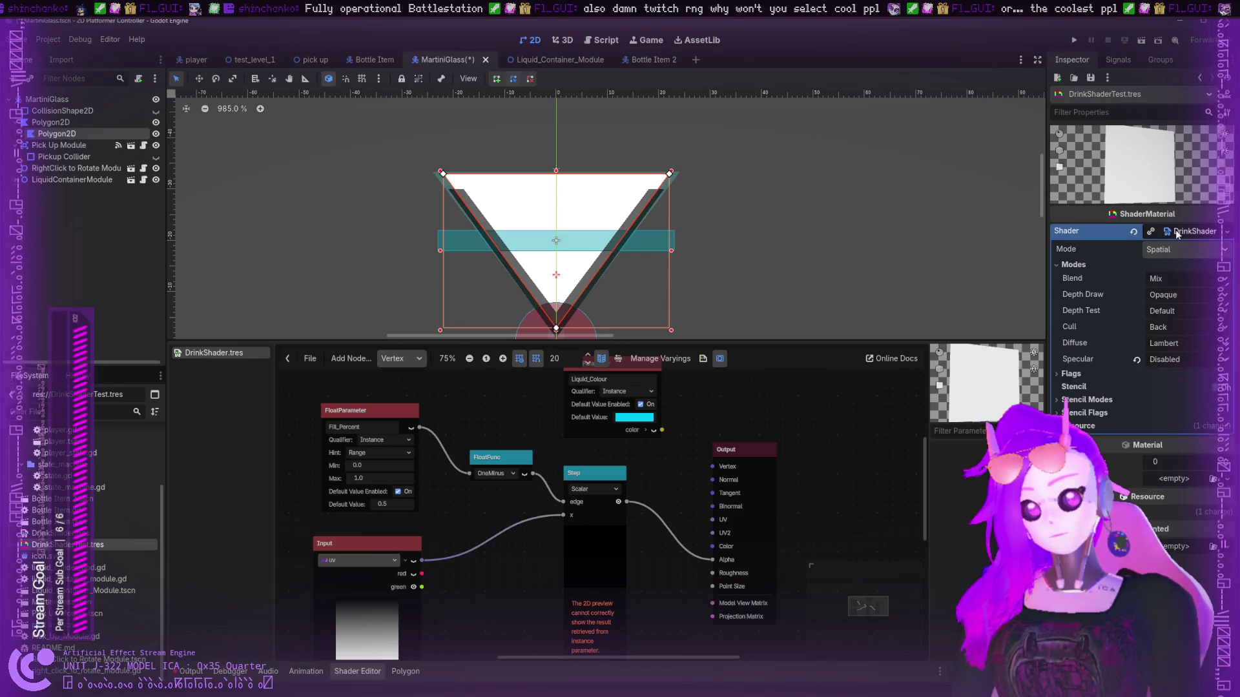
{"action": "left_click", "coordinate": [1165, 276]}
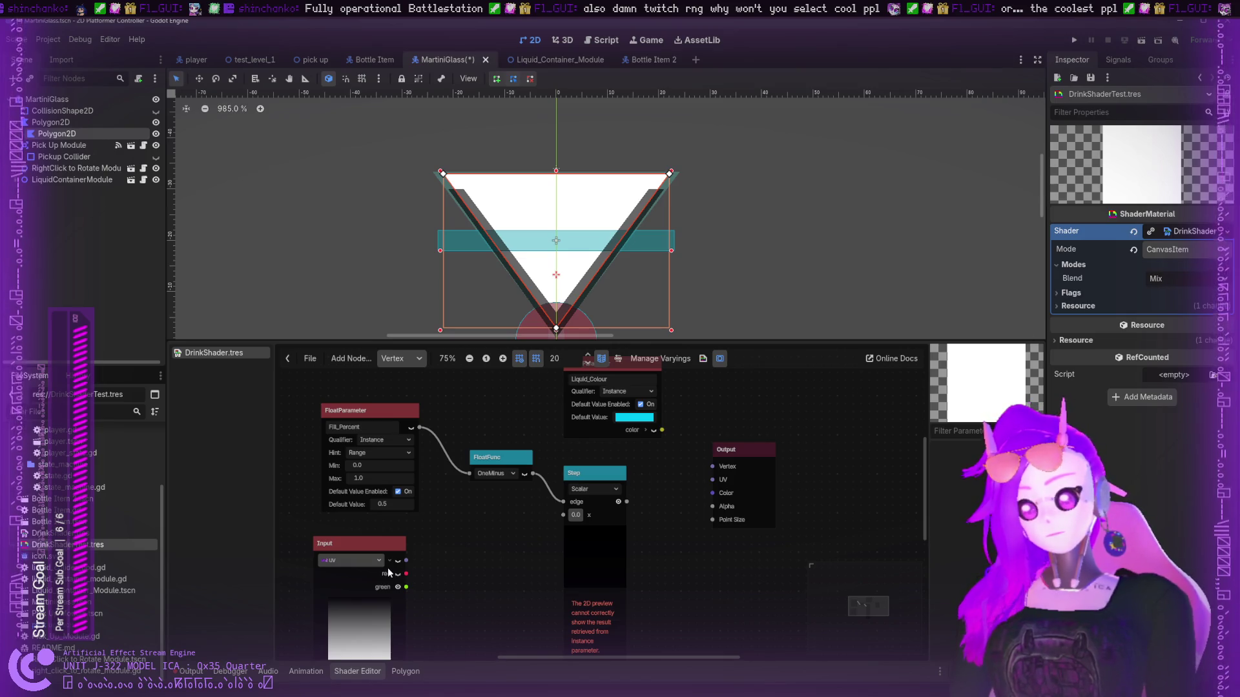
- Wire the uv green channel into Step's x and the Step result into Output Alpha
{"action": "mouse_move", "coordinate": [406, 561]}
{"action": "left_mouse_down"}
{"action": "mouse_move", "coordinate": [576, 509]}
{"action": "mouse_move", "coordinate": [564, 517]}
{"action": "left_mouse_up"}
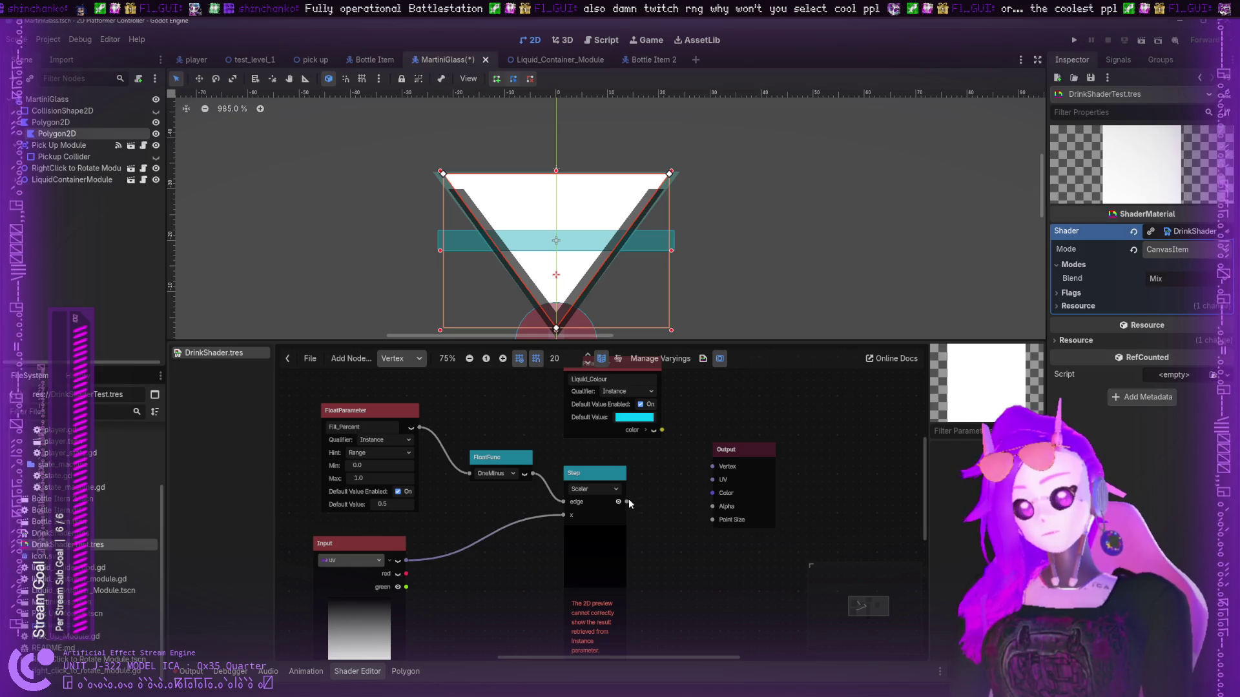
{"action": "left_click_drag", "start_coordinate": [626, 501], "coordinate": [714, 494]}
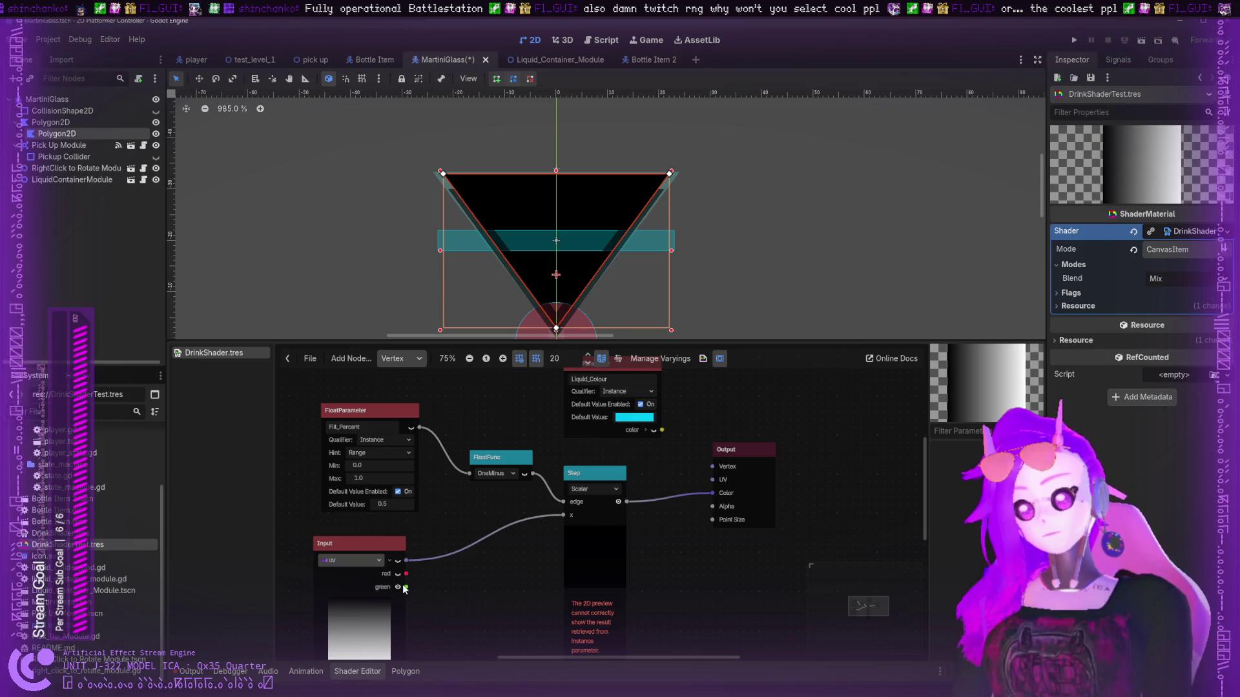
{"action": "mouse_move", "coordinate": [562, 516]}
{"action": "left_mouse_down"}
{"action": "mouse_move", "coordinate": [417, 567]}
{"action": "mouse_move", "coordinate": [563, 515]}
{"action": "left_mouse_up"}
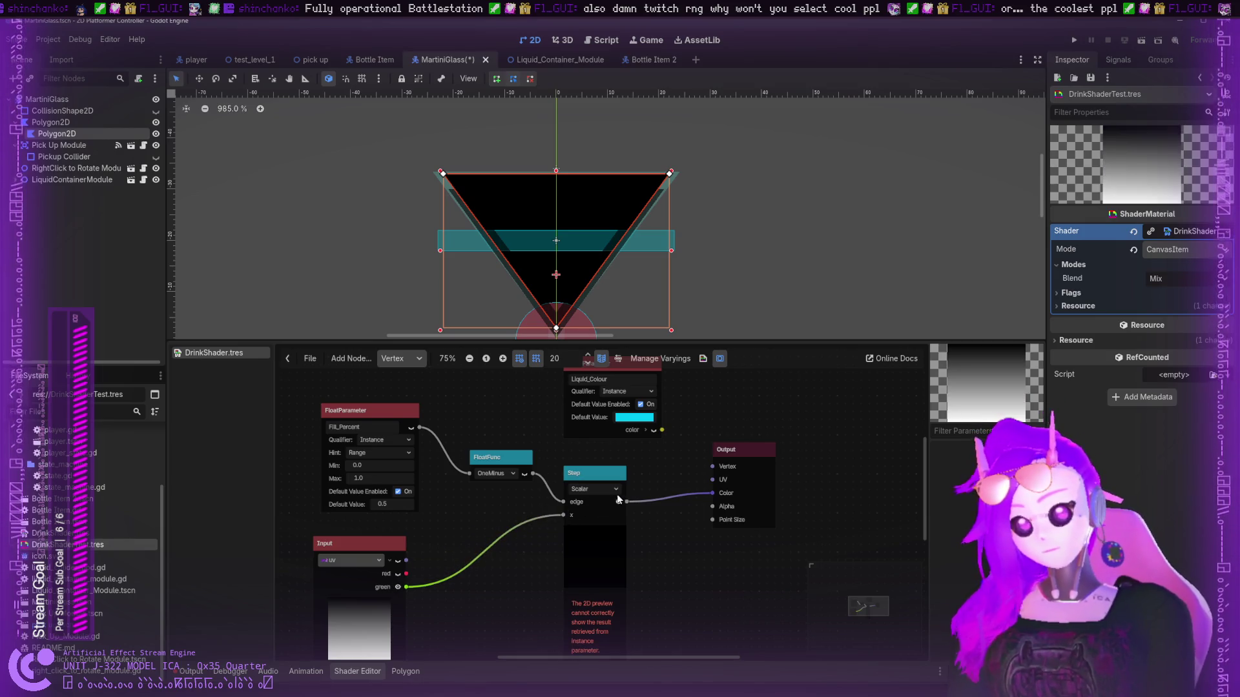
{"action": "left_click_drag", "start_coordinate": [711, 495], "coordinate": [712, 506]}
{"action": "mouse_move", "coordinate": [662, 429]}
{"action": "left_mouse_down"}
{"action": "mouse_move", "coordinate": [712, 479]}
{"action": "mouse_move", "coordinate": [712, 493]}
{"action": "mouse_move", "coordinate": [695, 475]}
{"action": "mouse_move", "coordinate": [709, 506]}
{"action": "mouse_move", "coordinate": [711, 492]}
{"action": "left_mouse_up"}
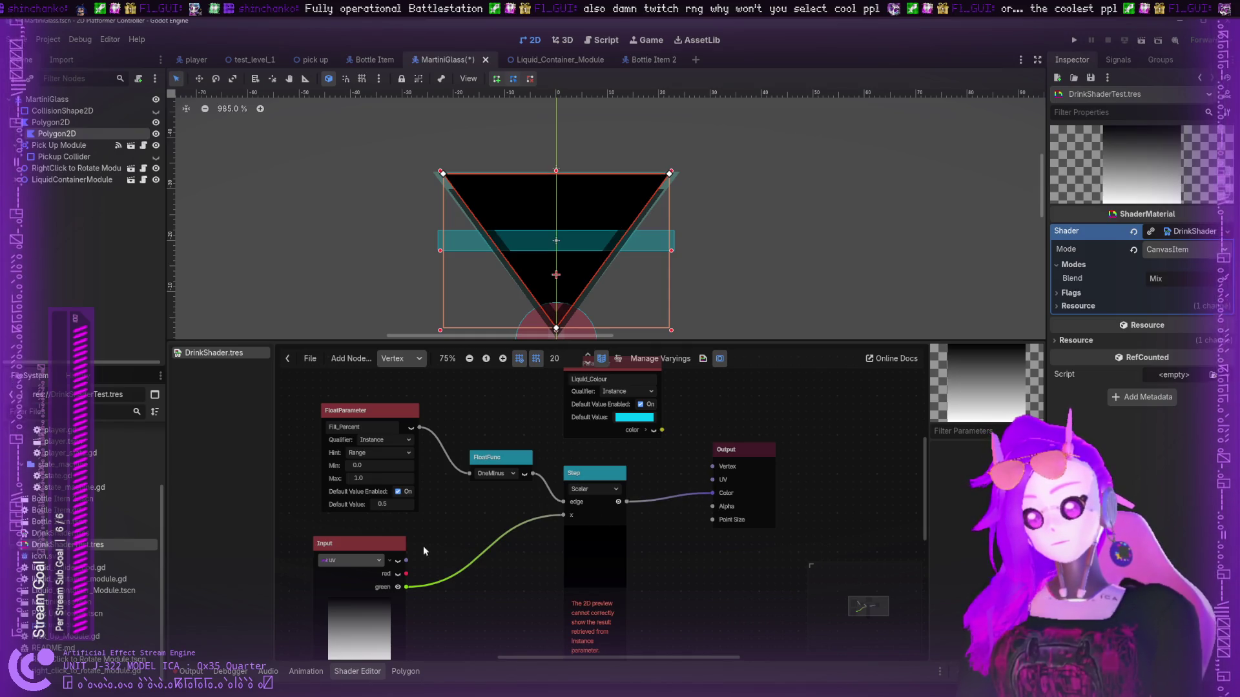
{"action": "mouse_move", "coordinate": [405, 560]}
{"action": "left_mouse_down"}
{"action": "mouse_move", "coordinate": [565, 517]}
{"action": "mouse_move", "coordinate": [405, 560]}
{"action": "mouse_move", "coordinate": [423, 580]}
{"action": "mouse_move", "coordinate": [563, 515]}
{"action": "mouse_move", "coordinate": [490, 536]}
{"action": "mouse_move", "coordinate": [563, 515]}
{"action": "left_mouse_up"}
{"action": "left_click_drag", "start_coordinate": [405, 587], "coordinate": [556, 517]}
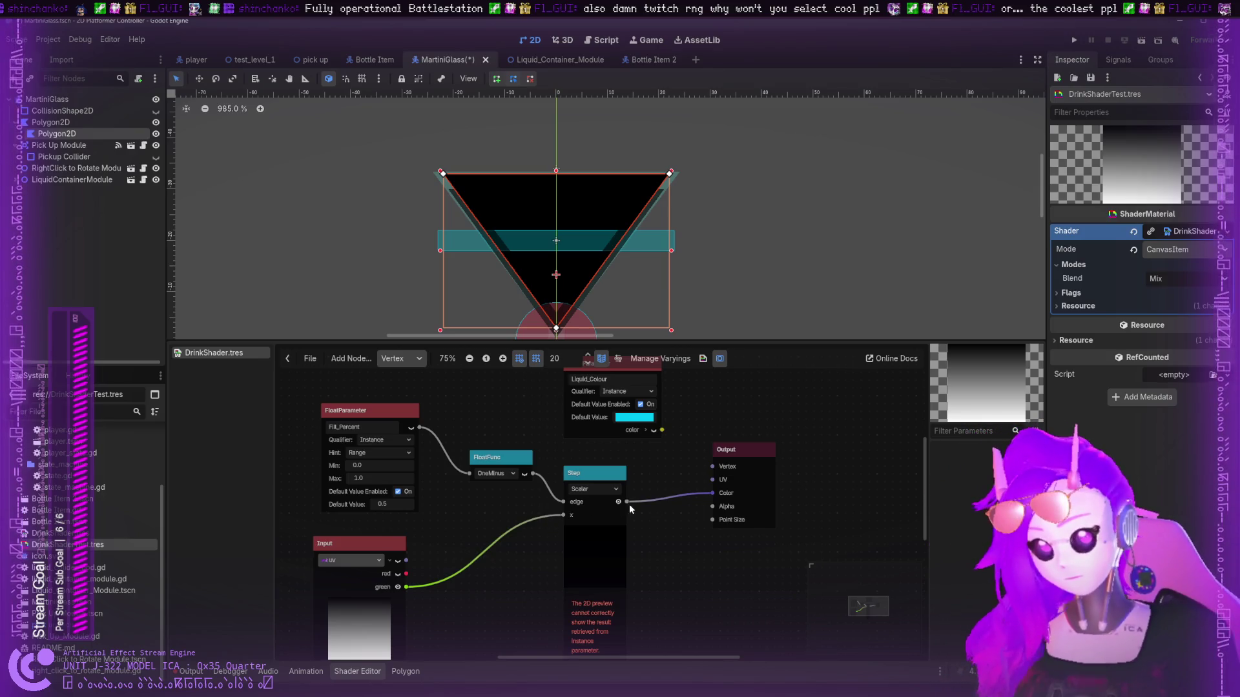
- Try disabling blending, restore the Mix blend mode, and connect Liquid_Colour to Output Color
{"action": "left_click", "coordinate": [1156, 278]}
{"action": "left_click", "coordinate": [1167, 358]}
{"action": "left_click", "coordinate": [1137, 278]}
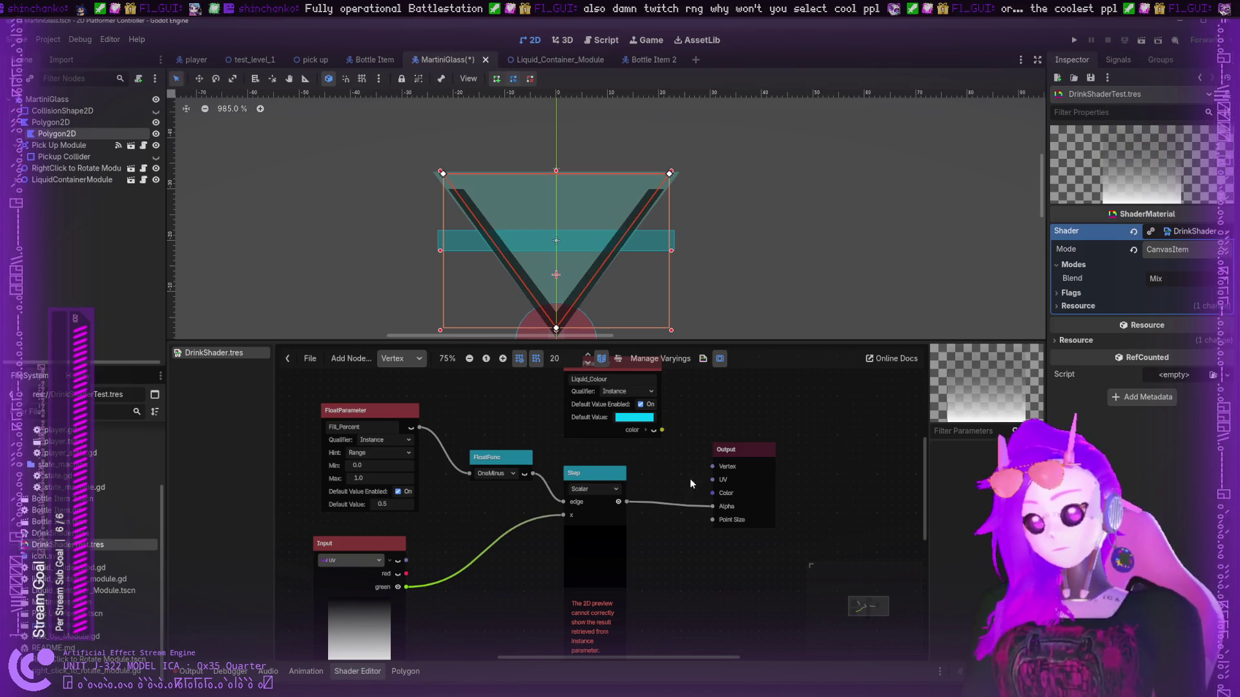
{"action": "left_click_drag", "start_coordinate": [662, 430], "coordinate": [712, 493]}
- Move the Output node aside, select the inner glass Polygon2D, and open its Polygon editor
{"action": "left_click_drag", "start_coordinate": [749, 449], "coordinate": [812, 425]}
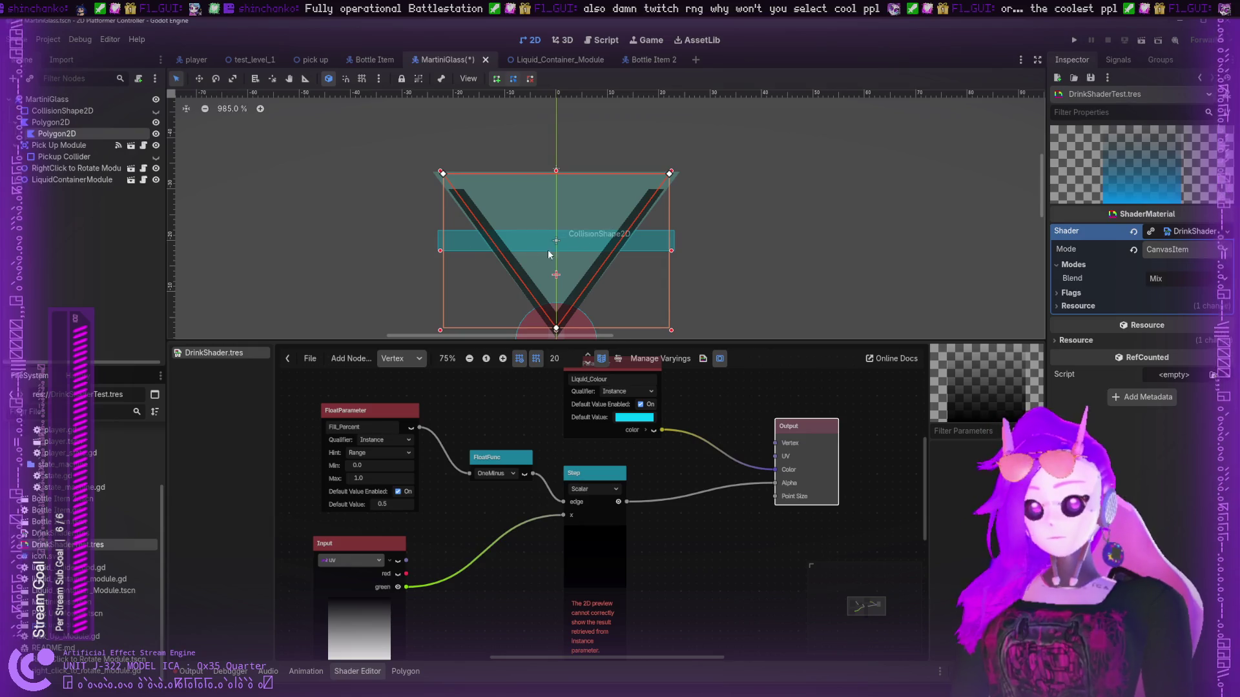
{"action": "left_click", "coordinate": [62, 122]}
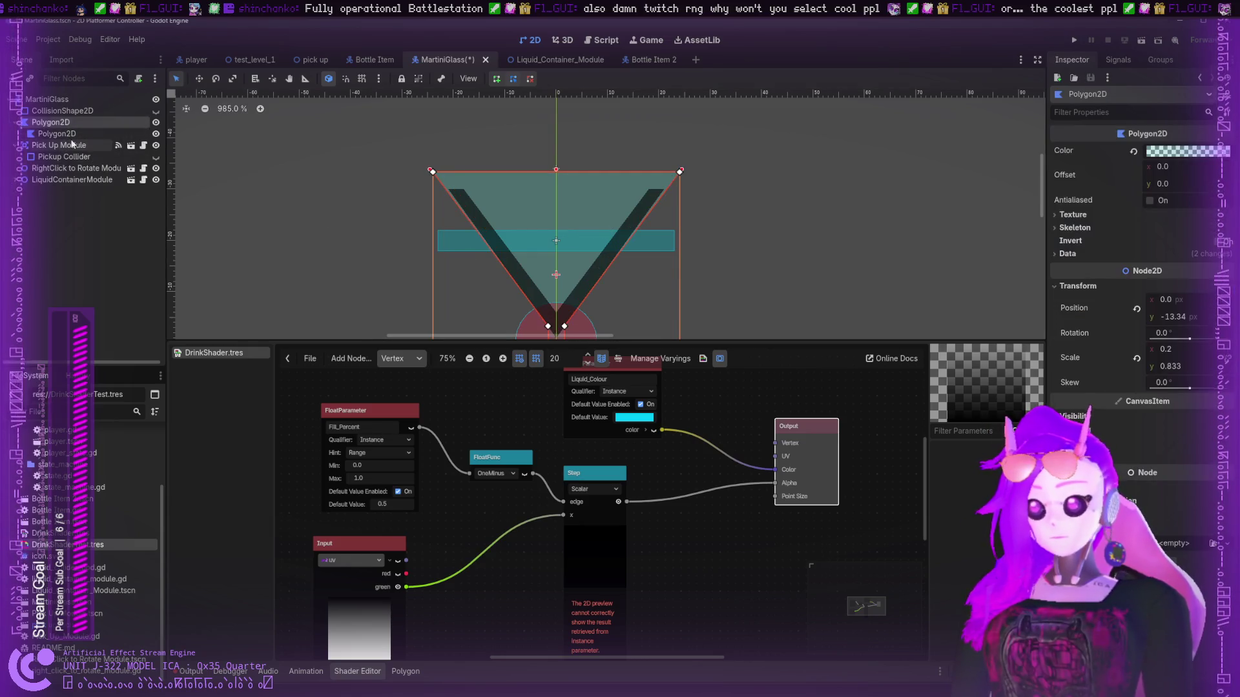
{"action": "left_click", "coordinate": [58, 134]}
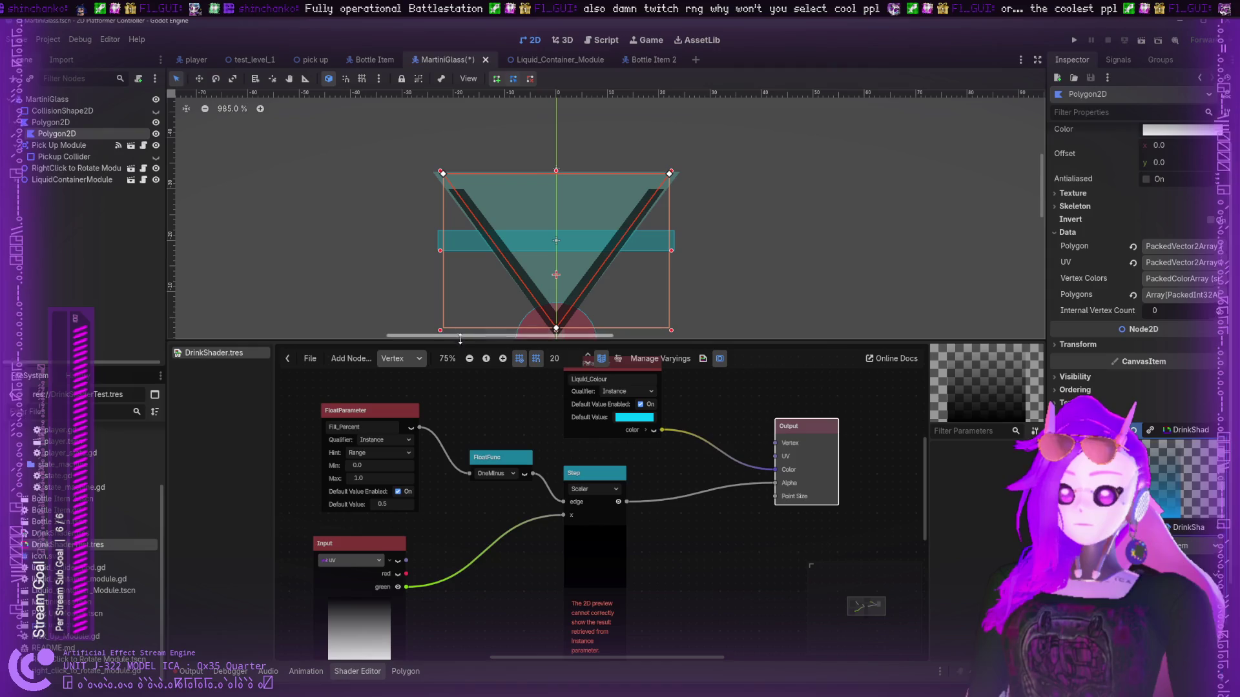
{"action": "left_click", "coordinate": [399, 677]}
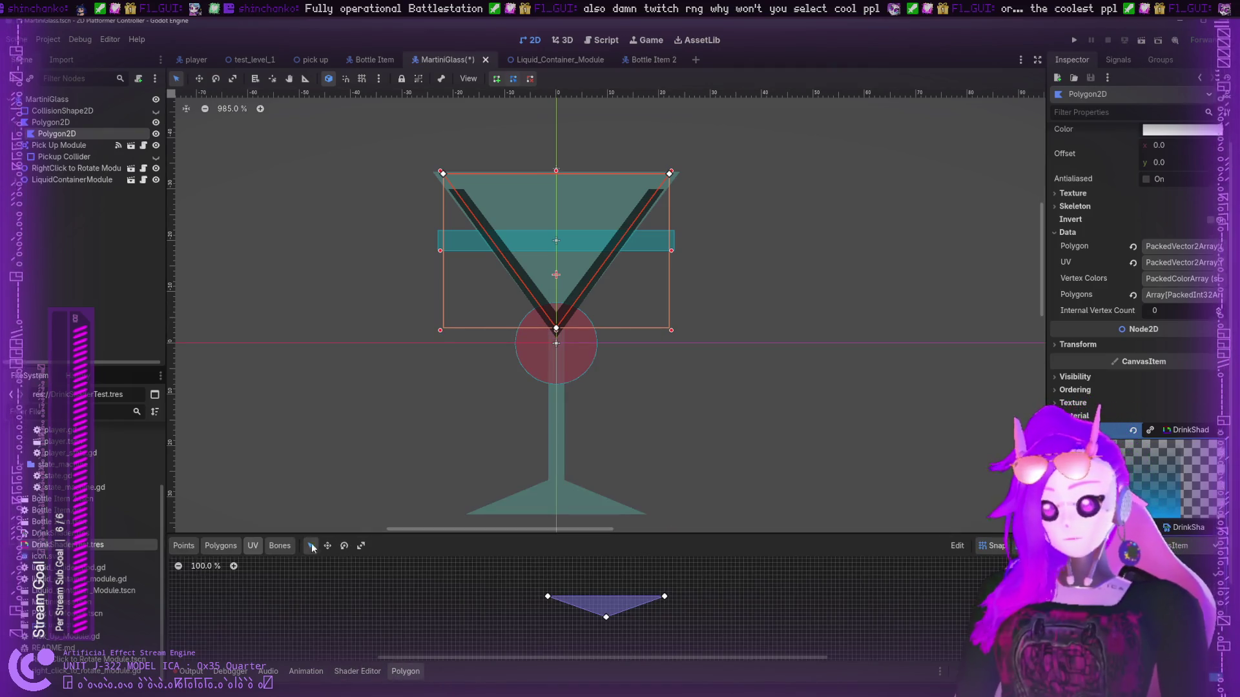
- Undo two changes to the glass shape and copy its polygon points into the UVs
{"action": "left_click", "coordinate": [221, 546]}
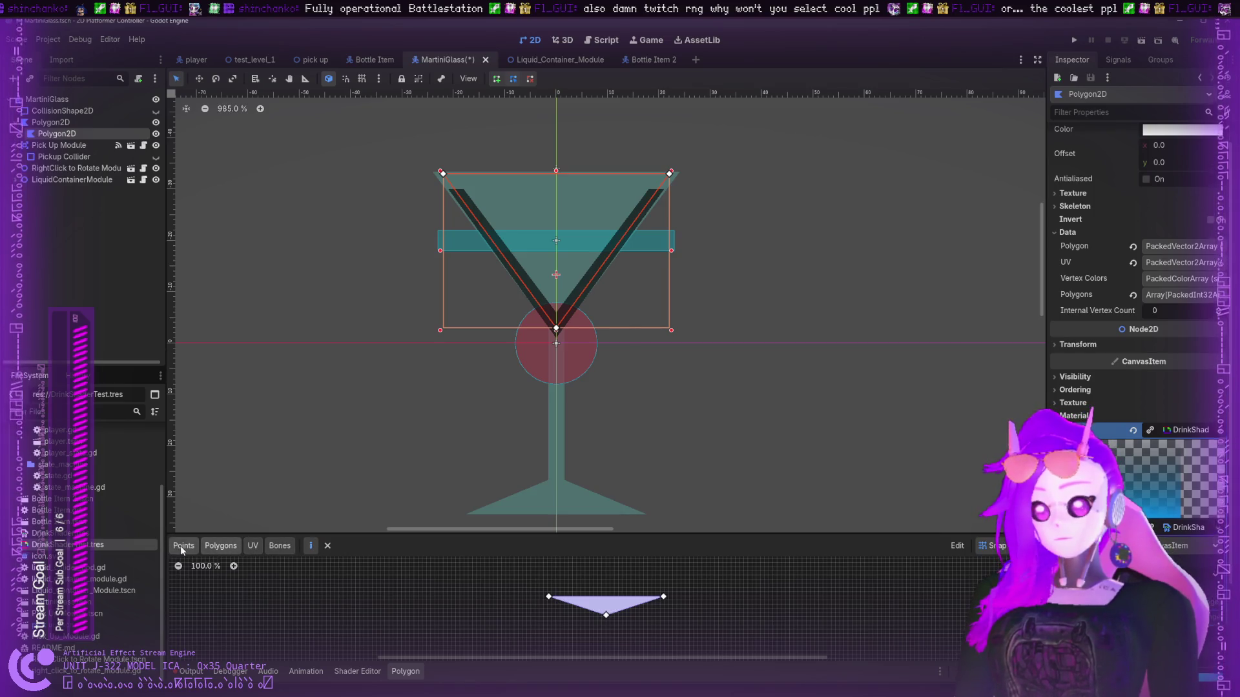
{"action": "left_click", "coordinate": [591, 322]}
{"action": "left_click", "coordinate": [64, 133]}
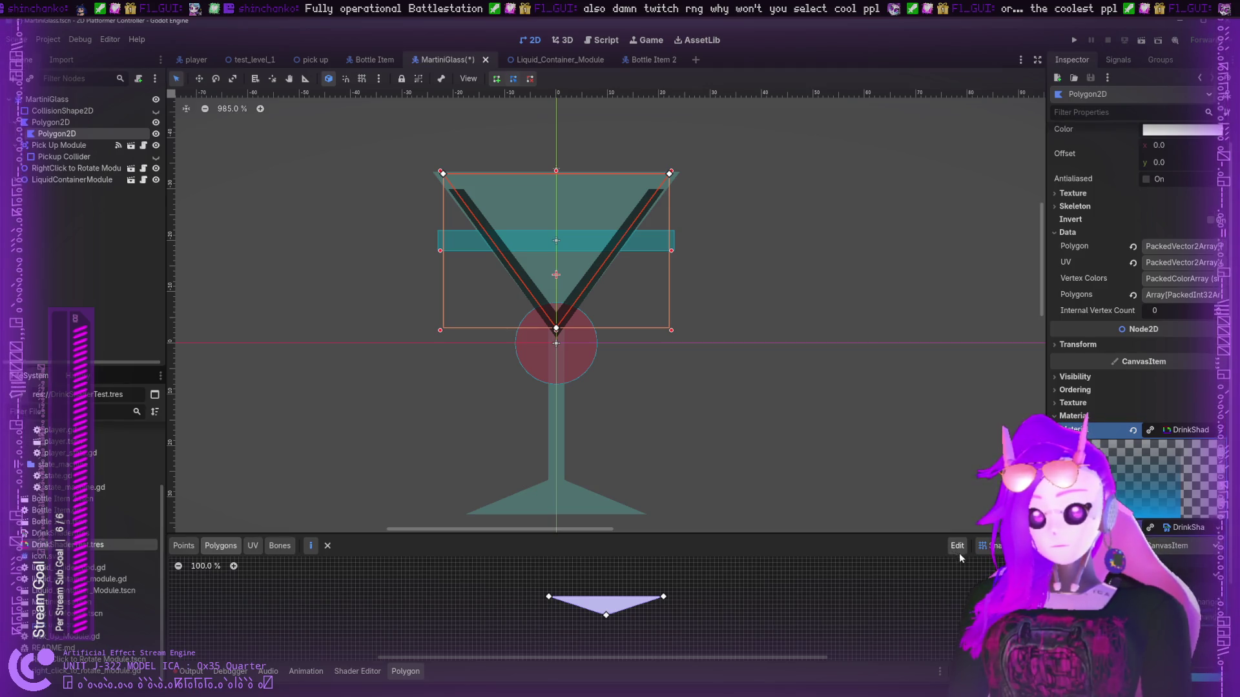
{"action": "key", "text": "ctrl+z"}
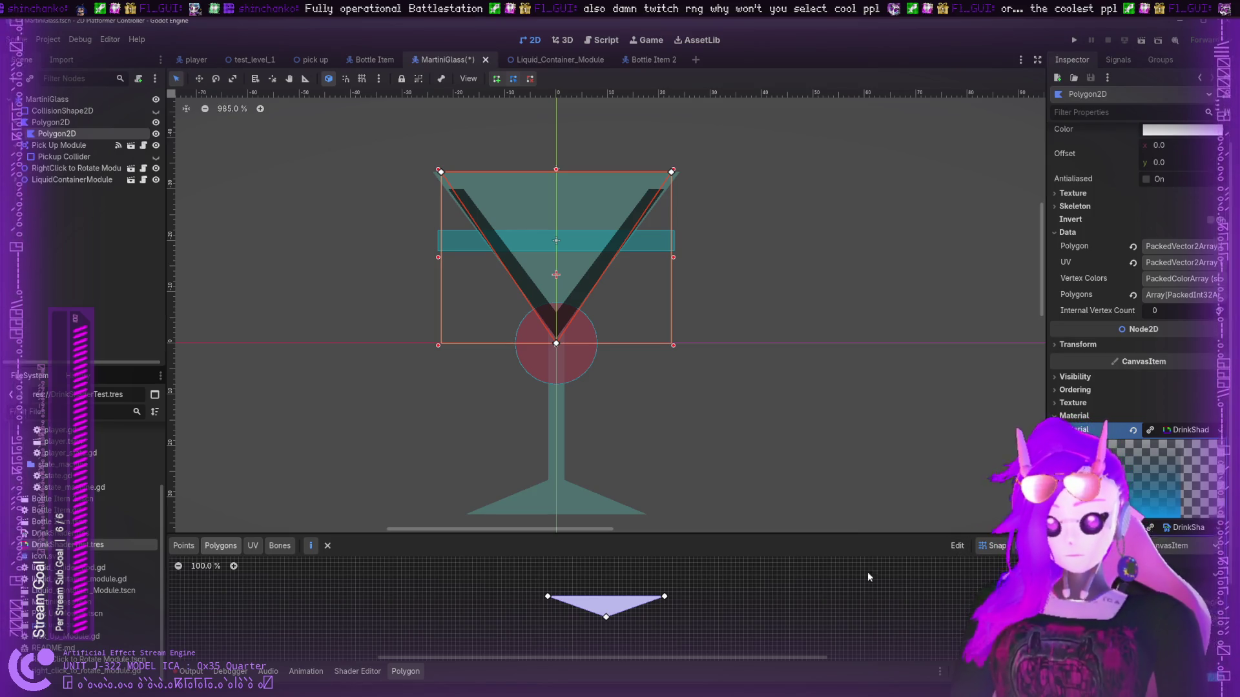
{"action": "key", "text": "ctrl+z"}
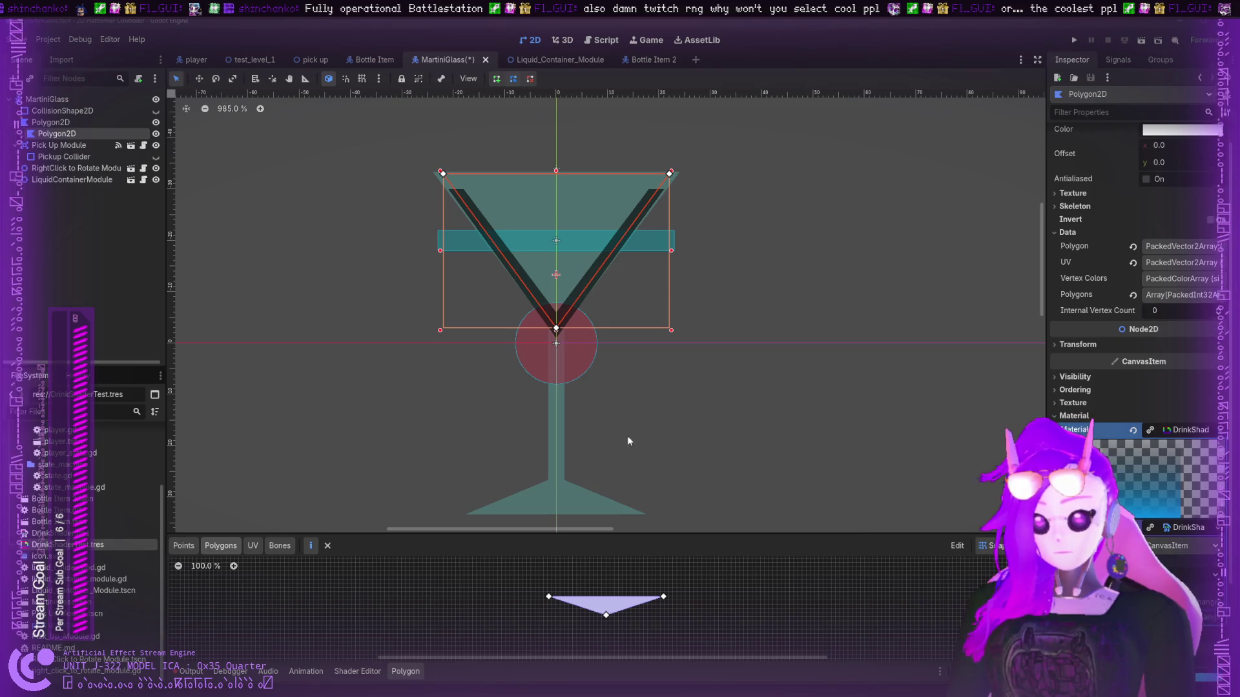
{"action": "left_click", "coordinate": [956, 545]}
{"action": "left_click", "coordinate": [971, 564]}
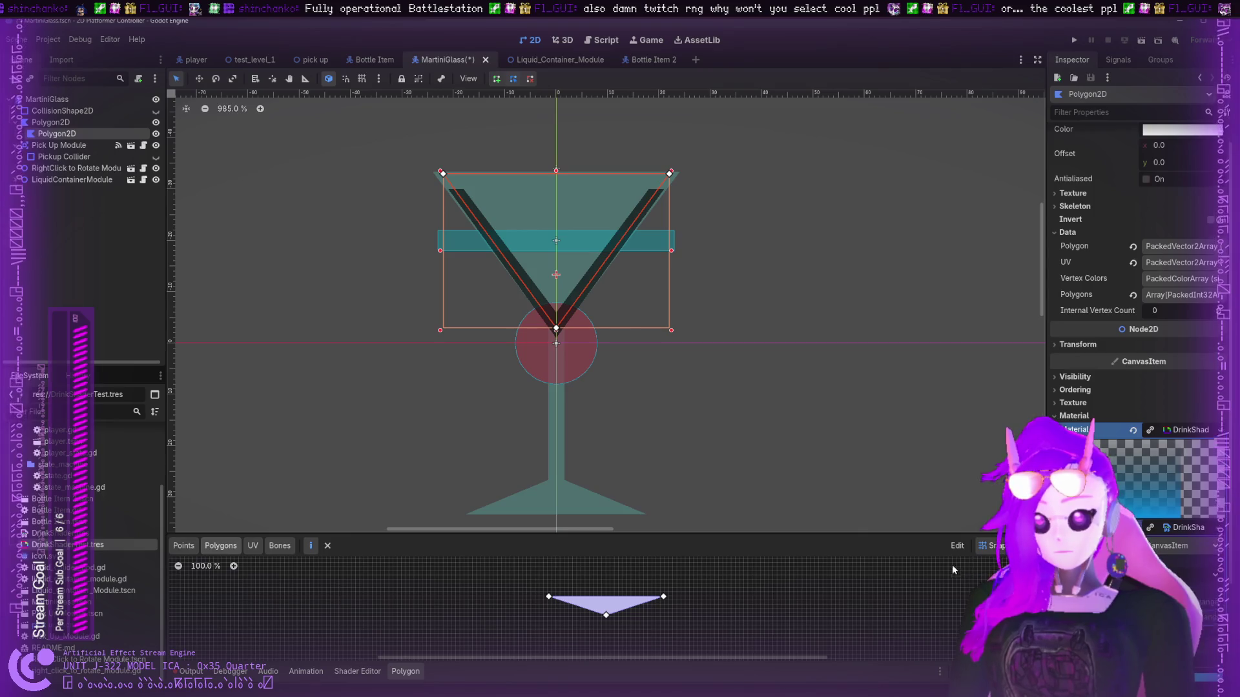
- Back in Points mode, drag the glass's top-left corner point onto the rim
{"action": "left_click", "coordinate": [253, 546]}
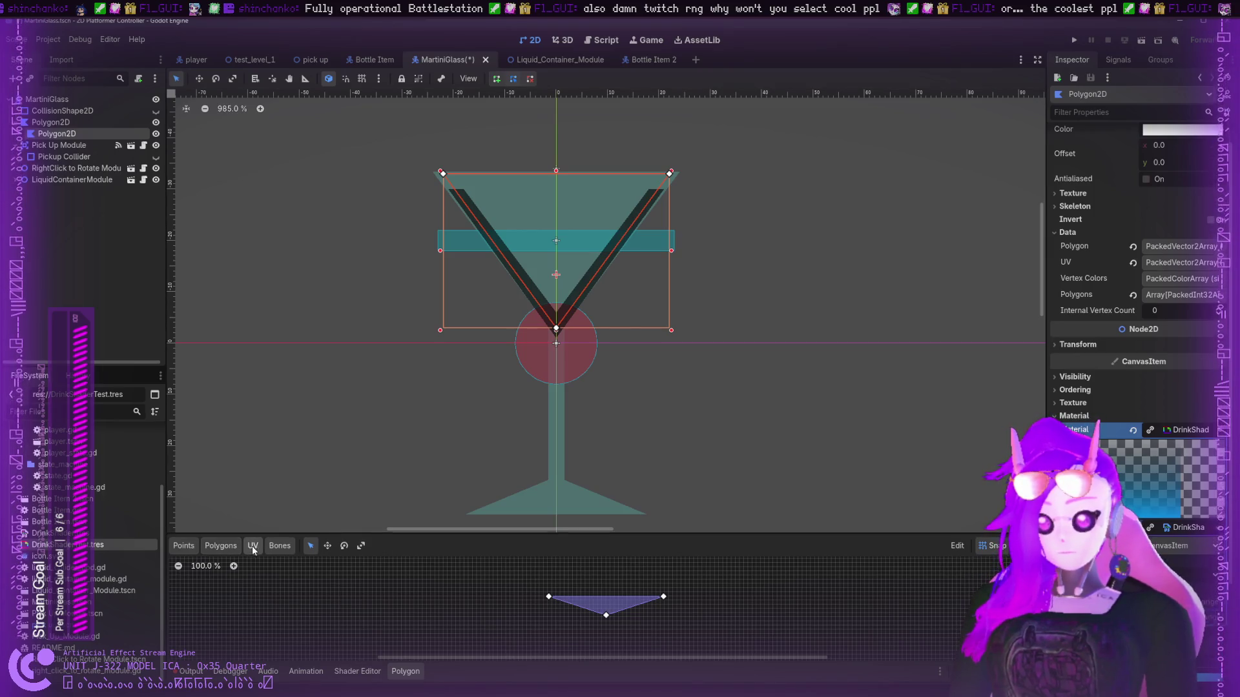
{"action": "left_click", "coordinate": [217, 550]}
{"action": "left_click", "coordinate": [184, 547]}
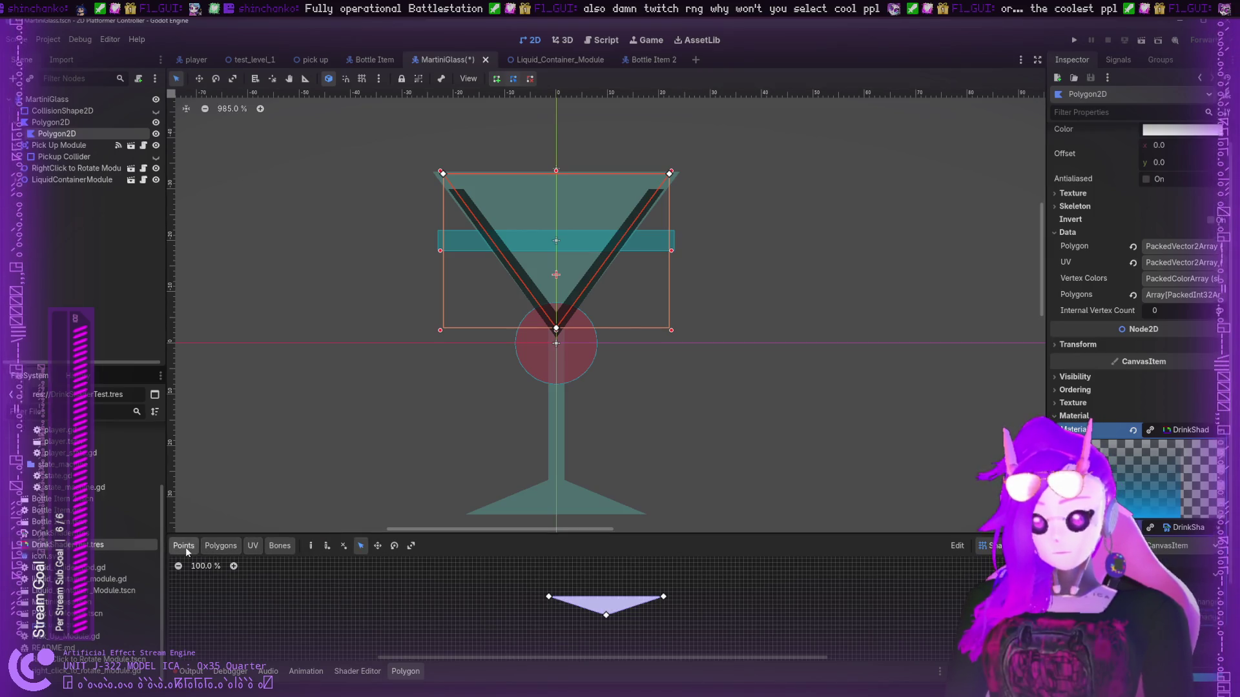
{"action": "left_click", "coordinate": [279, 546]}
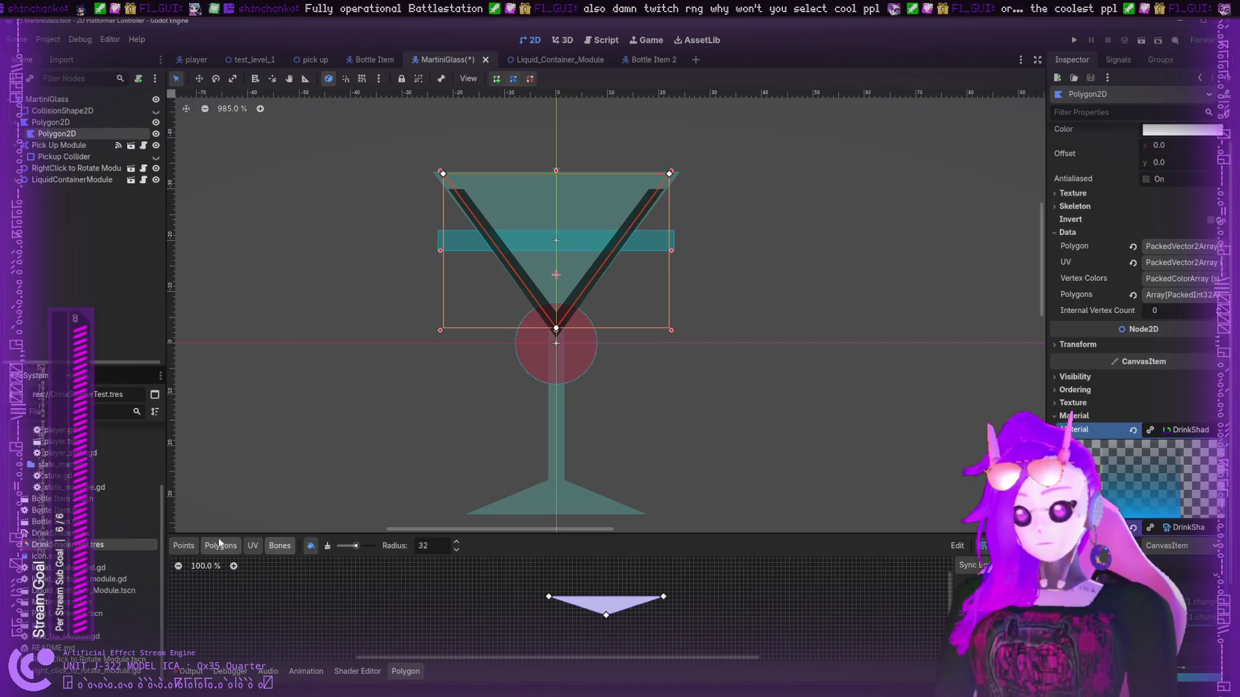
{"action": "left_click", "coordinate": [250, 547]}
{"action": "left_click", "coordinate": [220, 546]}
{"action": "left_click", "coordinate": [183, 548]}
{"action": "mouse_move", "coordinate": [549, 597]}
{"action": "left_mouse_down"}
{"action": "mouse_move", "coordinate": [560, 589]}
{"action": "mouse_move", "coordinate": [540, 603]}
{"action": "mouse_move", "coordinate": [548, 597]}
{"action": "left_mouse_up"}
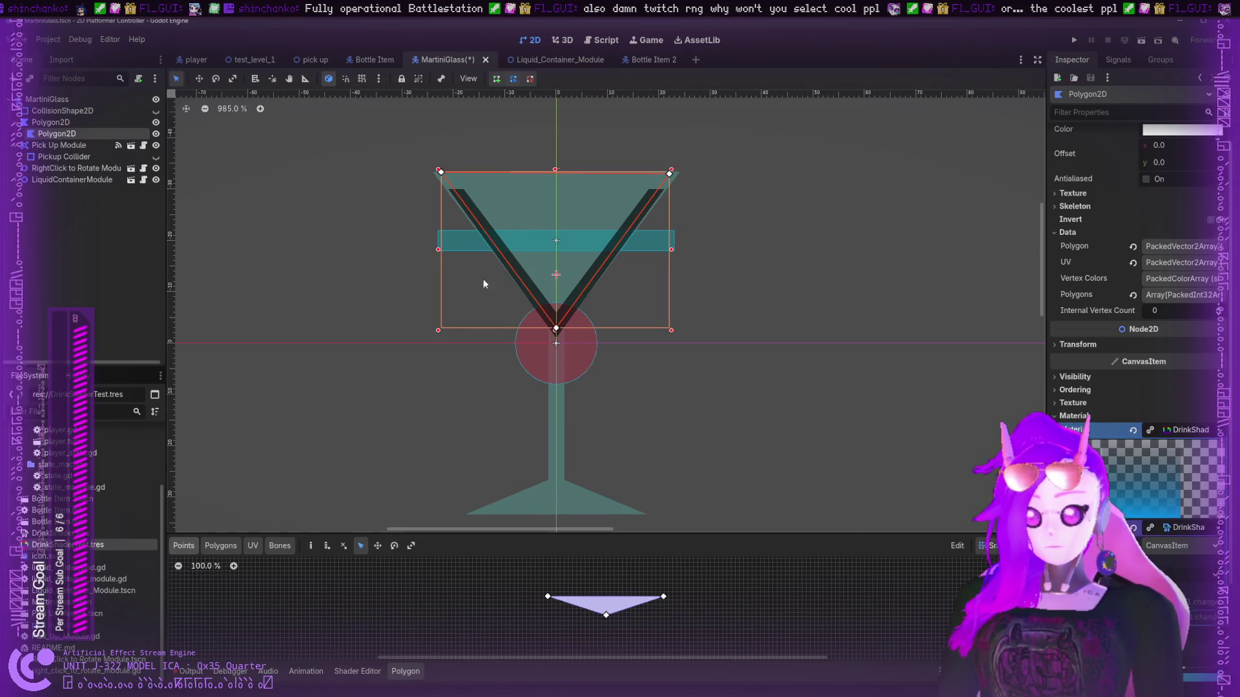
{"action": "mouse_move", "coordinate": [441, 172]}
{"action": "left_mouse_down"}
{"action": "mouse_move", "coordinate": [463, 181]}
{"action": "mouse_move", "coordinate": [428, 174]}
{"action": "mouse_move", "coordinate": [592, 180]}
{"action": "mouse_move", "coordinate": [445, 175]}
{"action": "left_mouse_up"}
{"action": "scroll", "coordinate": [1126, 394], "scroll_direction": "down", "scroll_amount": 3}
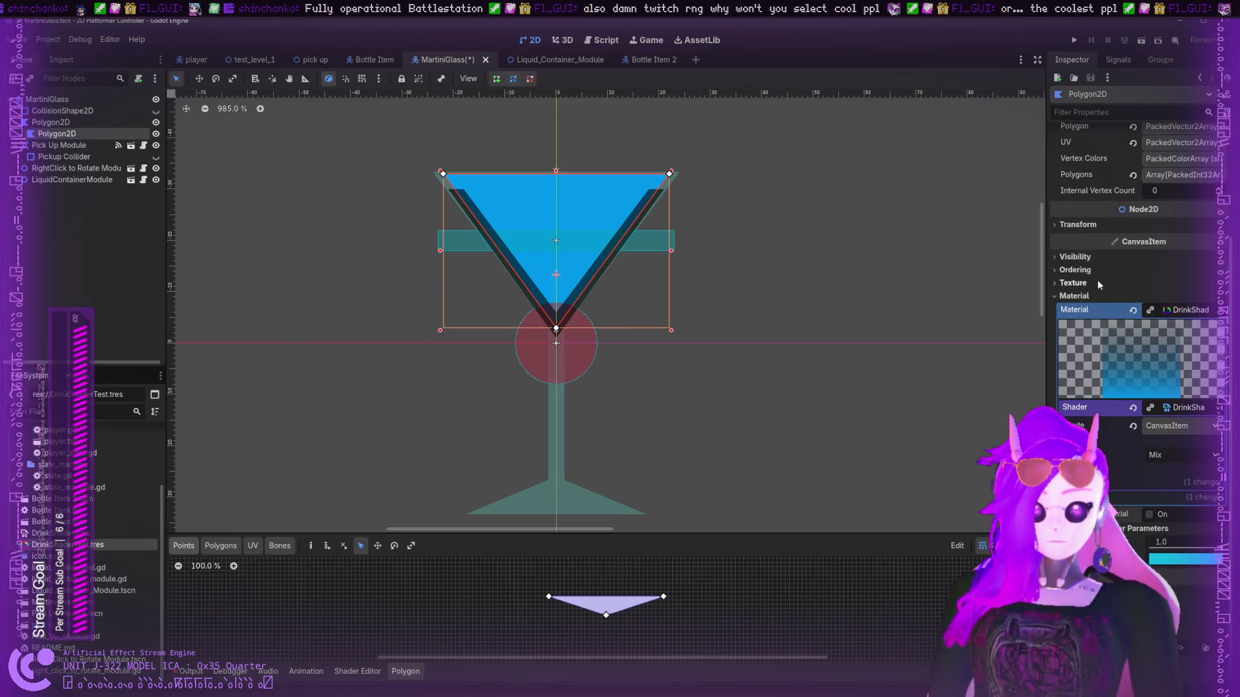
- Expand the glass's Visibility settings and try Clip Children before turning it back off
{"action": "left_click", "coordinate": [1091, 261]}
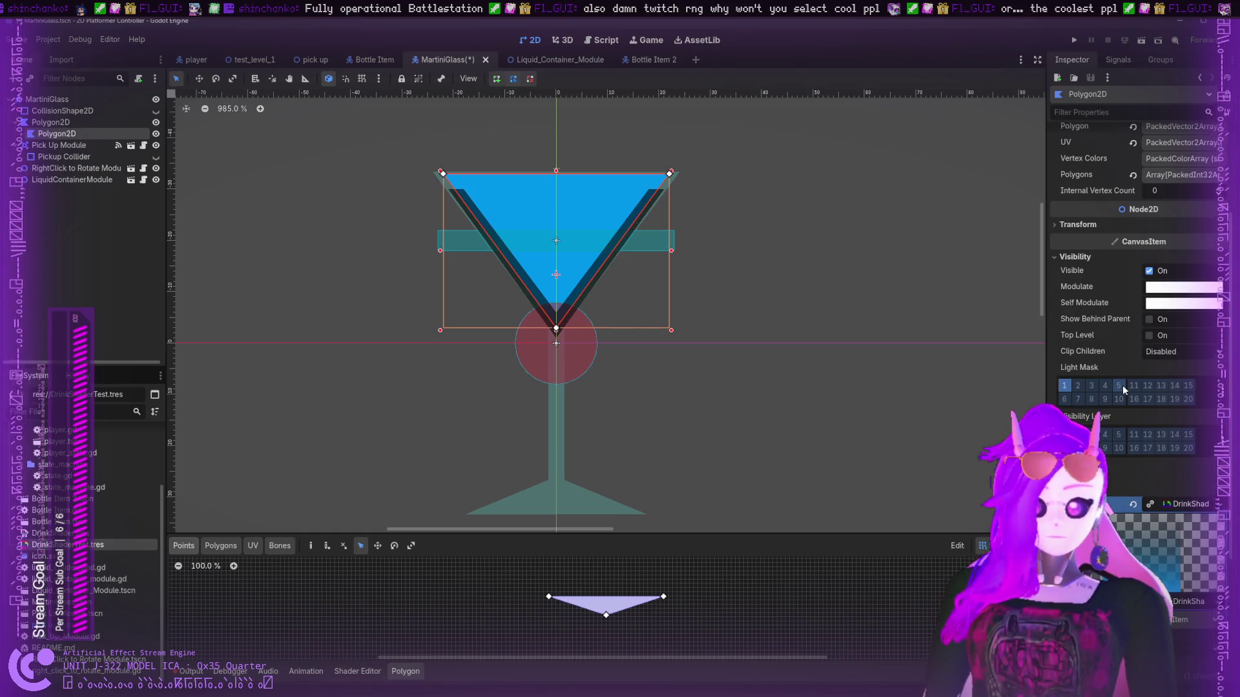
{"action": "left_click", "coordinate": [1165, 354]}
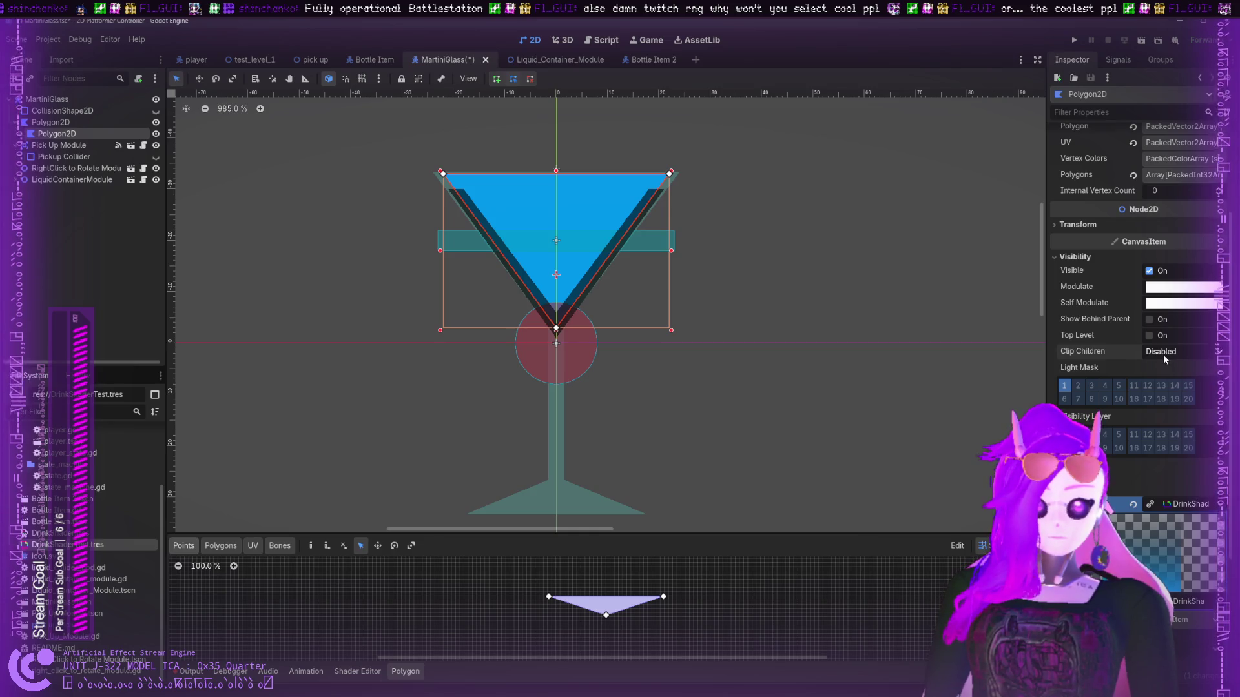
{"action": "left_click", "coordinate": [1161, 394]}
{"action": "left_click", "coordinate": [1165, 352]}
{"action": "left_click", "coordinate": [1159, 368]}
- Leave Show Behind Parent and Visible on, then fold Visibility to reveal the Material section
{"action": "left_click", "coordinate": [1149, 320]}
{"action": "left_click", "coordinate": [1150, 319]}
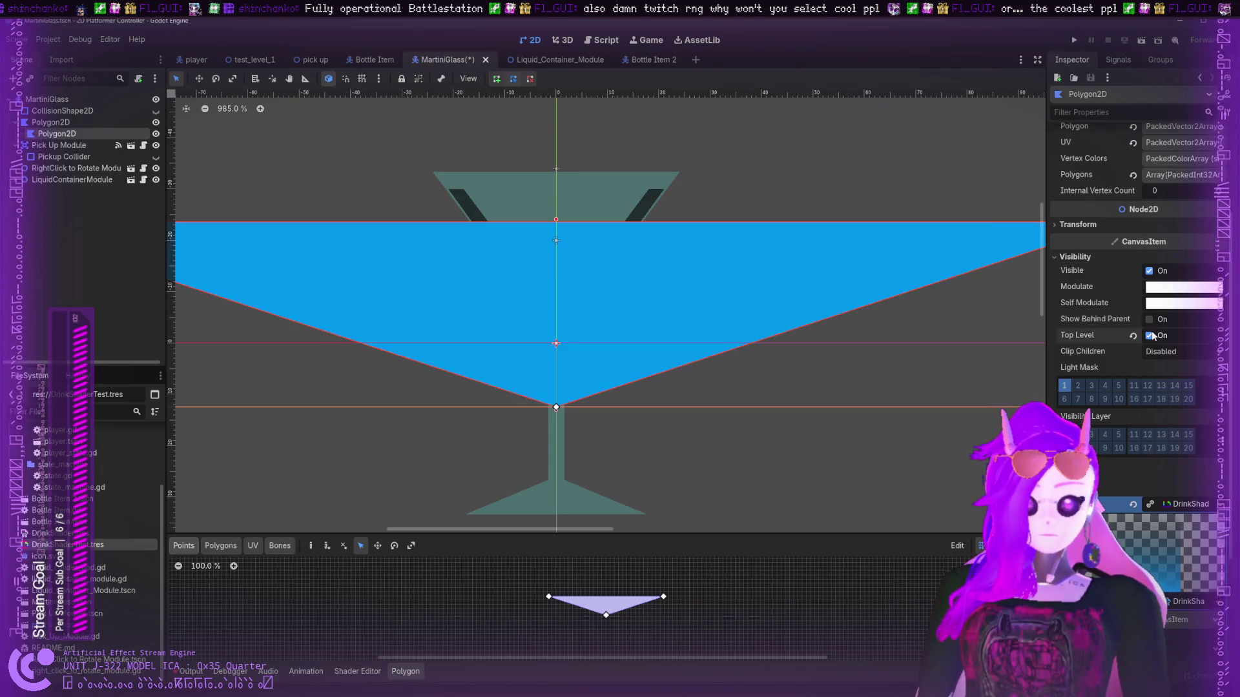
{"action": "left_click", "coordinate": [1149, 319]}
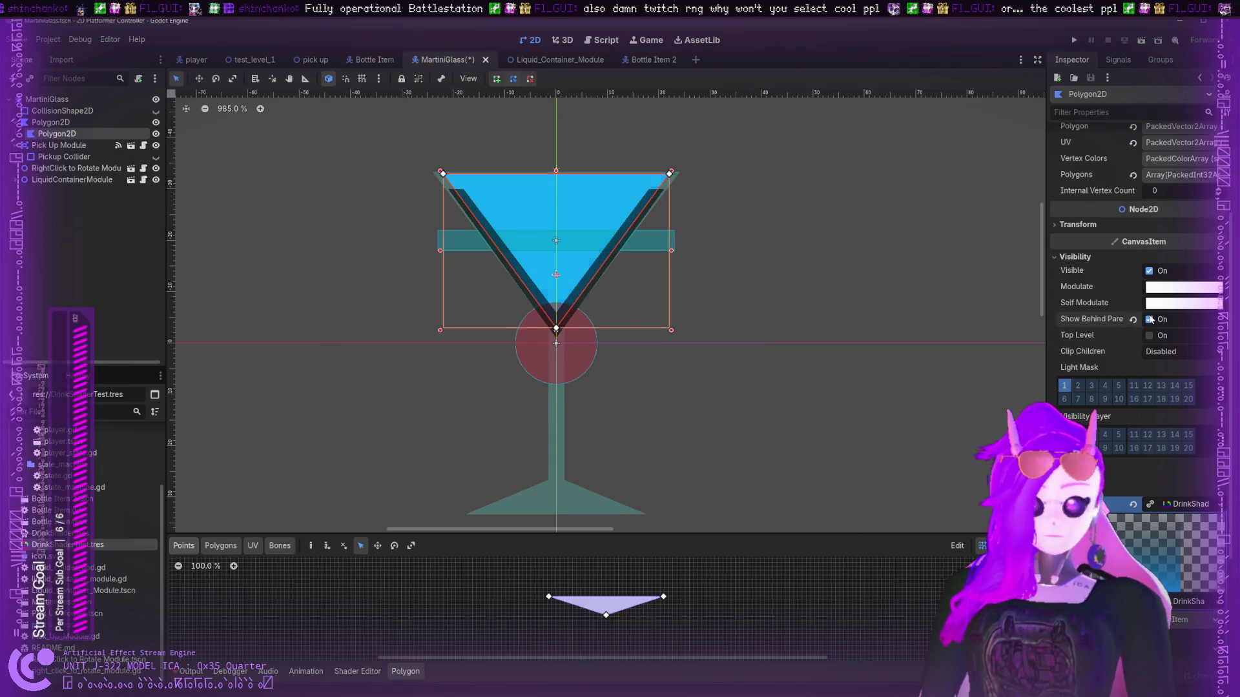
{"action": "left_click", "coordinate": [1149, 319]}
{"action": "left_click", "coordinate": [1150, 319]}
{"action": "left_click", "coordinate": [1149, 319]}
{"action": "left_click", "coordinate": [1149, 319]}
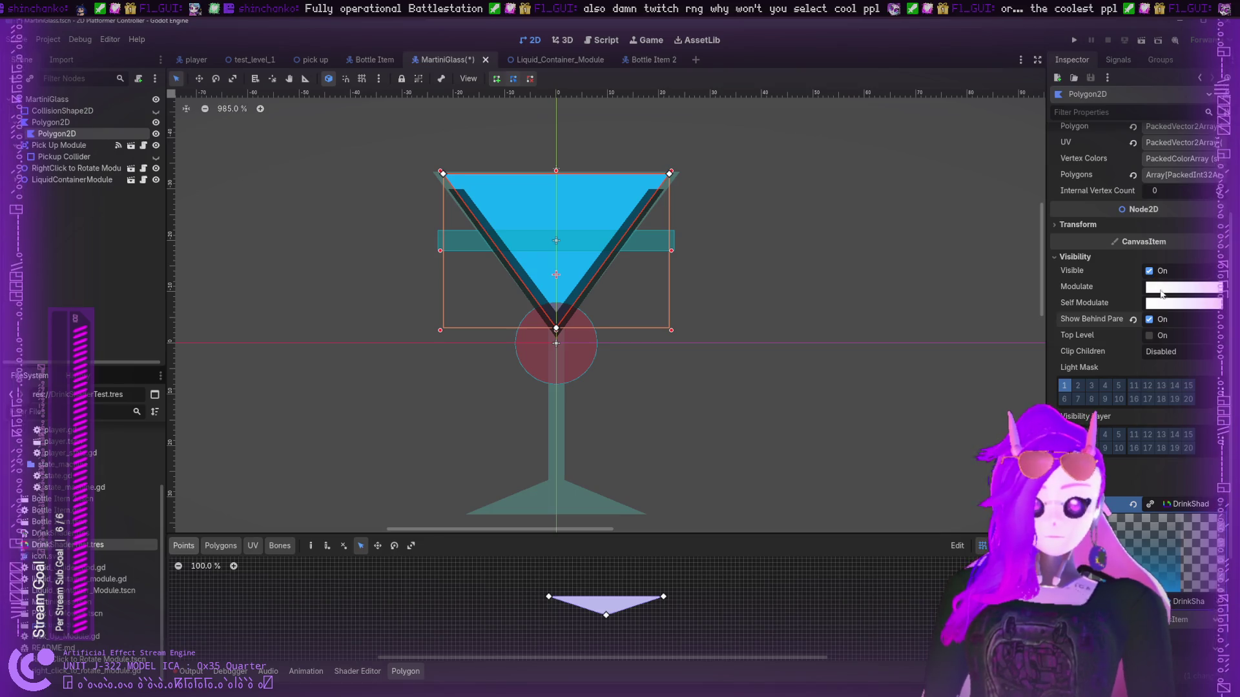
{"action": "left_click", "coordinate": [1149, 272]}
{"action": "left_click", "coordinate": [1149, 272]}
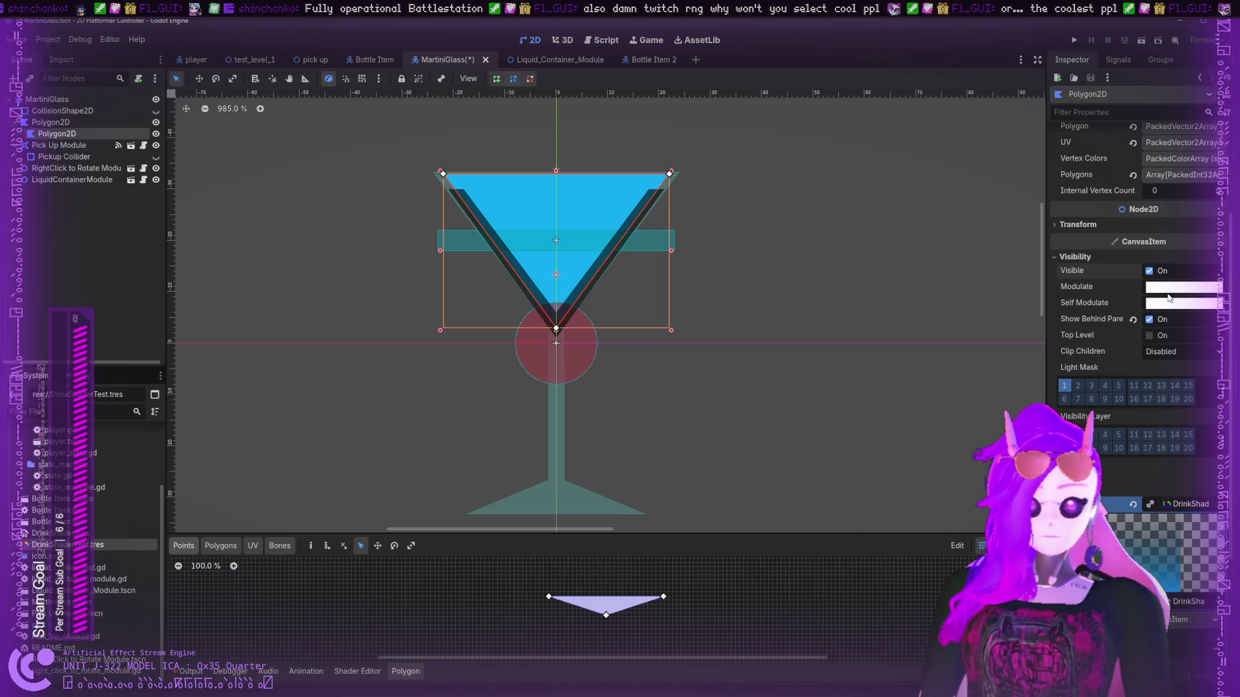
{"action": "left_click", "coordinate": [1058, 257]}
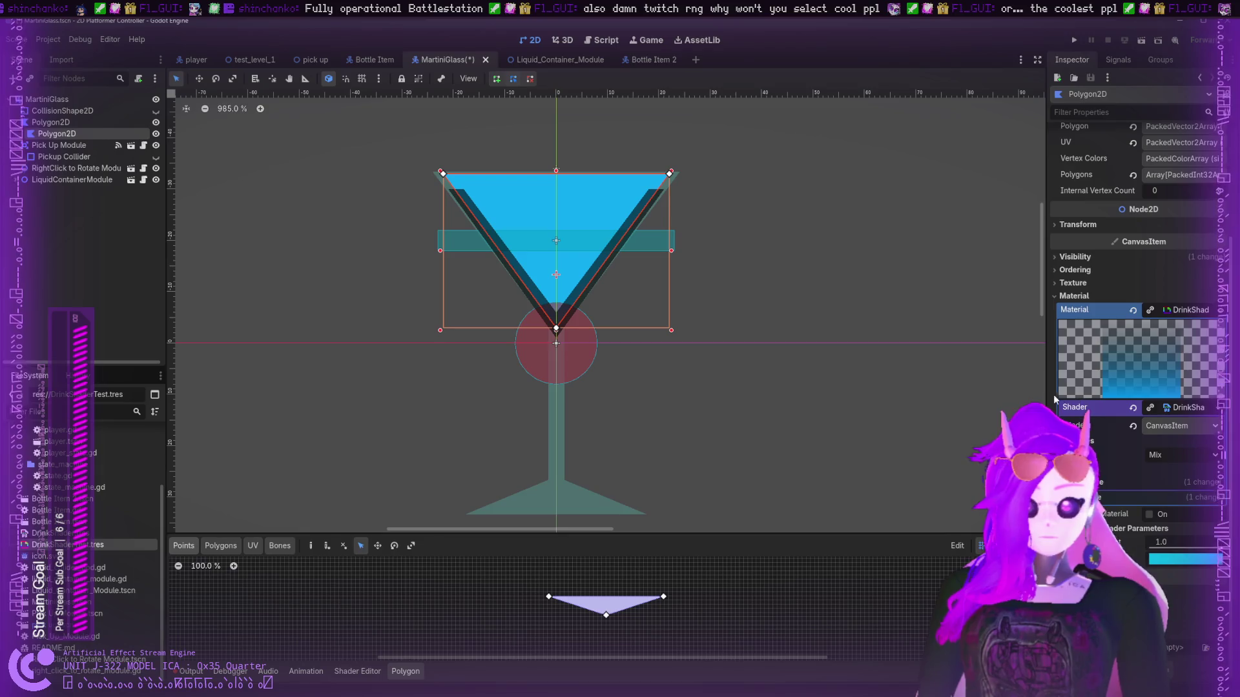
- In the DrinkShader graph, paste a UV panning node into the UV-to-Step link, then delete it
{"action": "left_click", "coordinate": [357, 671]}
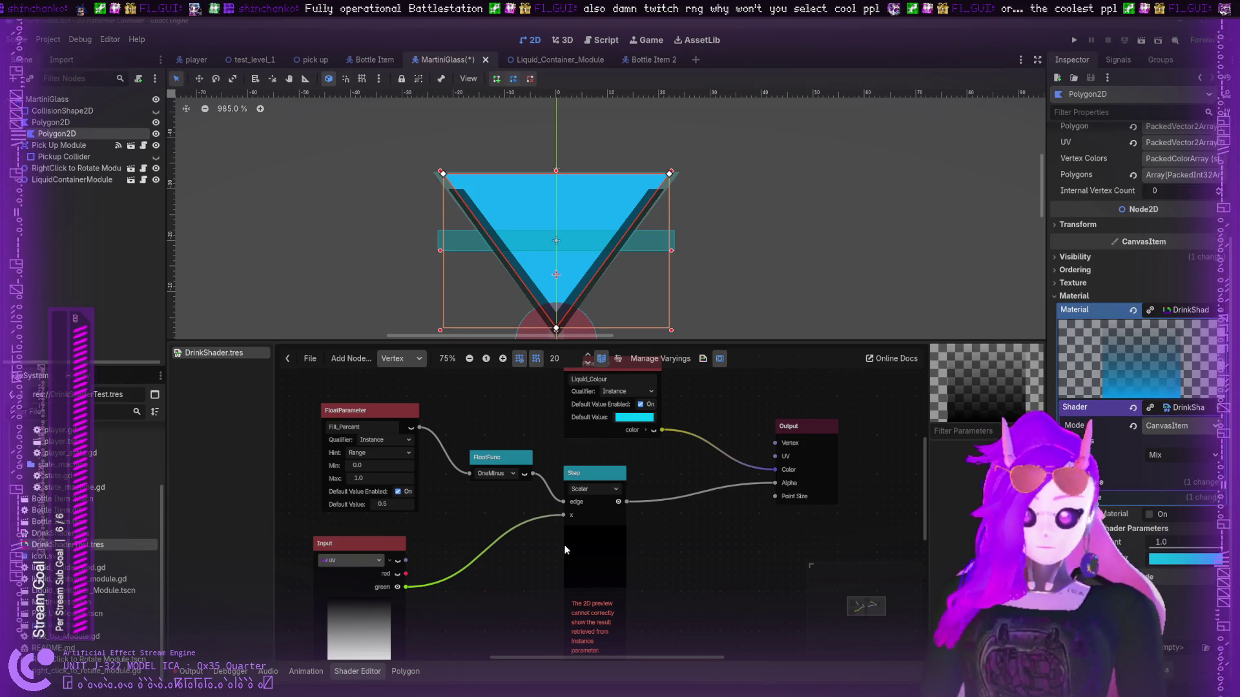
{"action": "key", "text": "ctrl+v"}
{"action": "left_click_drag", "start_coordinate": [532, 541], "coordinate": [486, 552]}
{"action": "left_click", "coordinate": [483, 536]}
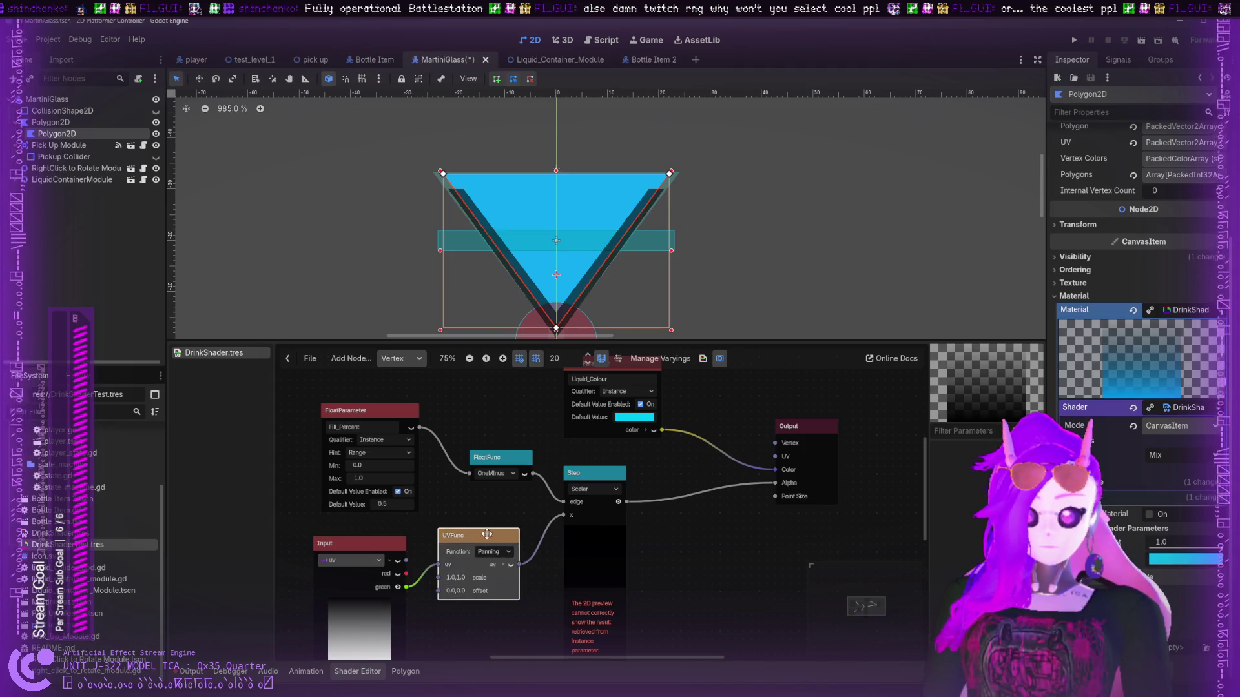
{"action": "key", "text": "Delete"}
- Add a UVPolarCoord node fed from the green channel and wire it into Output Color
{"action": "left_click_drag", "start_coordinate": [412, 587], "coordinate": [569, 514]}
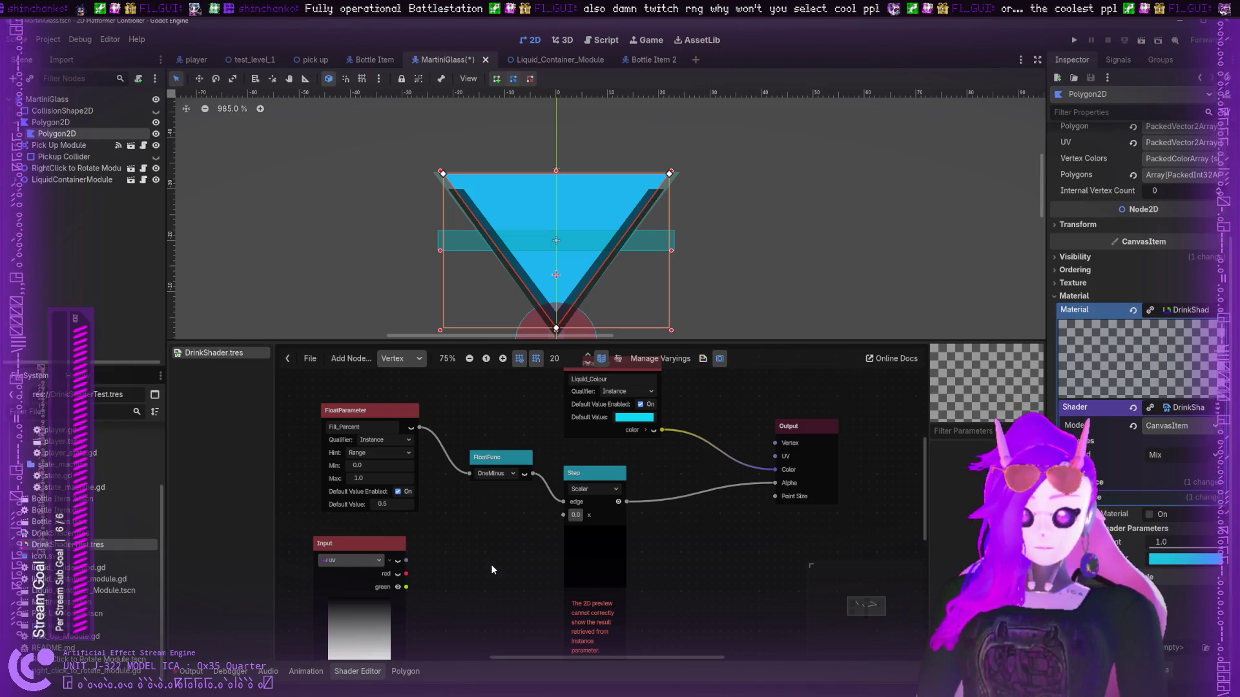
{"action": "key", "text": "Return"}
{"action": "mouse_move", "coordinate": [609, 526]}
{"action": "left_mouse_down"}
{"action": "mouse_move", "coordinate": [494, 523]}
{"action": "mouse_move", "coordinate": [400, 561]}
{"action": "left_mouse_up"}
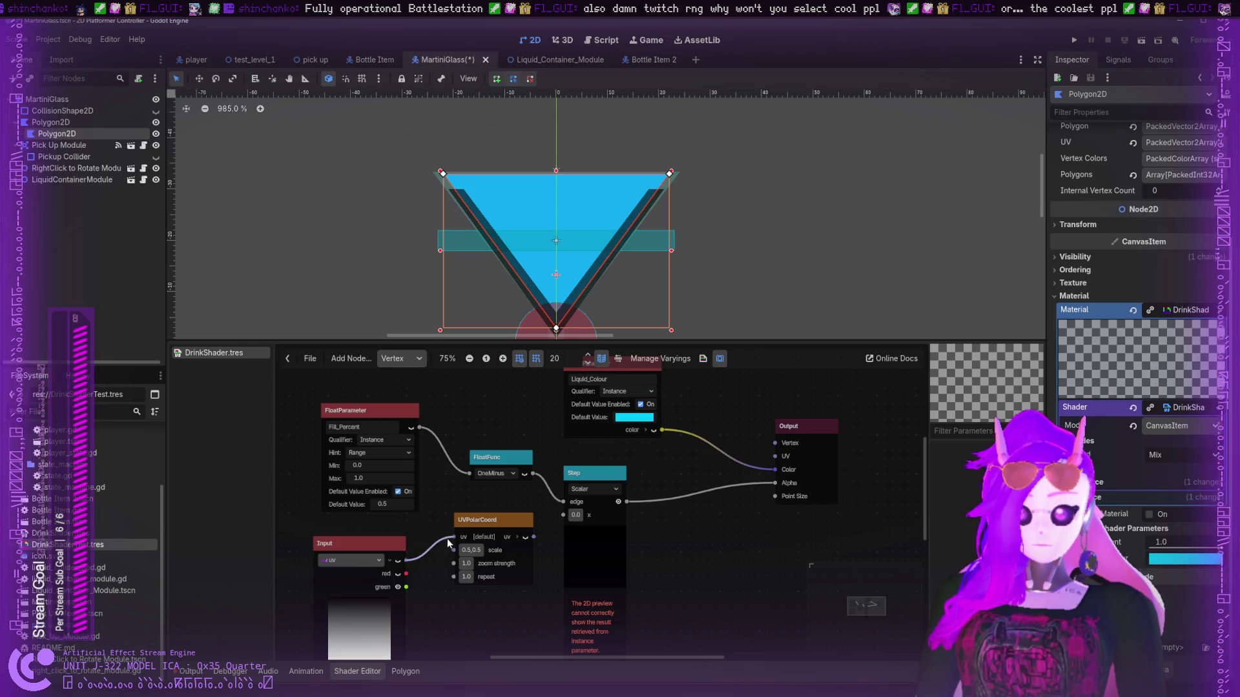
{"action": "mouse_move", "coordinate": [533, 537]}
{"action": "left_mouse_down"}
{"action": "mouse_move", "coordinate": [680, 509]}
{"action": "mouse_move", "coordinate": [777, 473]}
{"action": "mouse_move", "coordinate": [669, 465]}
{"action": "left_mouse_up"}
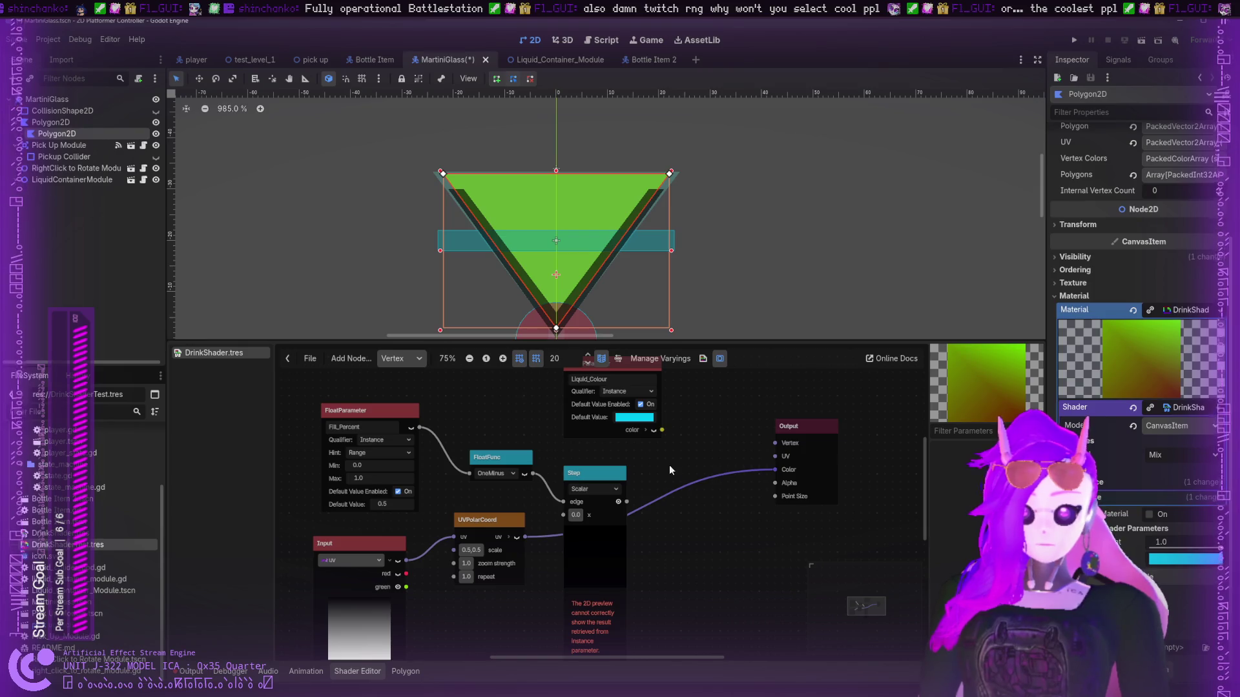
- Try polar scale values from 2.0,0.5 through 0.5,1.0, ending back at 0.5,0.5
{"action": "left_click", "coordinate": [700, 211]}
{"action": "left_click_drag", "start_coordinate": [477, 522], "coordinate": [461, 529]}
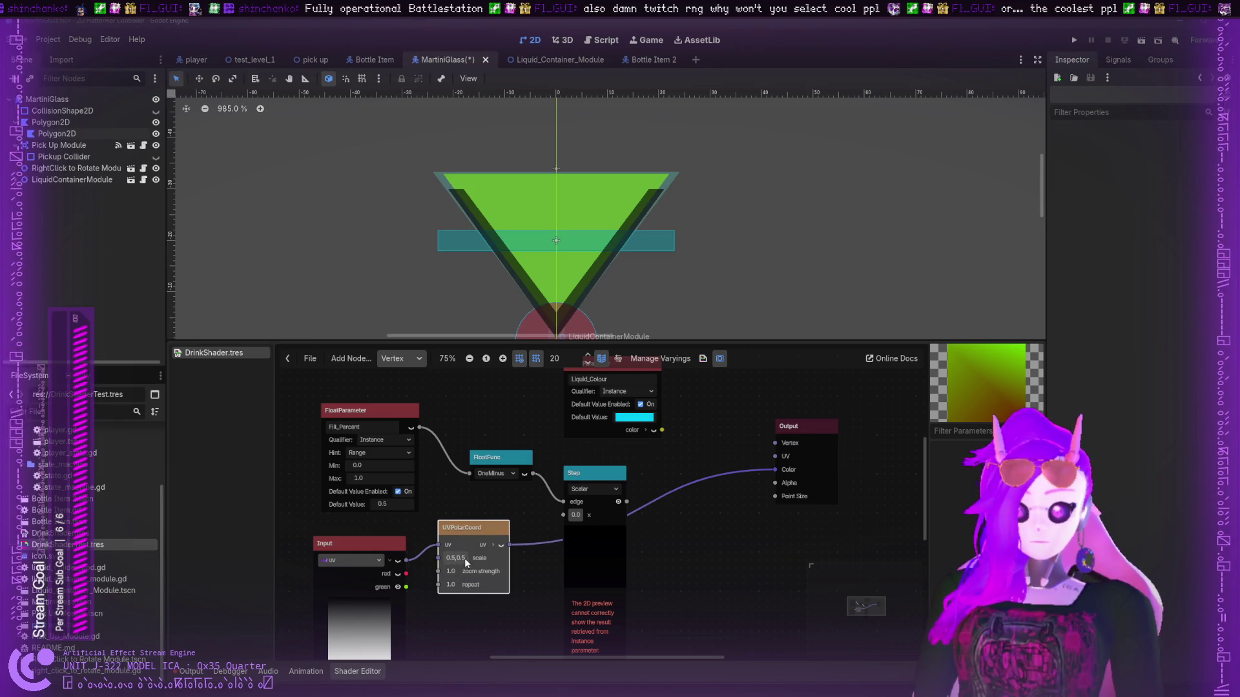
{"action": "key", "text": "ctrl+z"}
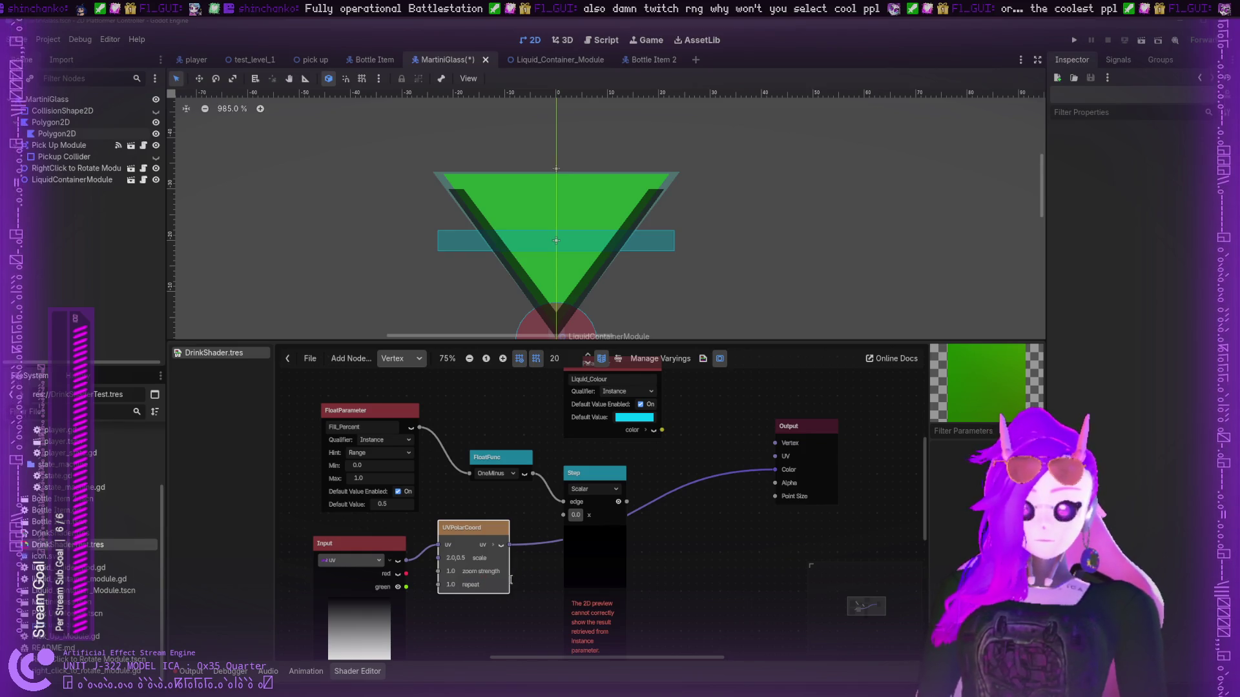
{"action": "key", "text": "ctrl+z"}
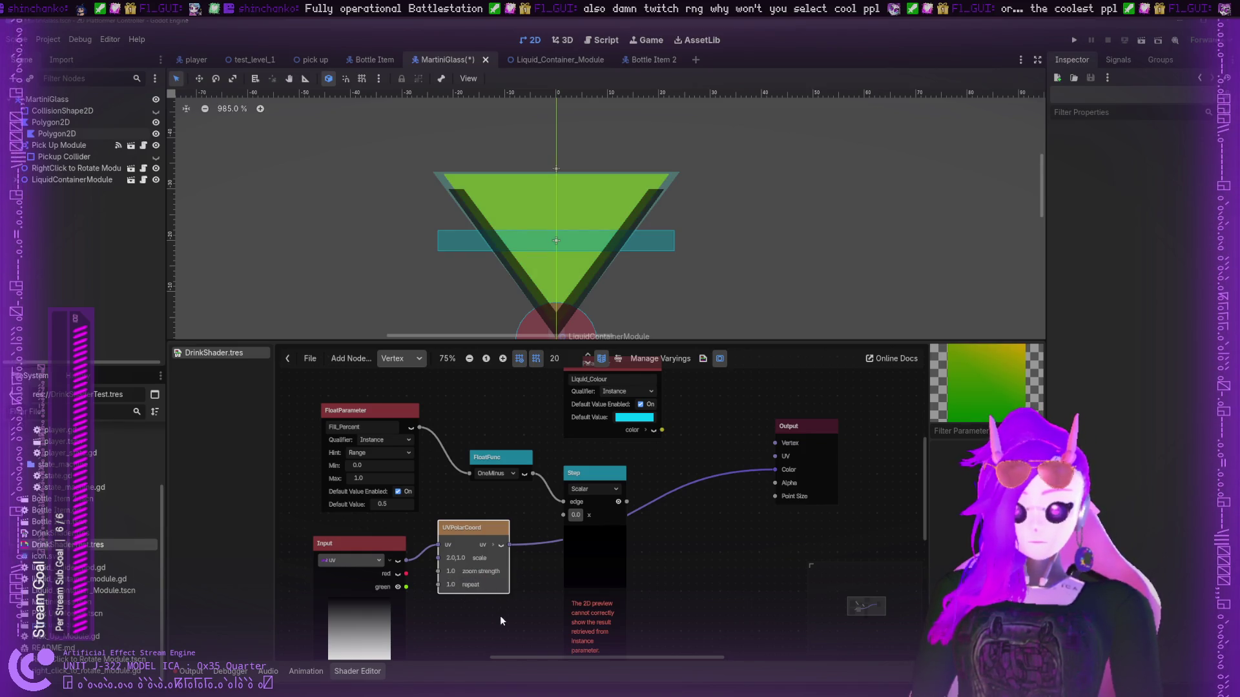
{"action": "key", "text": "ctrl+z"}
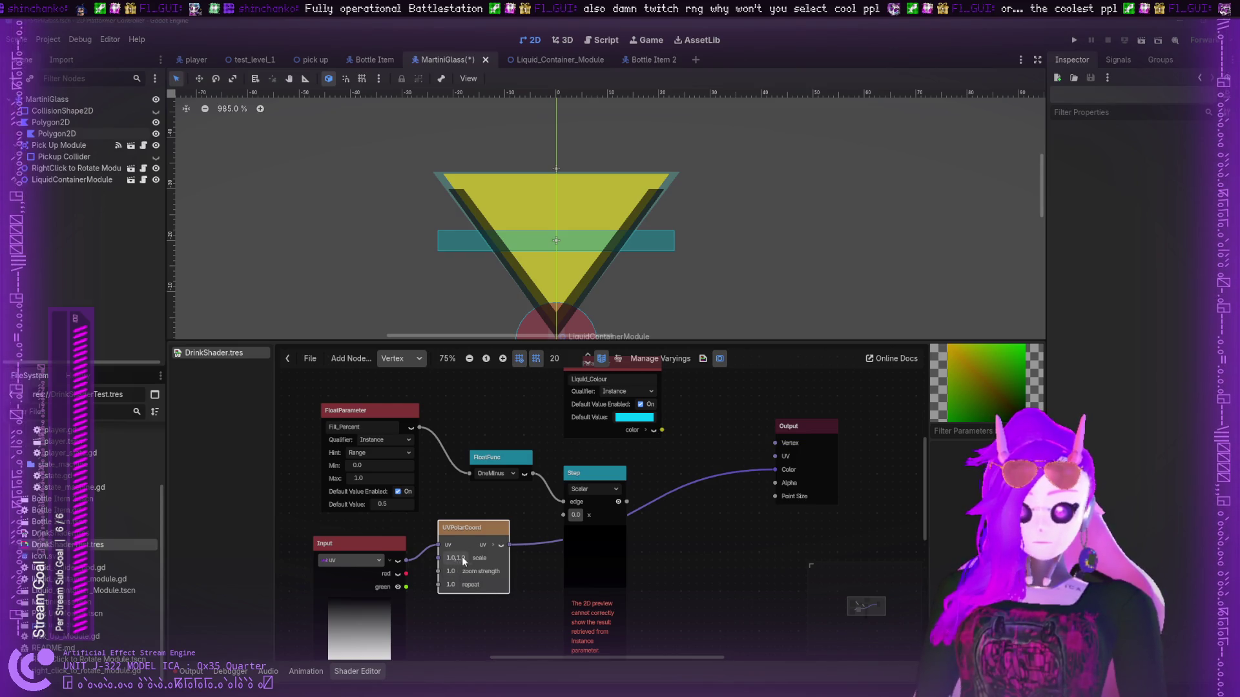
{"action": "key", "text": "ctrl+z"}
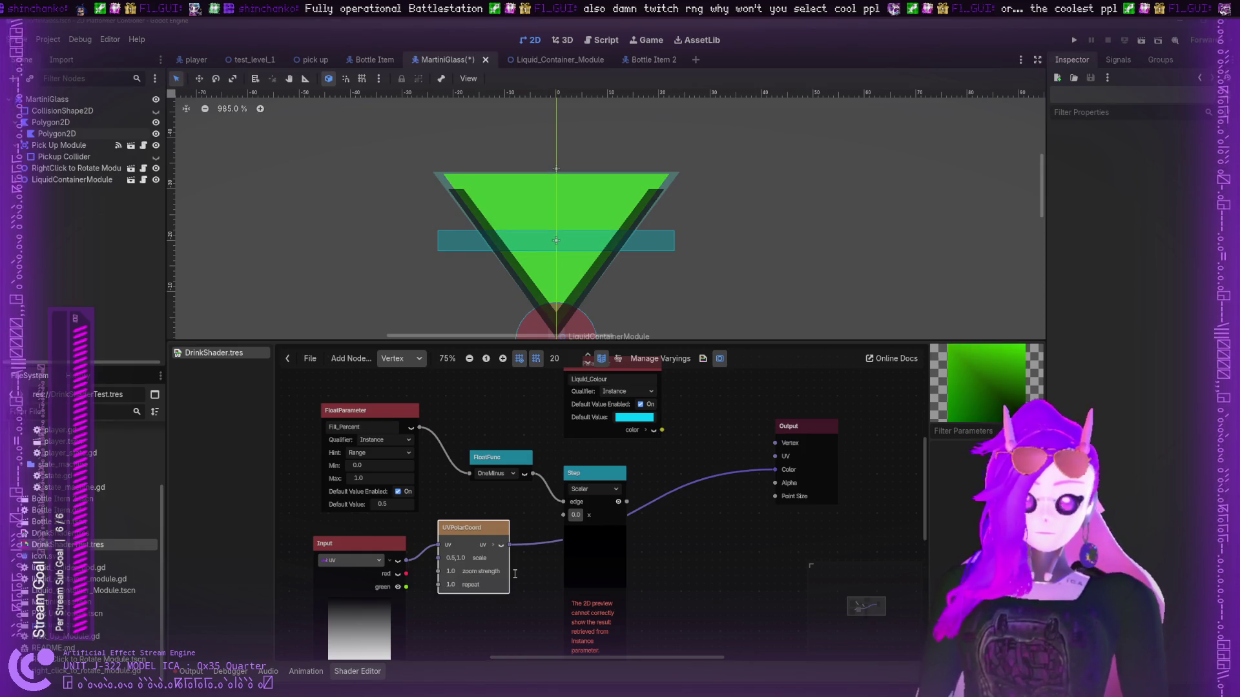
{"action": "key", "text": "ctrl+z"}
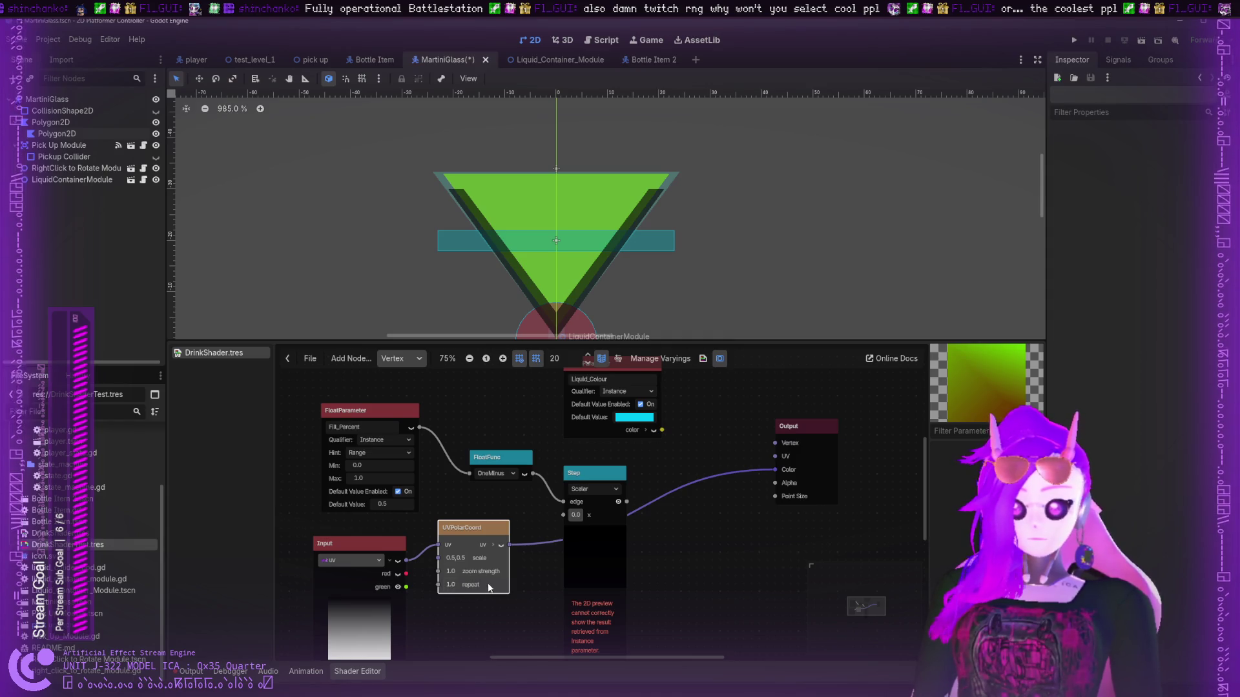
- Set the polar repeat value to 3.5 and raise the zoom strength
{"action": "left_click_drag", "start_coordinate": [449, 584], "coordinate": [457, 606]}
{"action": "left_click", "coordinate": [454, 583]}
{"action": "type", "text": "3.5"}
{"action": "key", "text": "Return"}
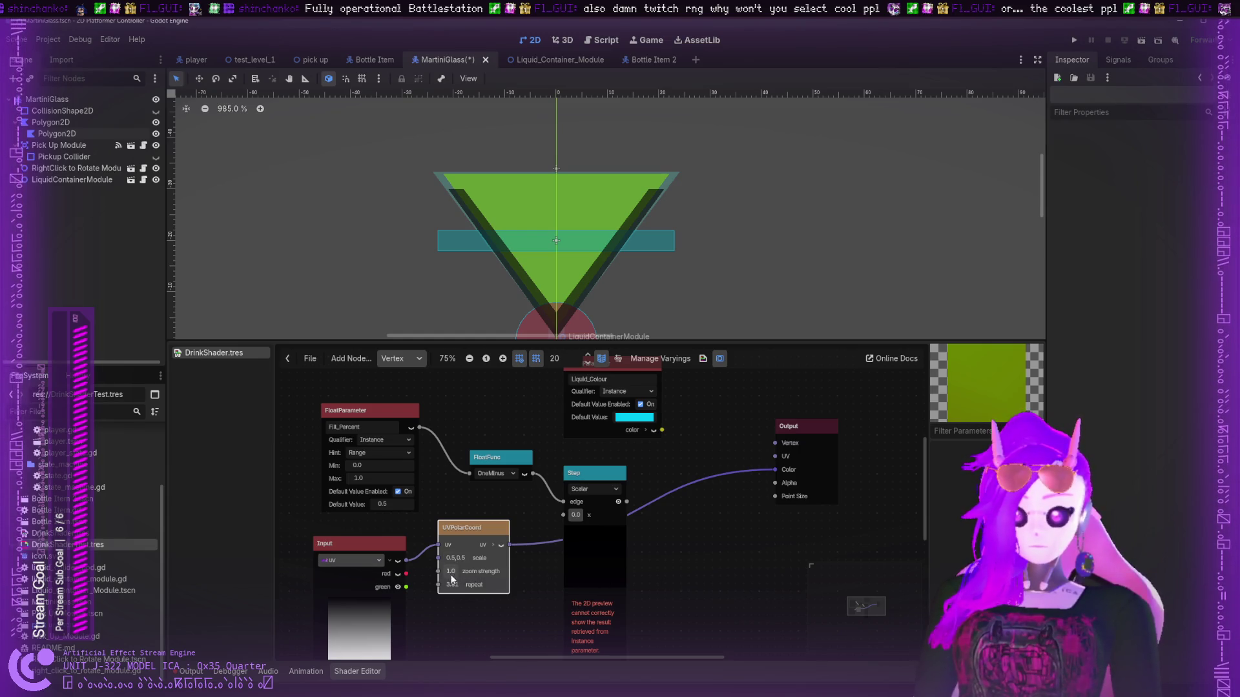
{"action": "left_click_drag", "start_coordinate": [461, 570], "coordinate": [454, 570]}
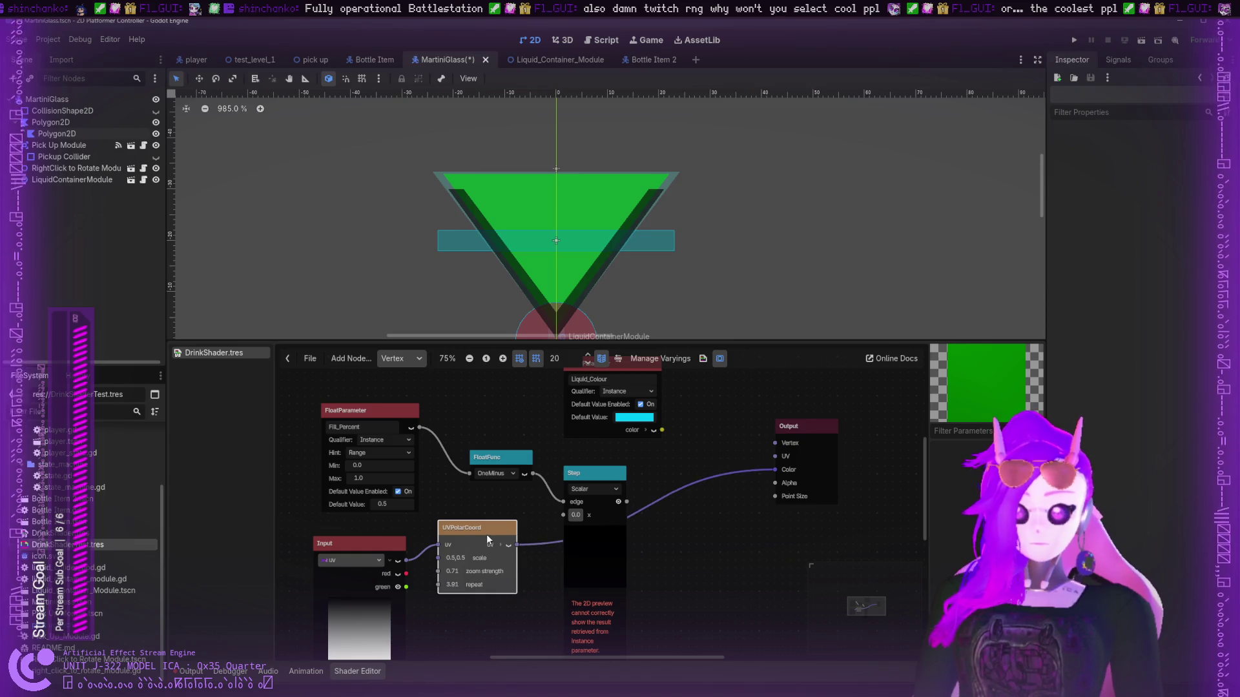
- Delete UVPolarCoord, try and discard a Screen ColorOp, then place a screen_matrix Input beside UV
{"action": "key", "text": "Delete"}
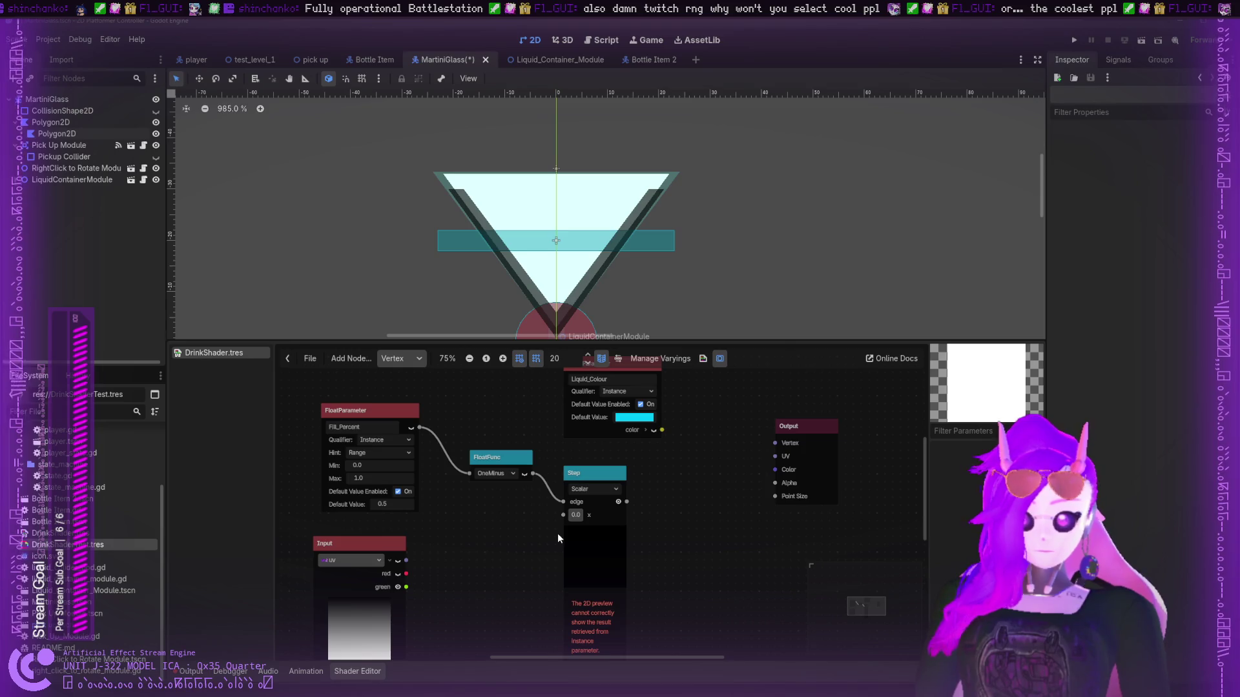
{"action": "key", "text": "ctrl+v"}
{"action": "mouse_move", "coordinate": [549, 545]}
{"action": "left_mouse_down"}
{"action": "mouse_move", "coordinate": [762, 538]}
{"action": "mouse_move", "coordinate": [694, 530]}
{"action": "left_mouse_up"}
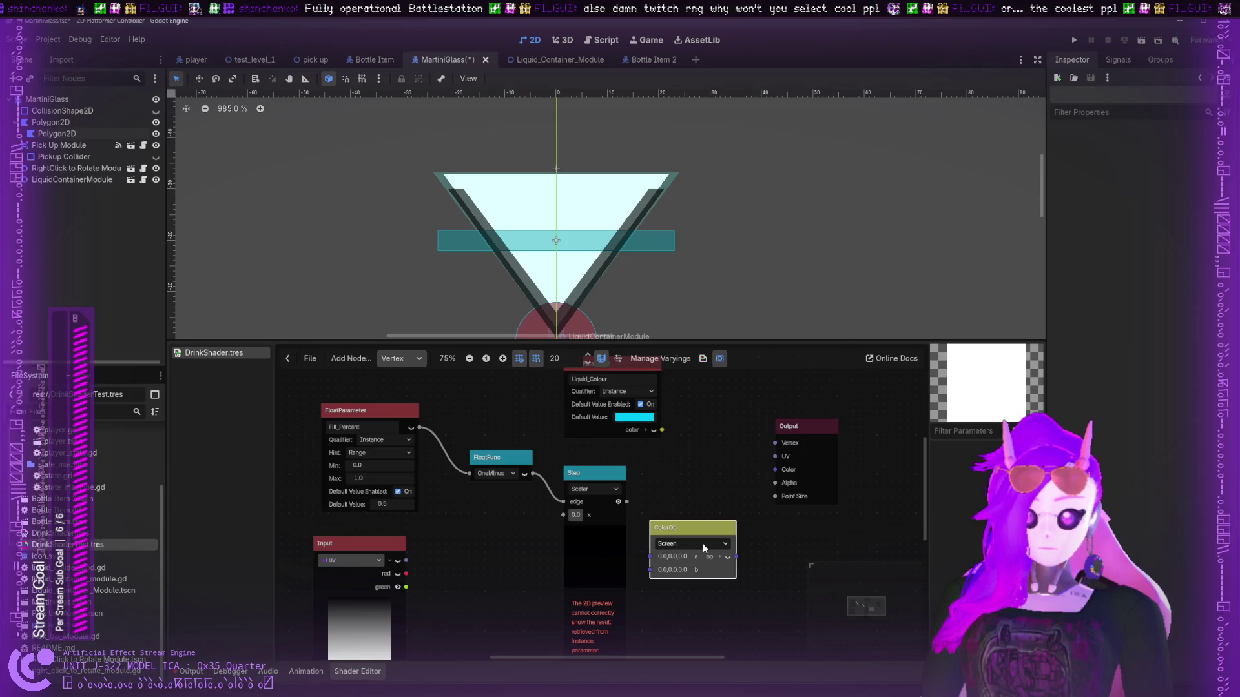
{"action": "mouse_move", "coordinate": [709, 524]}
{"action": "left_mouse_down"}
{"action": "mouse_move", "coordinate": [466, 526]}
{"action": "mouse_move", "coordinate": [499, 528]}
{"action": "left_mouse_up"}
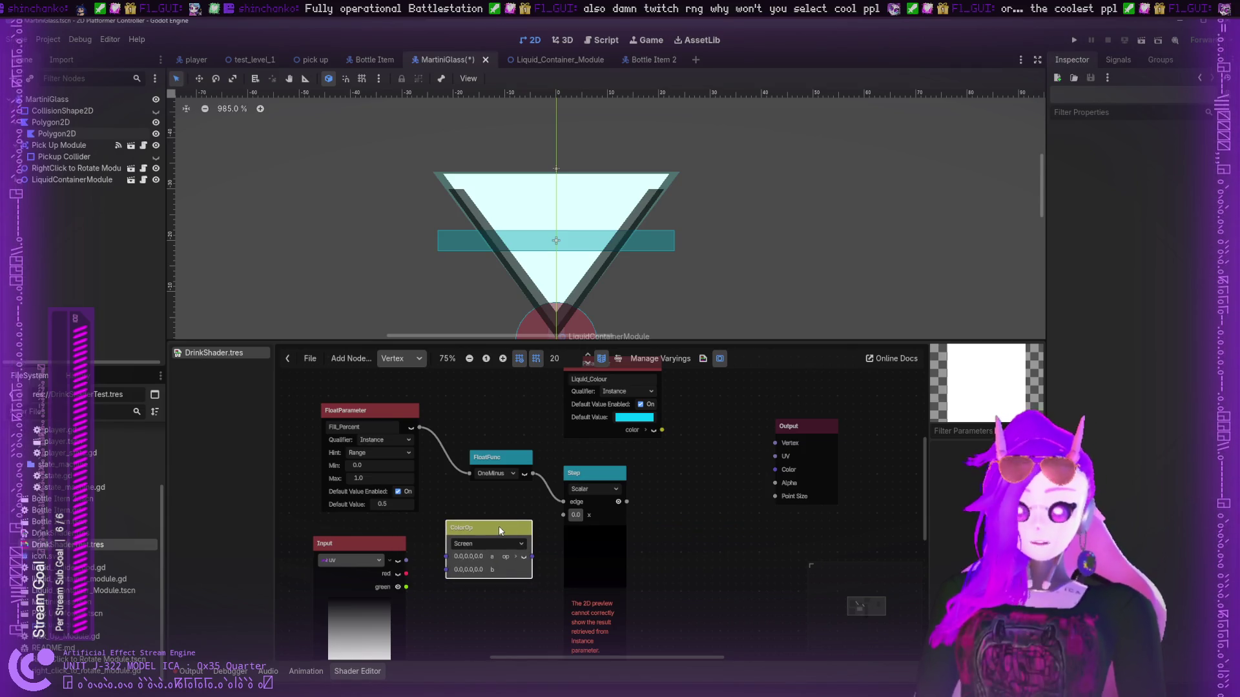
{"action": "key", "text": "Delete"}
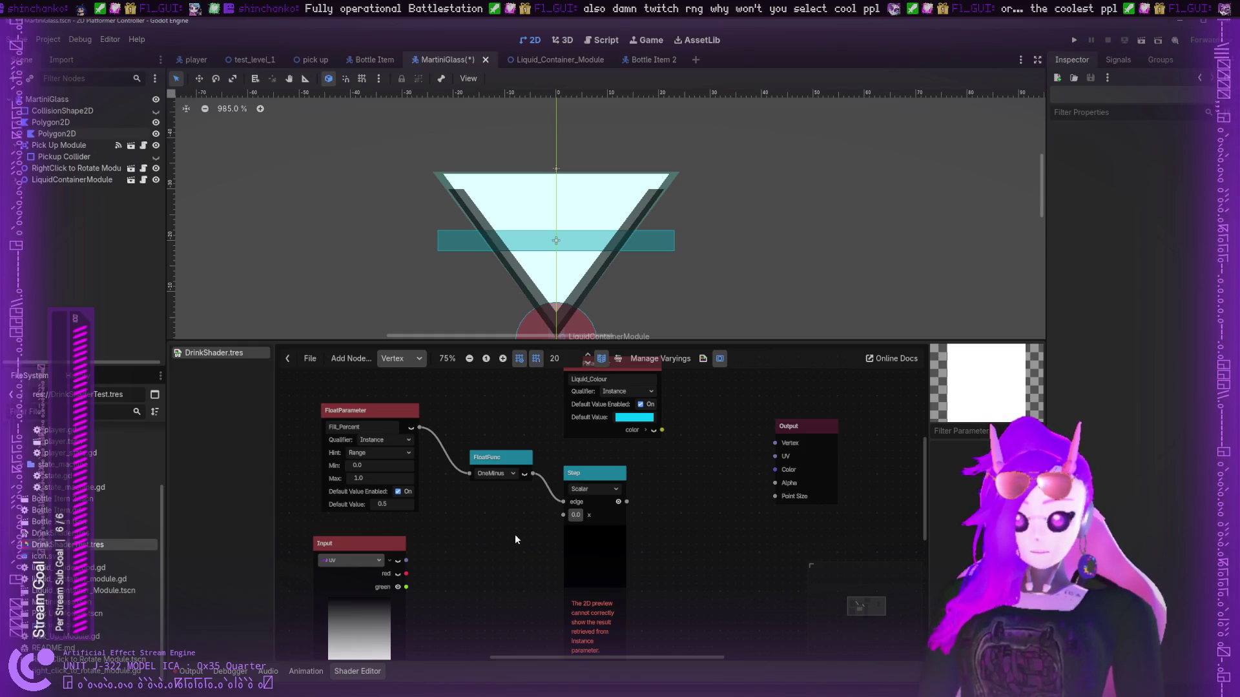
{"action": "key", "text": "ctrl+v"}
{"action": "mouse_move", "coordinate": [554, 542]}
{"action": "left_mouse_down"}
{"action": "mouse_move", "coordinate": [501, 544]}
{"action": "mouse_move", "coordinate": [517, 566]}
{"action": "mouse_move", "coordinate": [486, 572]}
{"action": "mouse_move", "coordinate": [518, 579]}
{"action": "left_mouse_up"}
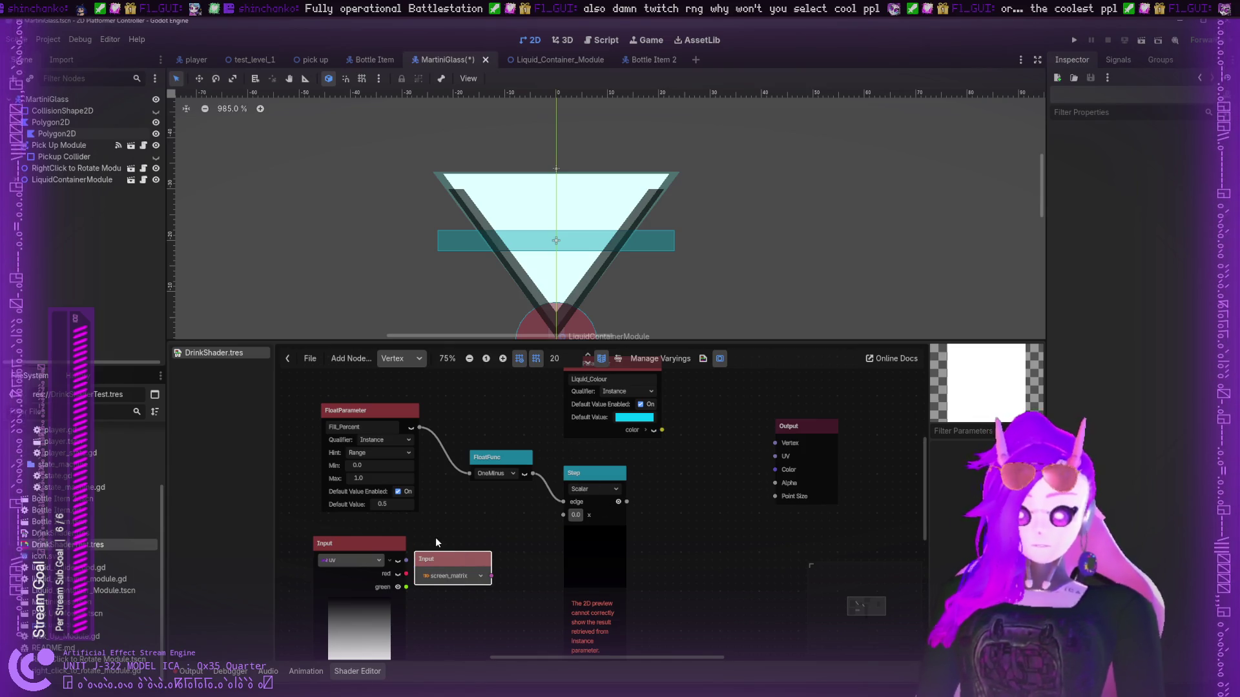
- Swap the screen_matrix Input for an Input set to model_matrix
{"action": "key", "text": "Delete"}
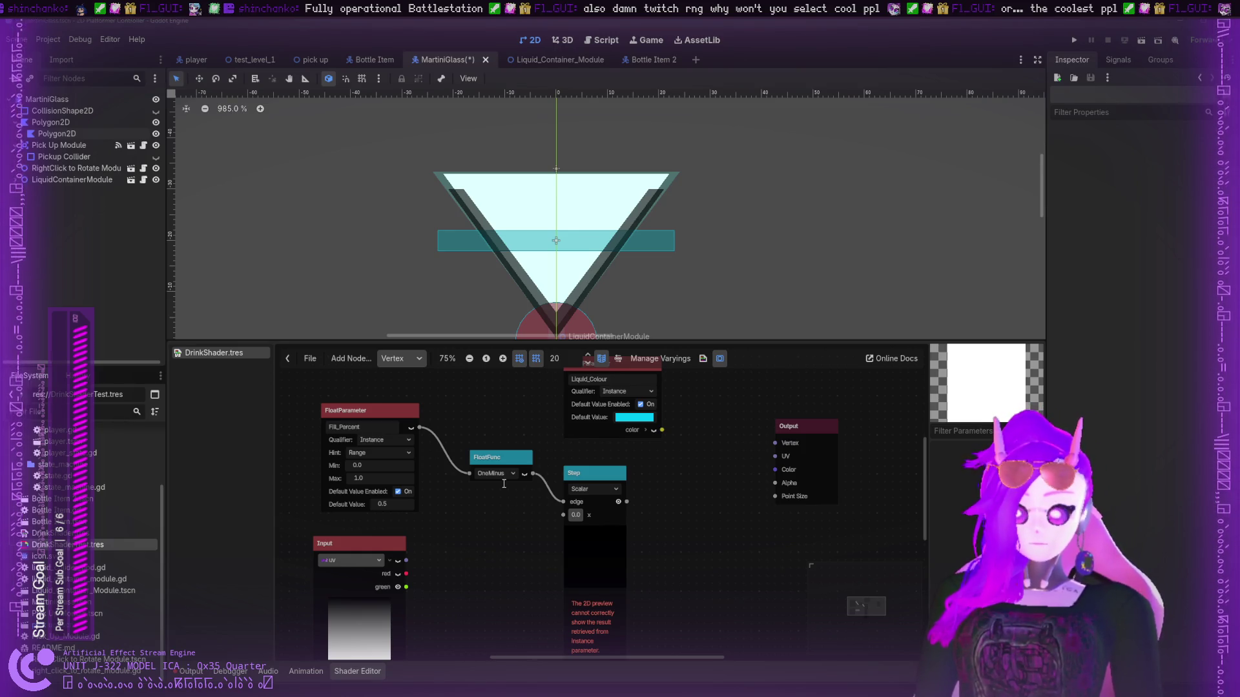
{"action": "key", "text": "ctrl+z"}
{"action": "mouse_move", "coordinate": [534, 569]}
{"action": "left_mouse_down"}
{"action": "mouse_move", "coordinate": [549, 607]}
{"action": "mouse_move", "coordinate": [536, 572]}
{"action": "left_mouse_up"}
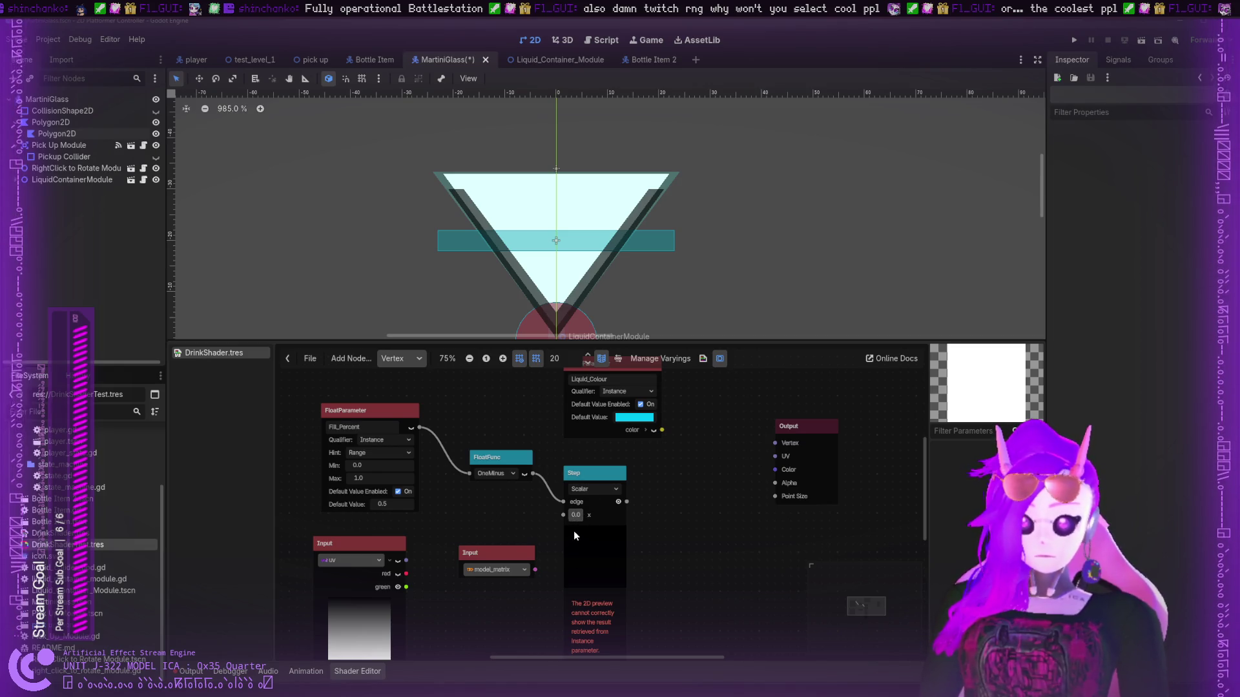
- Feed model_matrix into a new TransformDecompose node after discarding a trial TransformOp
{"action": "key", "text": "ctrl+z"}
{"action": "key", "text": "ctrl+z"}
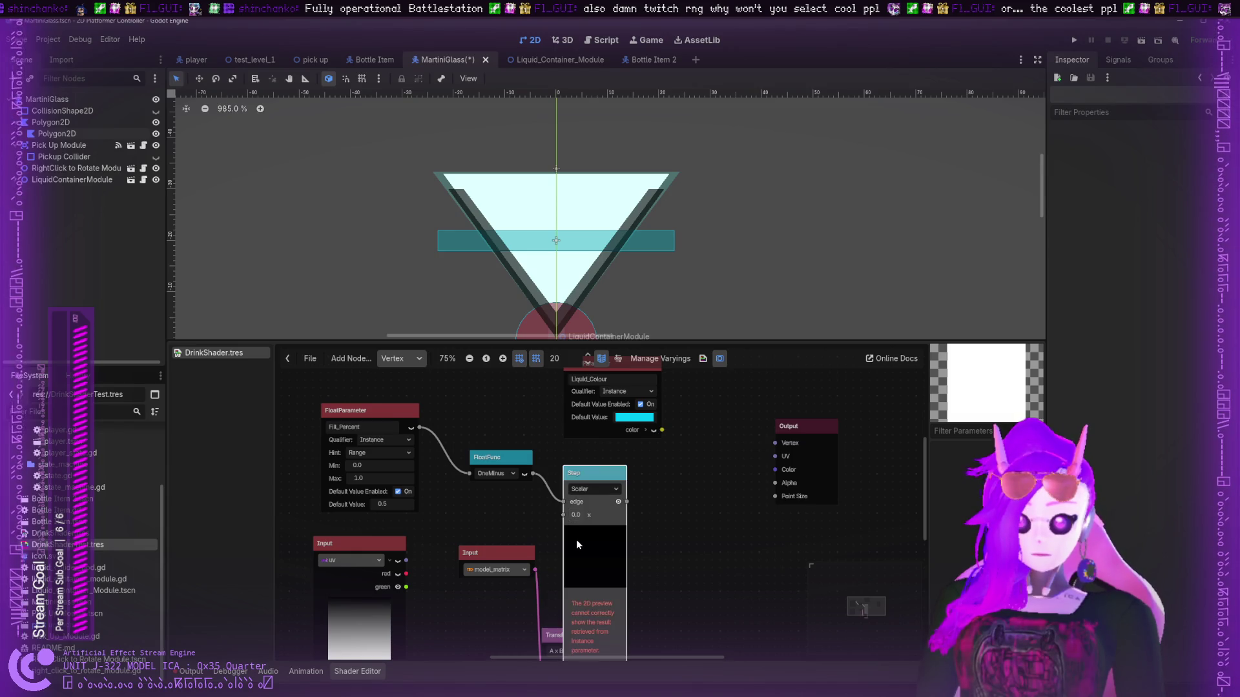
{"action": "mouse_move", "coordinate": [553, 651]}
{"action": "left_mouse_down"}
{"action": "mouse_move", "coordinate": [529, 575]}
{"action": "mouse_move", "coordinate": [562, 546]}
{"action": "mouse_move", "coordinate": [685, 550]}
{"action": "left_mouse_up"}
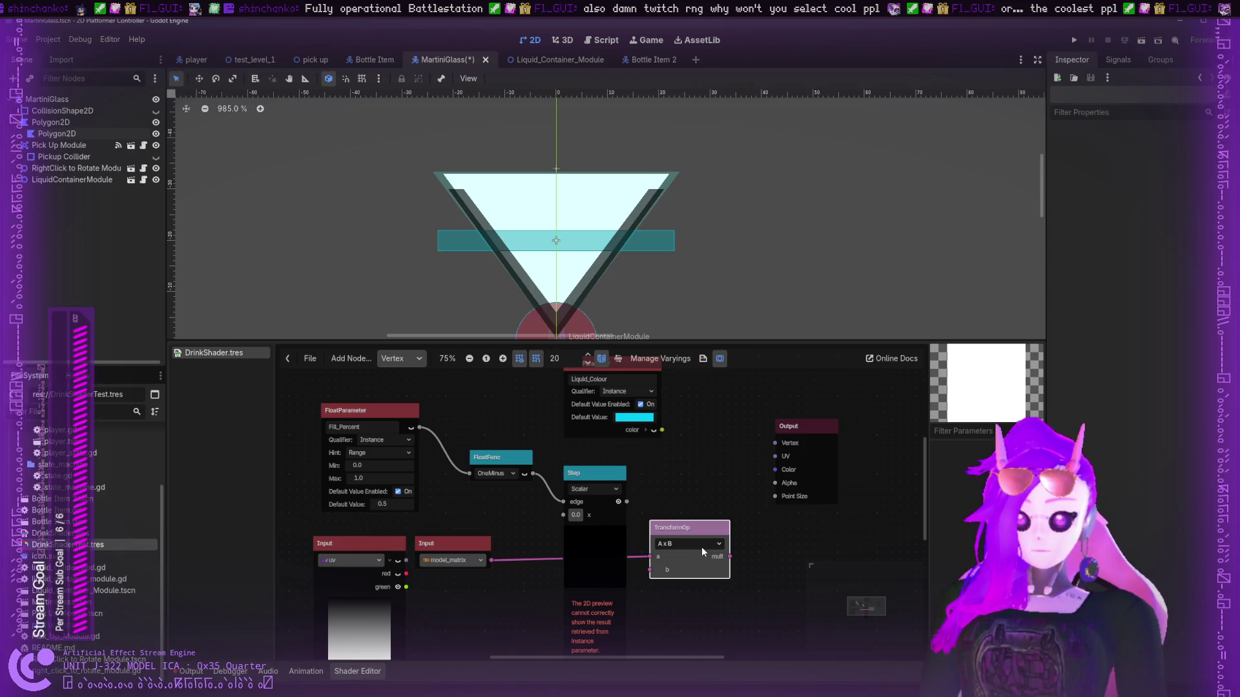
{"action": "left_click_drag", "start_coordinate": [690, 527], "coordinate": [695, 540]}
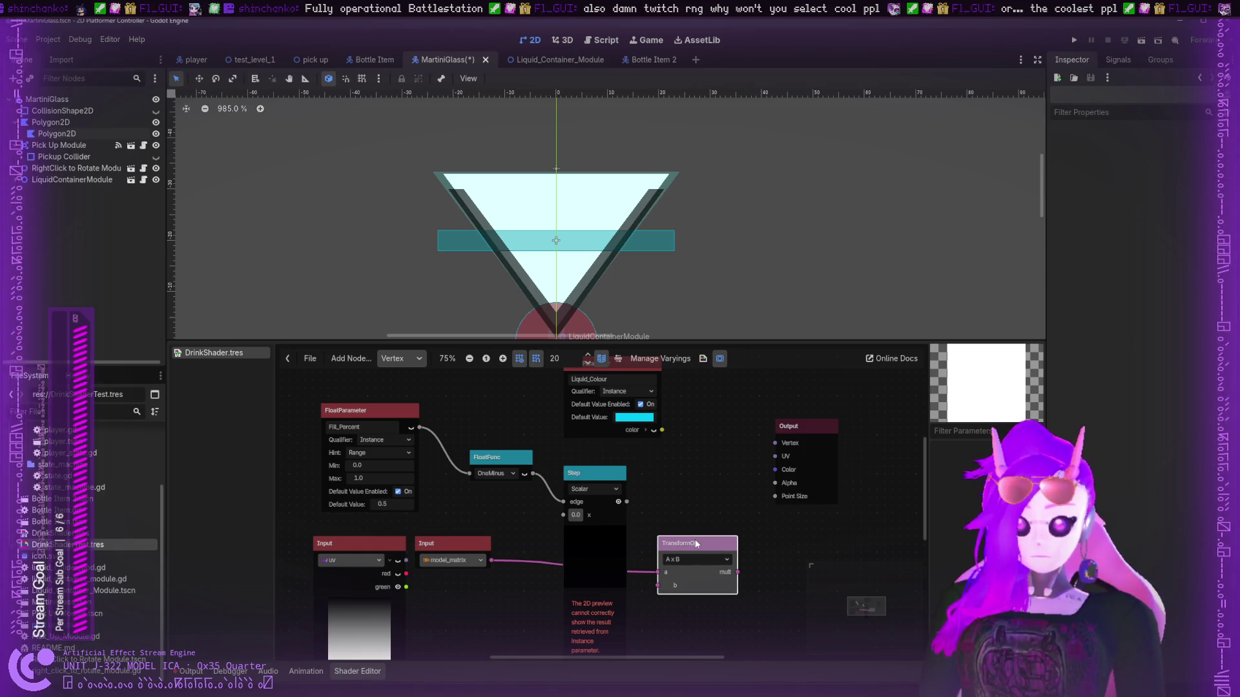
{"action": "key", "text": "Delete"}
{"action": "left_click_drag", "start_coordinate": [498, 559], "coordinate": [530, 558]}
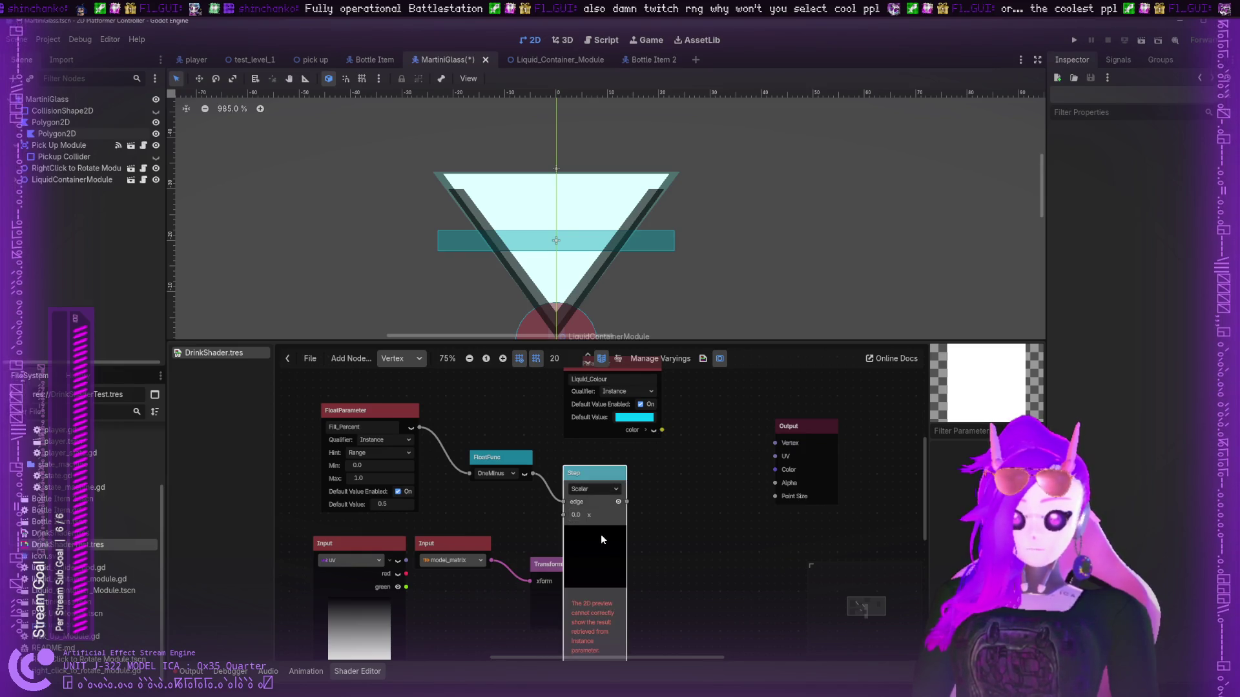
{"action": "left_click_drag", "start_coordinate": [600, 534], "coordinate": [678, 543]}
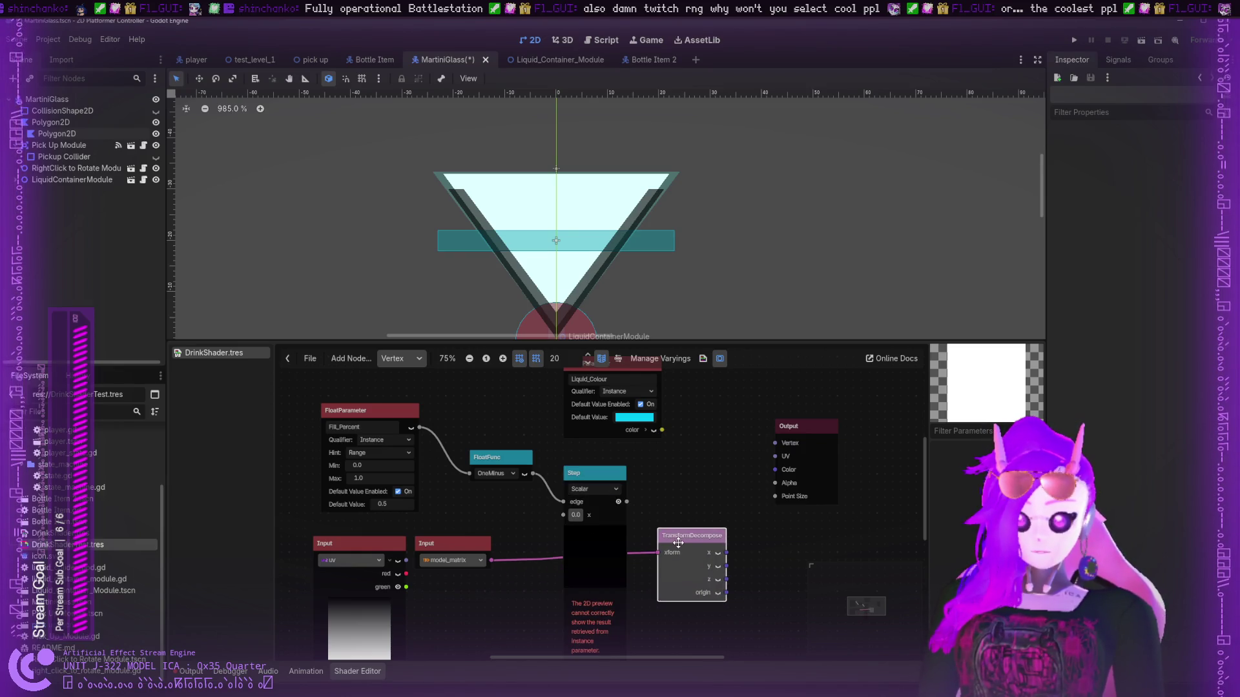
- Preview TransformDecompose's x, y and z outputs on the node
{"action": "left_click", "coordinate": [717, 553]}
{"action": "left_click", "coordinate": [718, 566]}
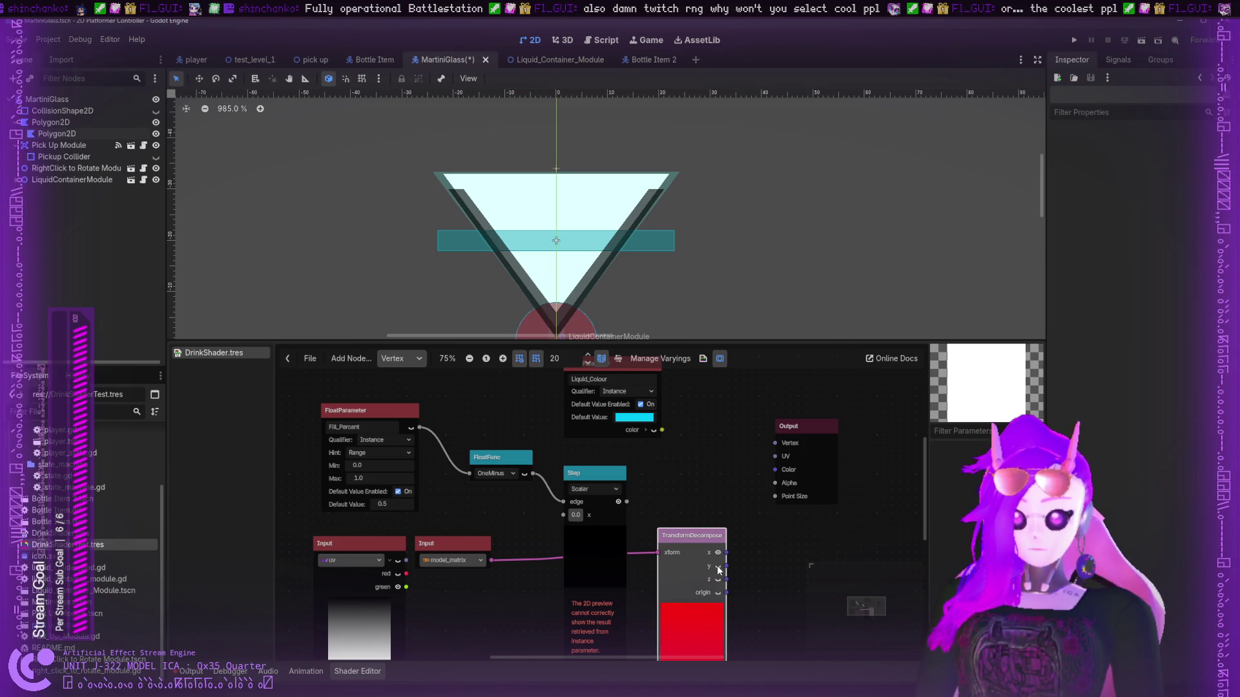
{"action": "scroll", "coordinate": [644, 540], "scroll_direction": "down", "scroll_amount": 3}
{"action": "scroll", "coordinate": [644, 540], "scroll_direction": "right", "scroll_amount": 3}
{"action": "left_click", "coordinate": [643, 534]}
{"action": "left_click", "coordinate": [643, 533]}
{"action": "left_click", "coordinate": [643, 519]}
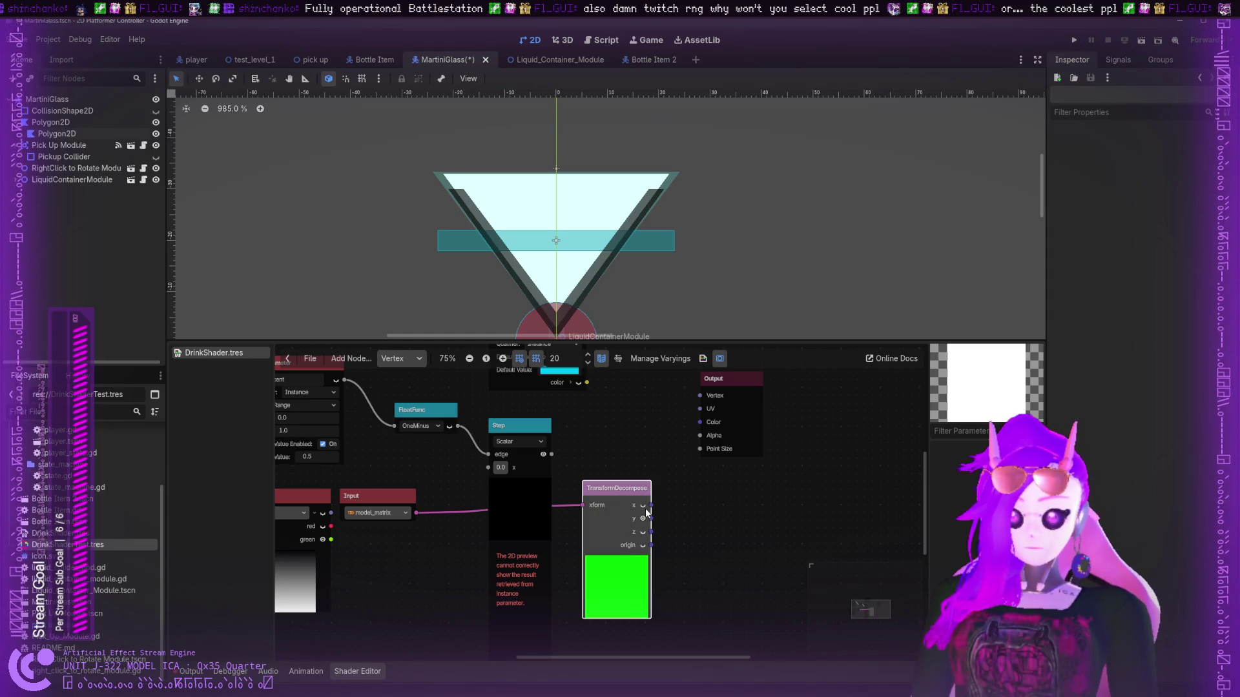
{"action": "left_click", "coordinate": [642, 505]}
- Wire TransformDecompose x, z, then origin into Output Color, and select the glass's Polygon2D
{"action": "left_click_drag", "start_coordinate": [651, 505], "coordinate": [697, 421]}
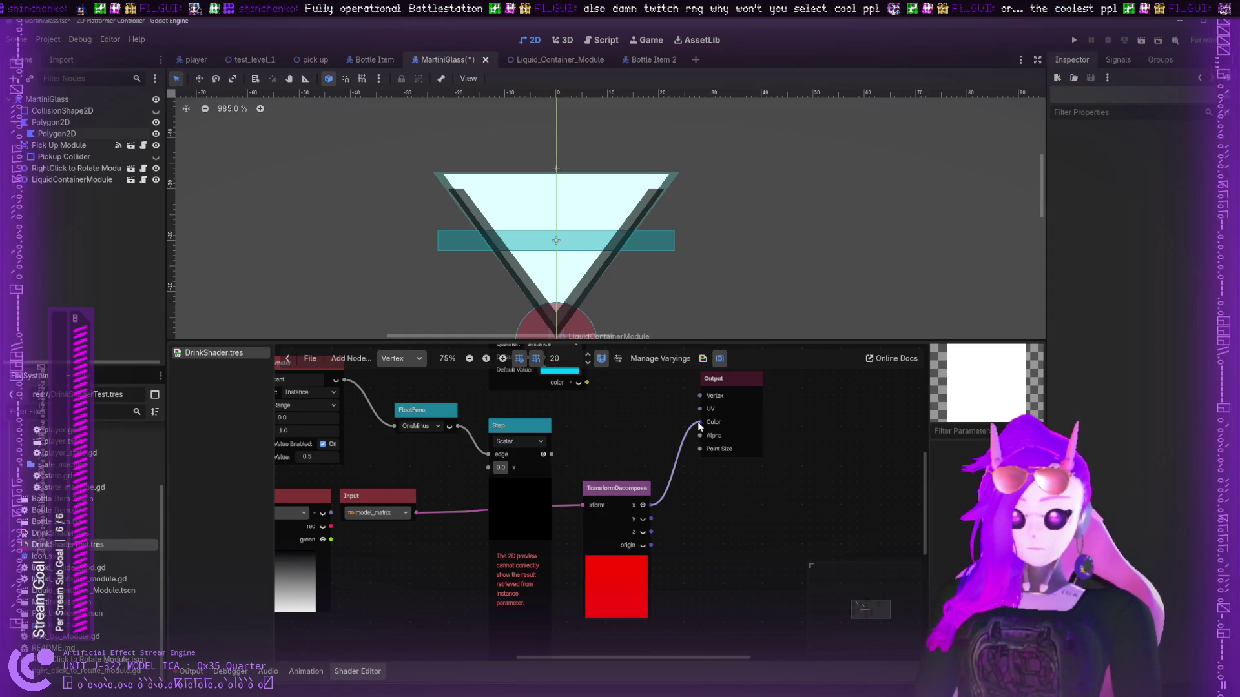
{"action": "left_click_drag", "start_coordinate": [651, 519], "coordinate": [700, 420]}
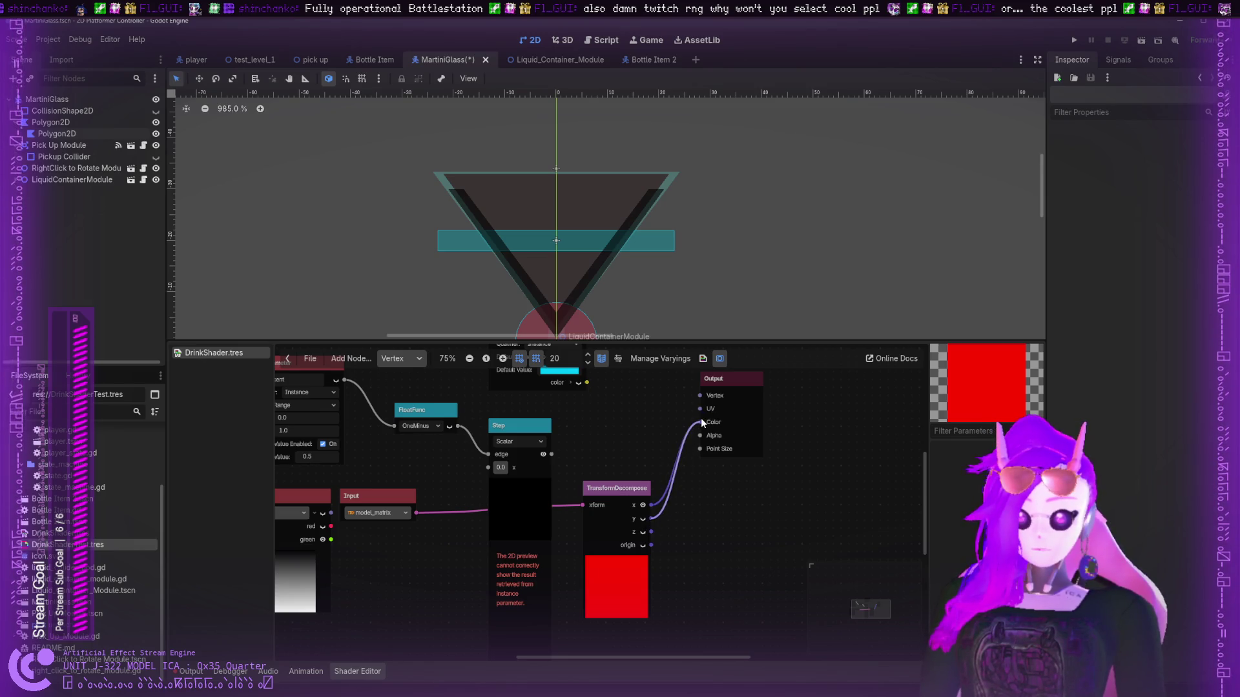
{"action": "left_click_drag", "start_coordinate": [650, 532], "coordinate": [700, 422]}
{"action": "left_click_drag", "start_coordinate": [651, 545], "coordinate": [699, 422]}
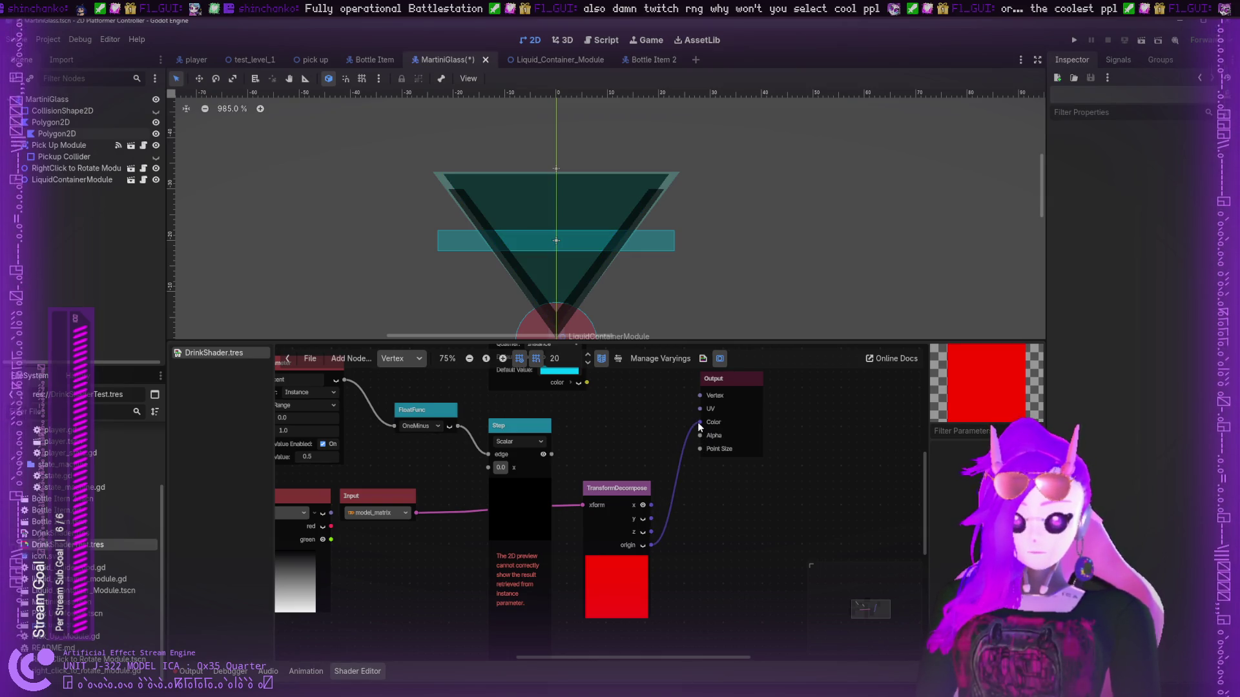
{"action": "left_click_drag", "start_coordinate": [697, 421], "coordinate": [697, 418]}
{"action": "scroll", "coordinate": [655, 218], "scroll_direction": "up", "scroll_amount": 2}
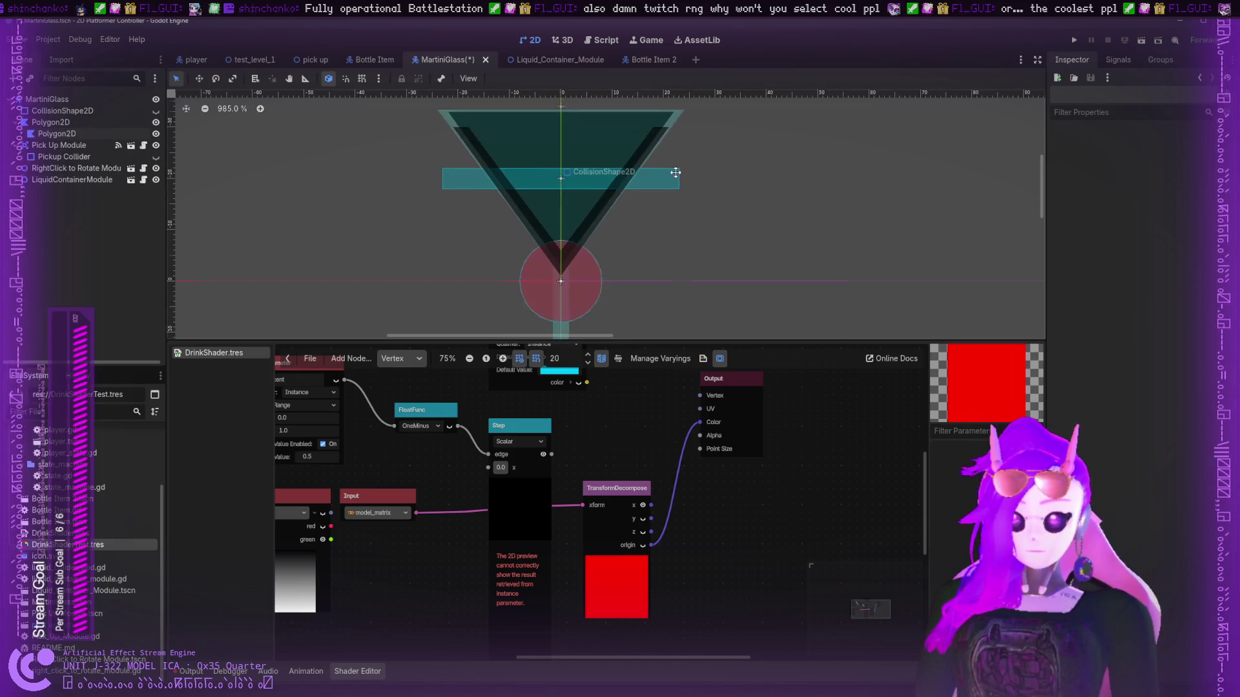
{"action": "left_click", "coordinate": [601, 191]}
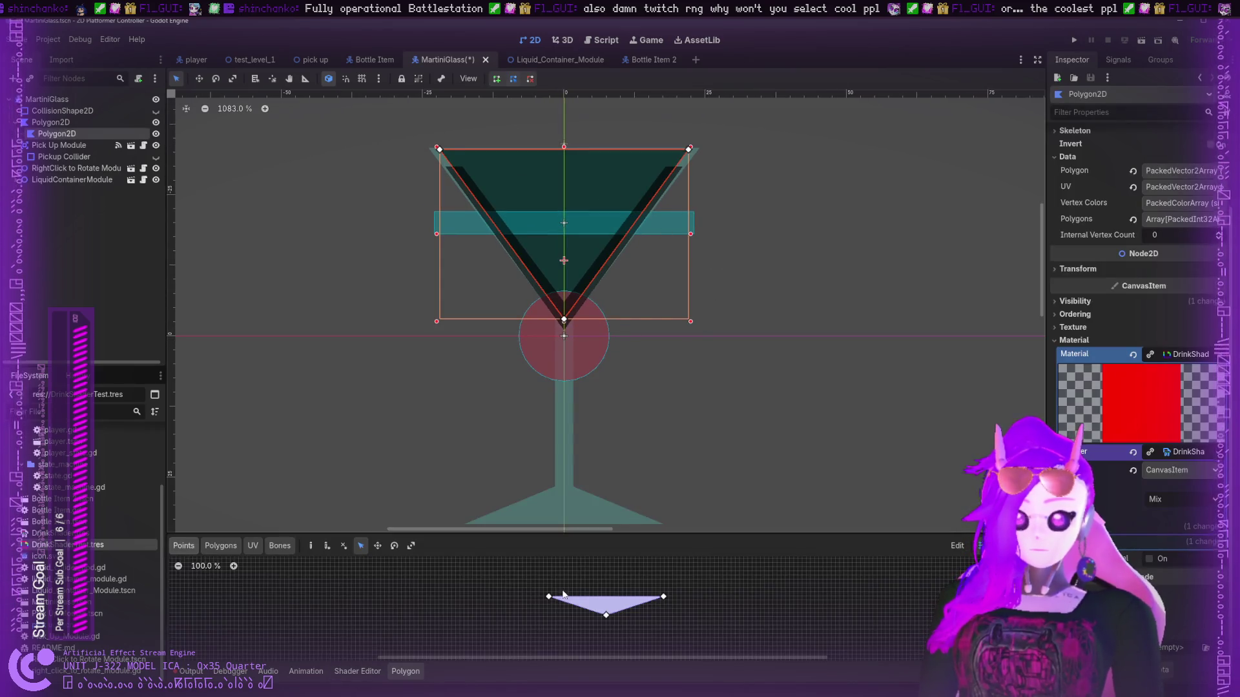
- Reposition TransformDecompose and try its y, z and origin outputs on Output Color
{"action": "left_click", "coordinate": [357, 671]}
{"action": "mouse_move", "coordinate": [589, 494]}
{"action": "left_mouse_down"}
{"action": "mouse_move", "coordinate": [402, 423]}
{"action": "mouse_move", "coordinate": [512, 499]}
{"action": "mouse_move", "coordinate": [576, 496]}
{"action": "mouse_move", "coordinate": [722, 419]}
{"action": "mouse_move", "coordinate": [699, 421]}
{"action": "left_mouse_up"}
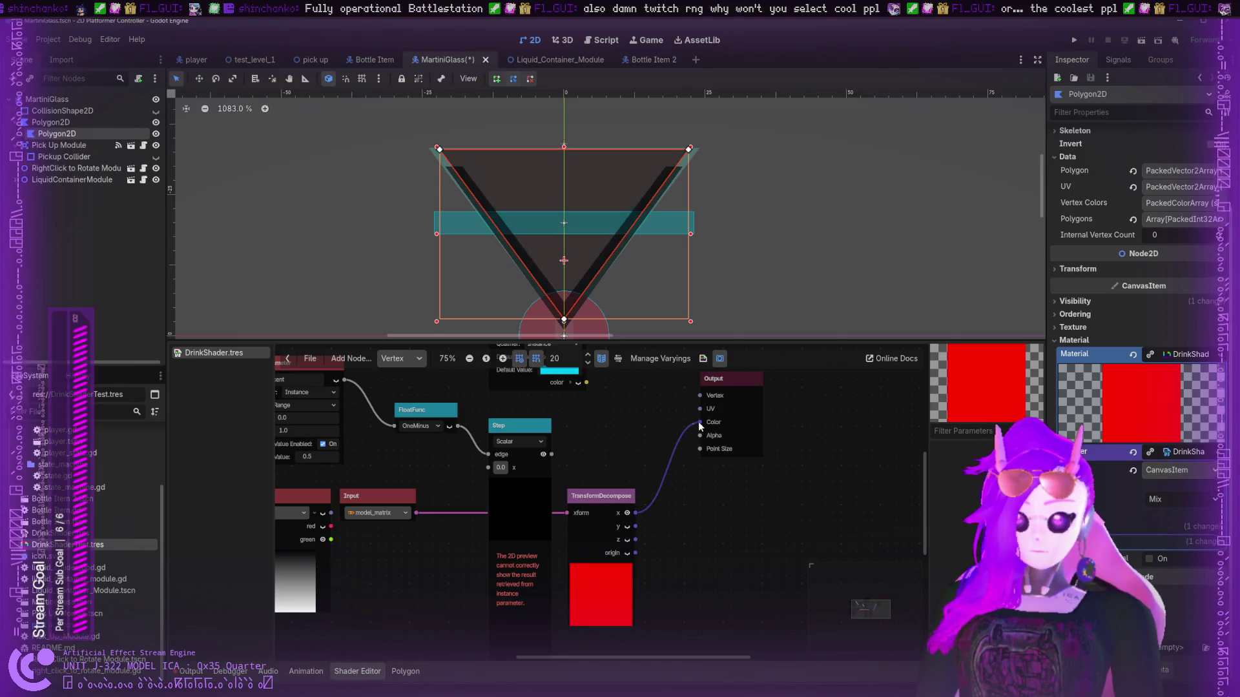
{"action": "left_click_drag", "start_coordinate": [636, 526], "coordinate": [700, 422]}
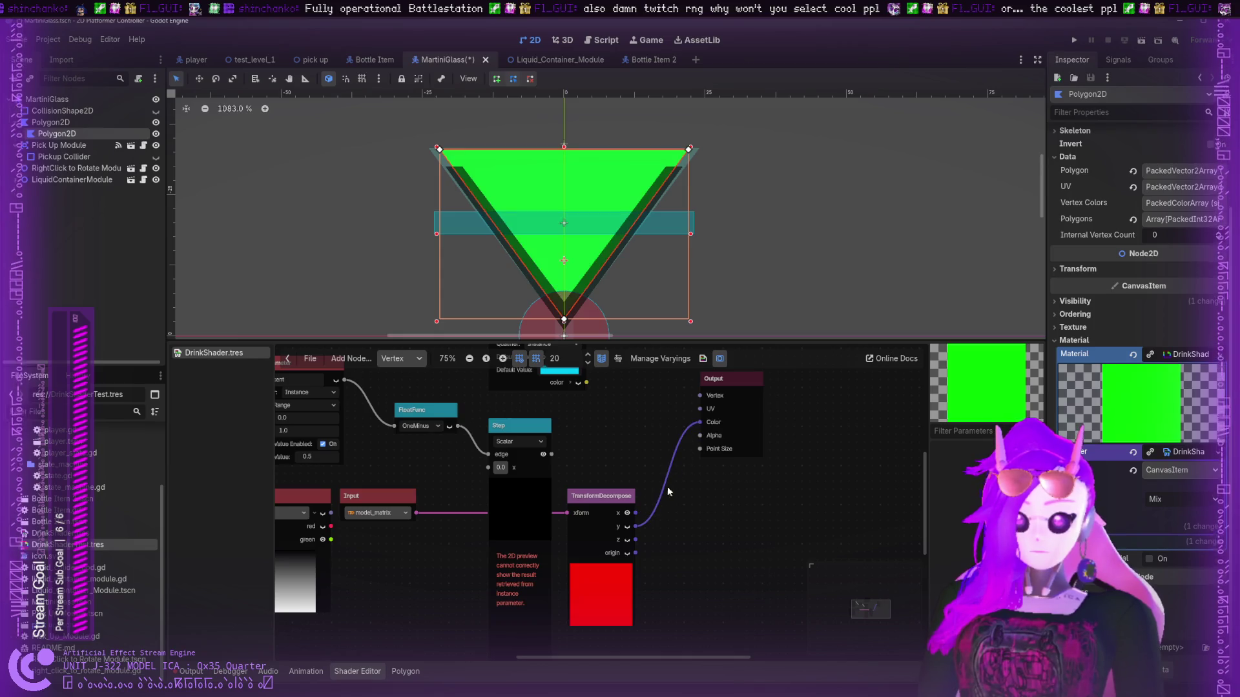
{"action": "left_click_drag", "start_coordinate": [636, 540], "coordinate": [700, 422]}
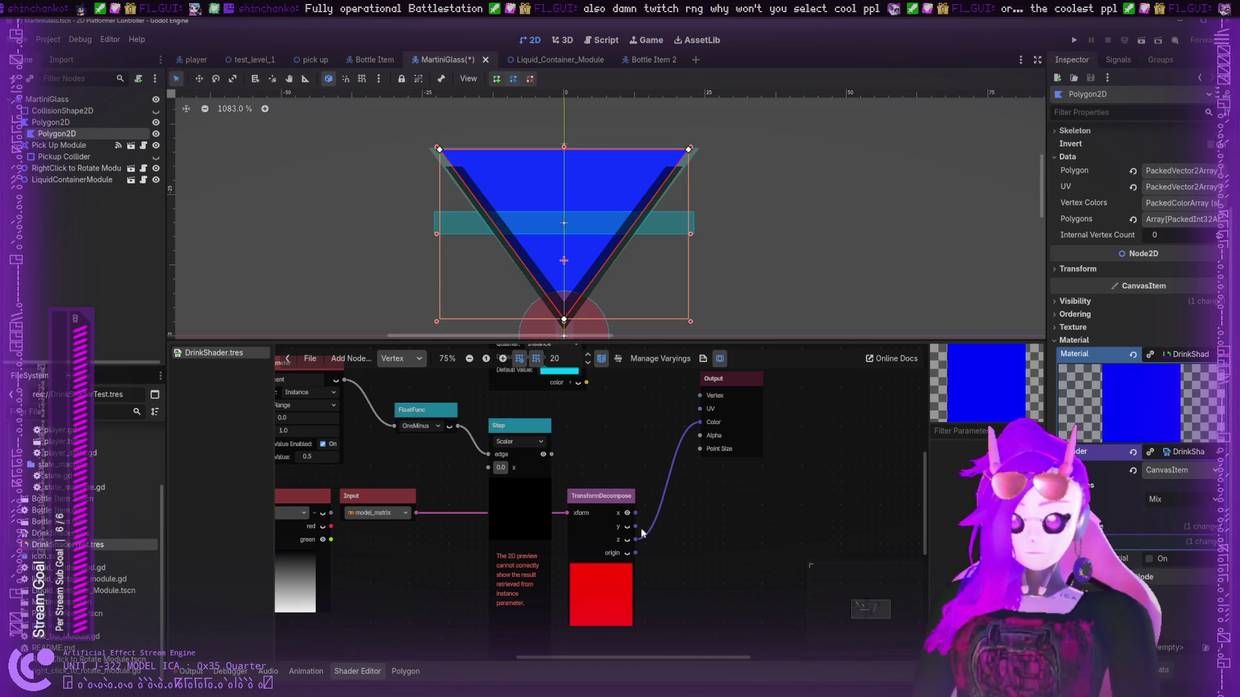
{"action": "left_click_drag", "start_coordinate": [636, 553], "coordinate": [699, 423]}
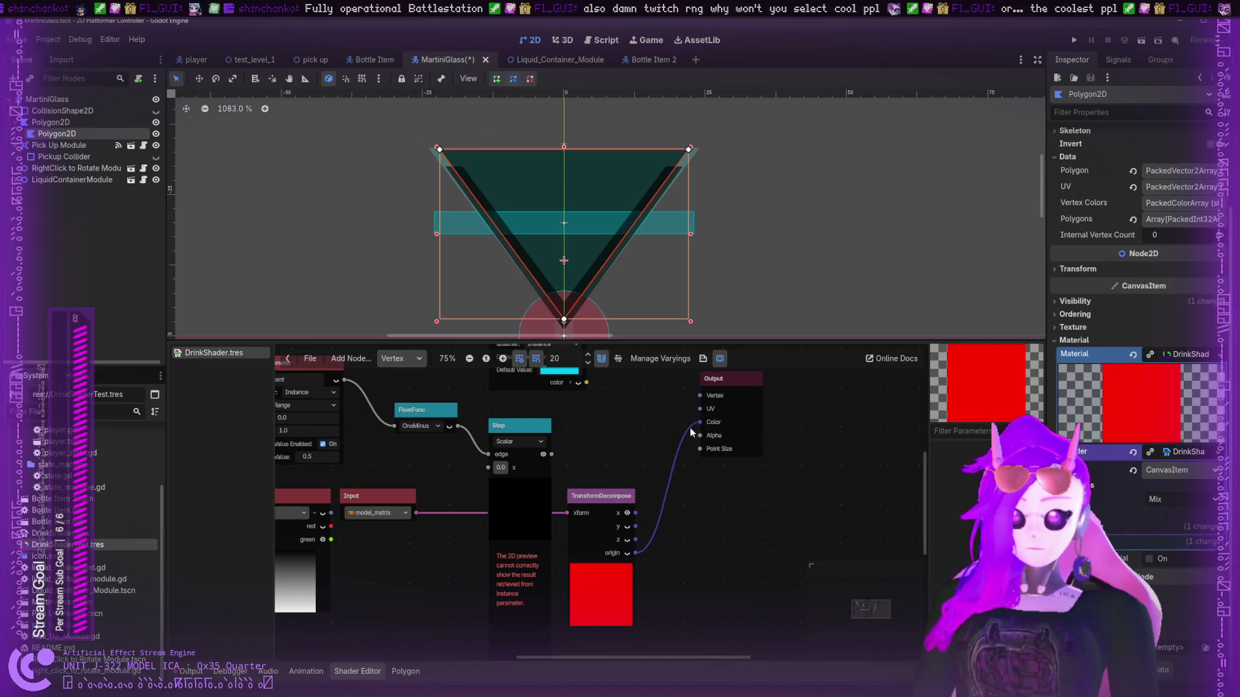
{"action": "left_click_drag", "start_coordinate": [699, 422], "coordinate": [626, 571]}
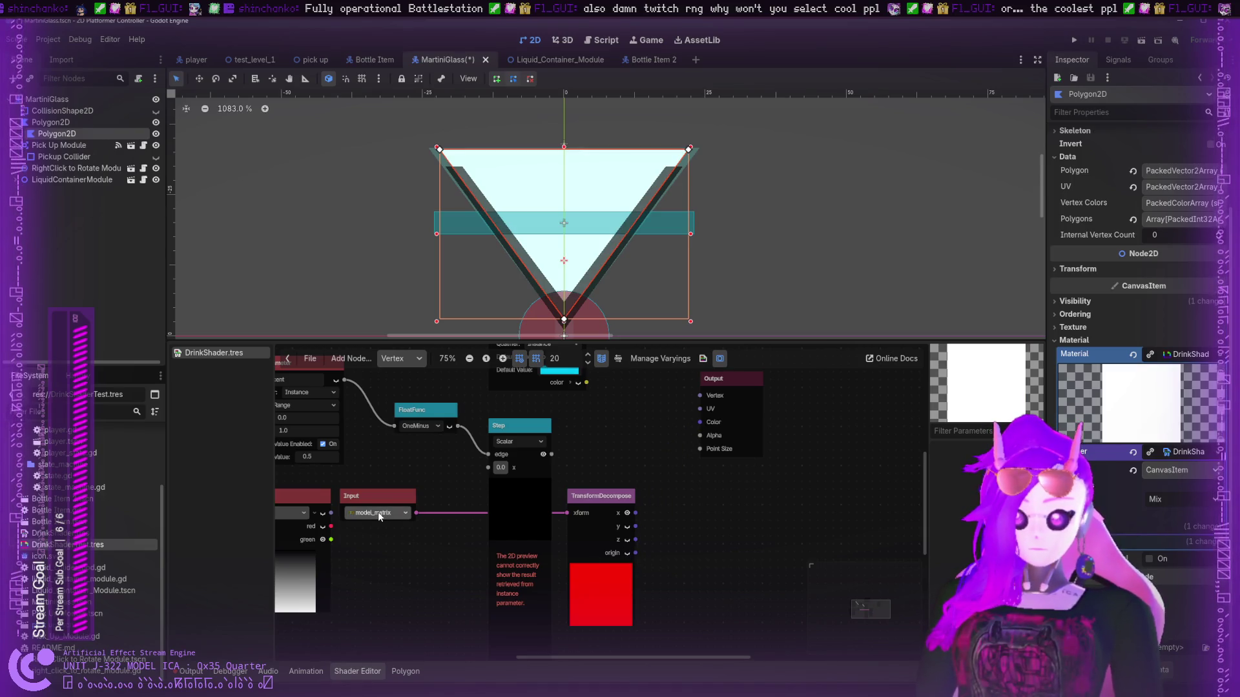
- Set the Input node to screen_matrix and connect decomposed x to Output Color
{"action": "left_click", "coordinate": [417, 650]}
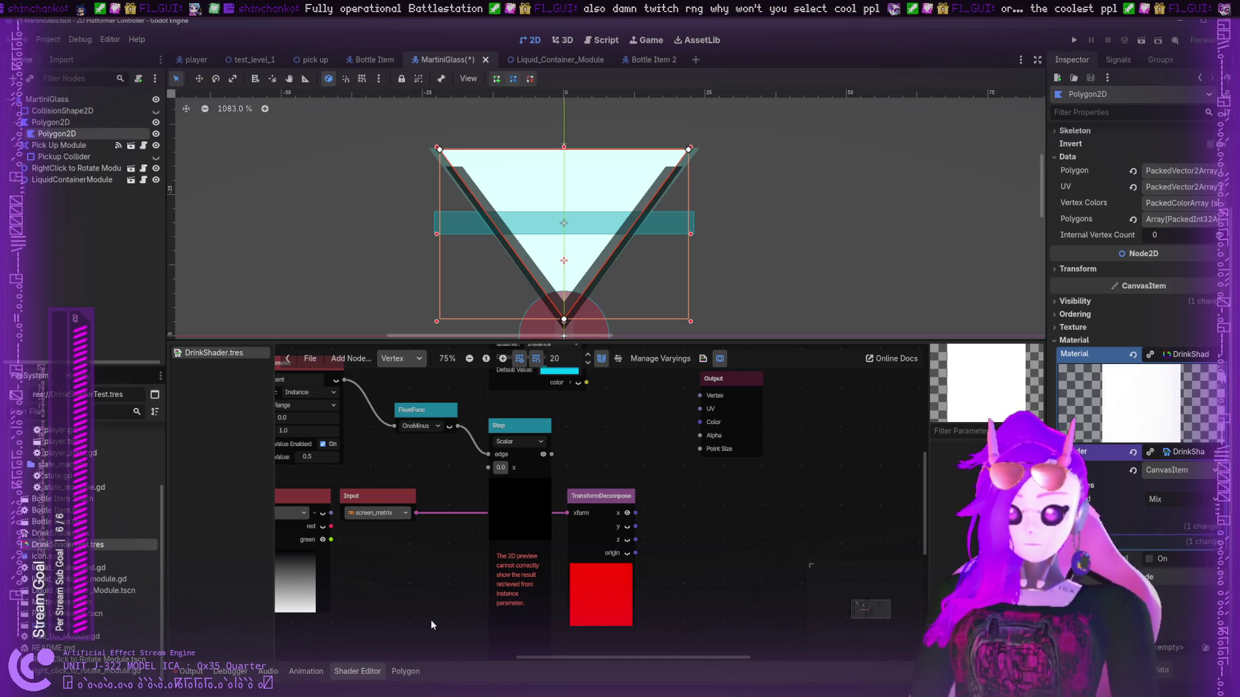
{"action": "left_click", "coordinate": [627, 527]}
{"action": "left_click", "coordinate": [627, 514]}
{"action": "left_click_drag", "start_coordinate": [636, 513], "coordinate": [701, 423]}
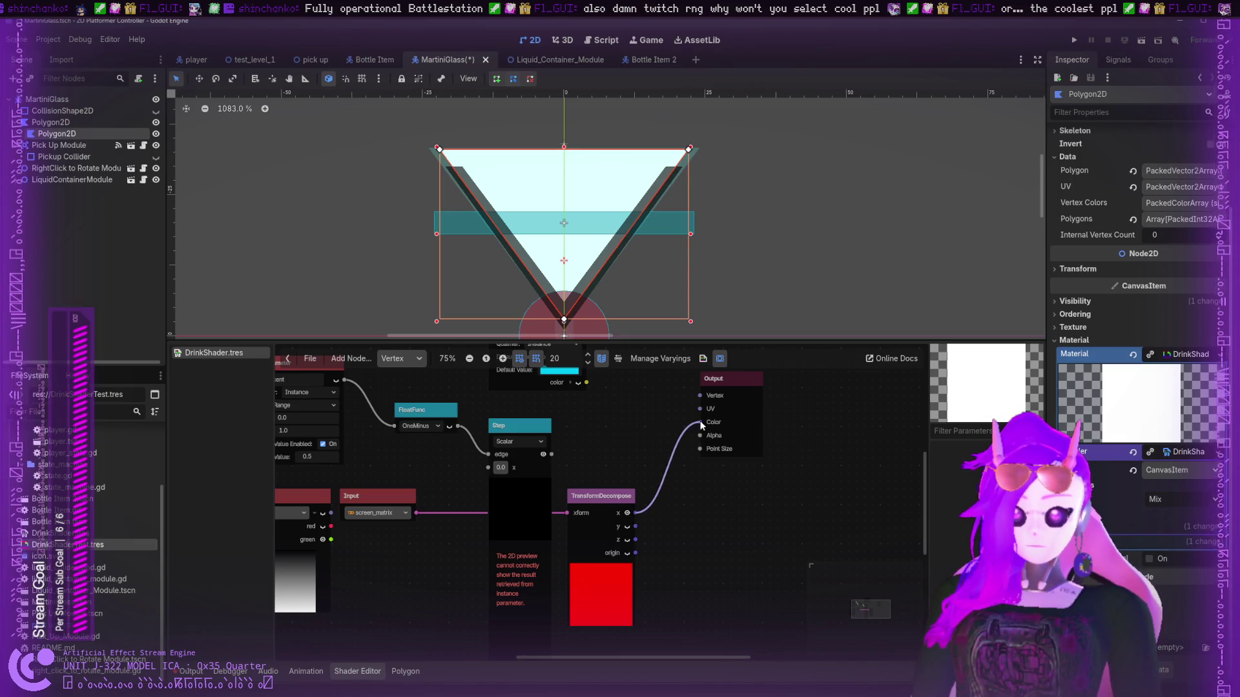
- Compare y, z and origin as the glass colour, settling back on the x output
{"action": "mouse_move", "coordinate": [747, 255]}
{"action": "left_mouse_down"}
{"action": "mouse_move", "coordinate": [960, 213]}
{"action": "mouse_move", "coordinate": [244, 257]}
{"action": "mouse_move", "coordinate": [1002, 252]}
{"action": "mouse_move", "coordinate": [607, 249]}
{"action": "left_mouse_up"}
{"action": "left_click_drag", "start_coordinate": [683, 463], "coordinate": [702, 422]}
{"action": "mouse_move", "coordinate": [638, 251]}
{"action": "left_mouse_down"}
{"action": "mouse_move", "coordinate": [648, 232]}
{"action": "mouse_move", "coordinate": [878, 123]}
{"action": "mouse_move", "coordinate": [641, 182]}
{"action": "mouse_move", "coordinate": [905, 265]}
{"action": "mouse_move", "coordinate": [775, 157]}
{"action": "mouse_move", "coordinate": [506, 310]}
{"action": "mouse_move", "coordinate": [672, 261]}
{"action": "left_mouse_up"}
{"action": "mouse_move", "coordinate": [636, 539]}
{"action": "left_mouse_down"}
{"action": "mouse_move", "coordinate": [665, 507]}
{"action": "mouse_move", "coordinate": [700, 421]}
{"action": "left_mouse_up"}
{"action": "mouse_move", "coordinate": [673, 302]}
{"action": "left_mouse_down"}
{"action": "mouse_move", "coordinate": [866, 125]}
{"action": "mouse_move", "coordinate": [884, 318]}
{"action": "mouse_move", "coordinate": [774, 254]}
{"action": "left_mouse_up"}
{"action": "left_click_drag", "start_coordinate": [635, 553], "coordinate": [699, 422]}
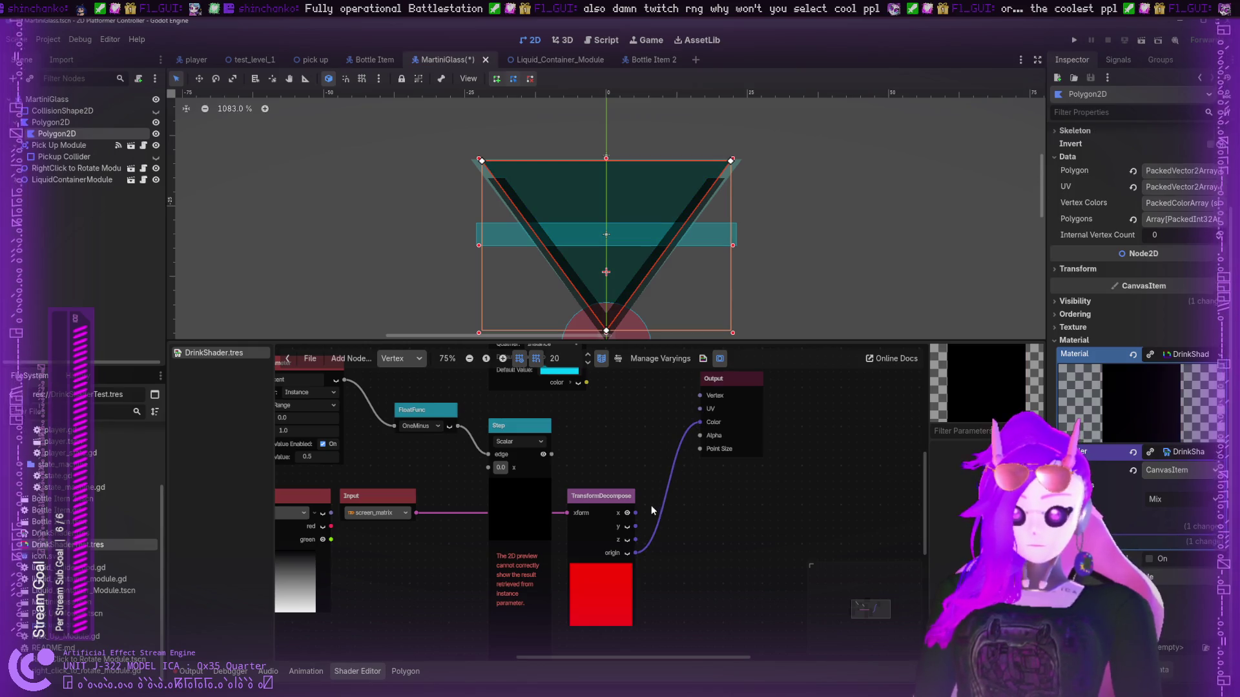
{"action": "left_click_drag", "start_coordinate": [635, 512], "coordinate": [700, 422]}
{"action": "mouse_move", "coordinate": [485, 212]}
{"action": "left_mouse_down"}
{"action": "mouse_move", "coordinate": [485, 197]}
{"action": "mouse_move", "coordinate": [438, 172]}
{"action": "left_mouse_up"}
{"action": "left_click", "coordinate": [301, 62]}
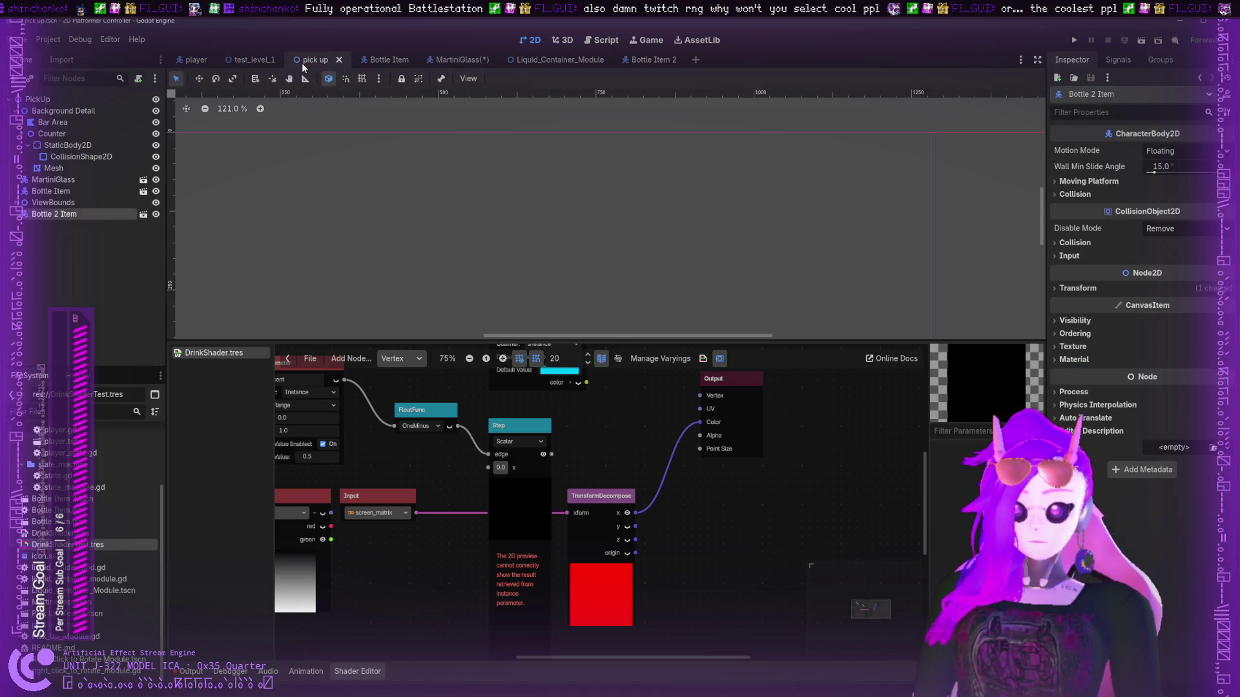
- Play the pick up scene, carry the martini glass toward the bar, then stop the run
{"action": "scroll", "coordinate": [429, 216], "scroll_direction": "up", "scroll_amount": 10}
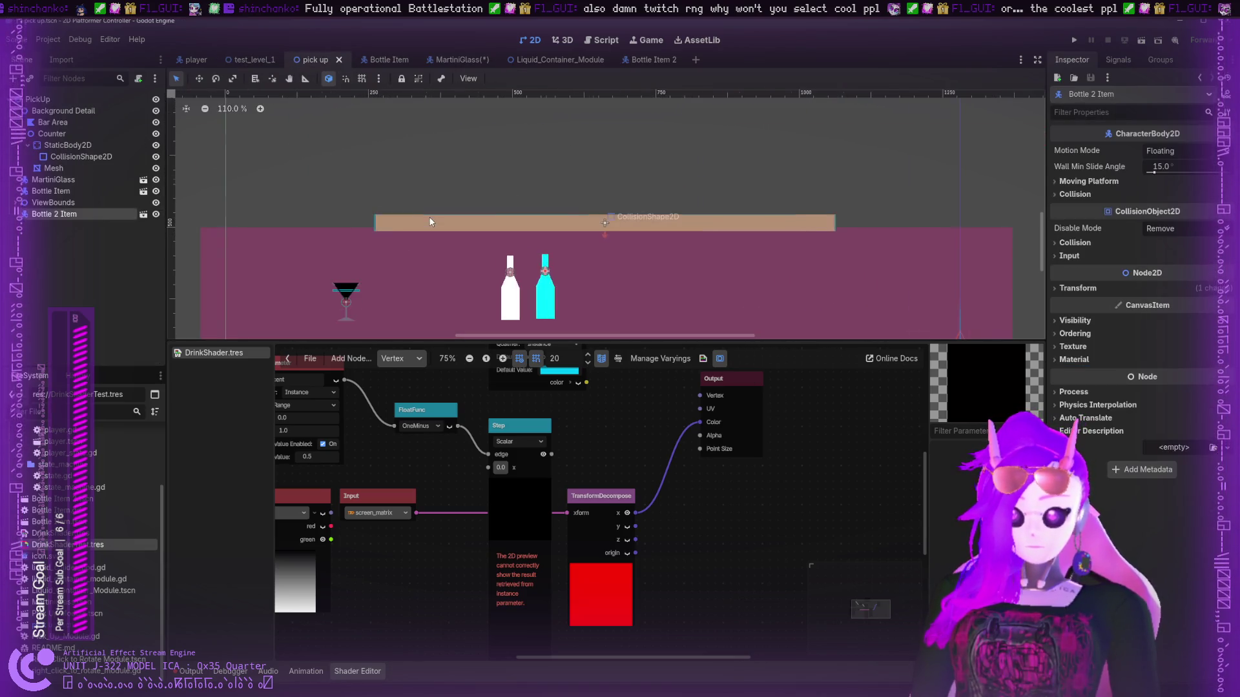
{"action": "scroll", "coordinate": [372, 215], "scroll_direction": "down", "scroll_amount": 4}
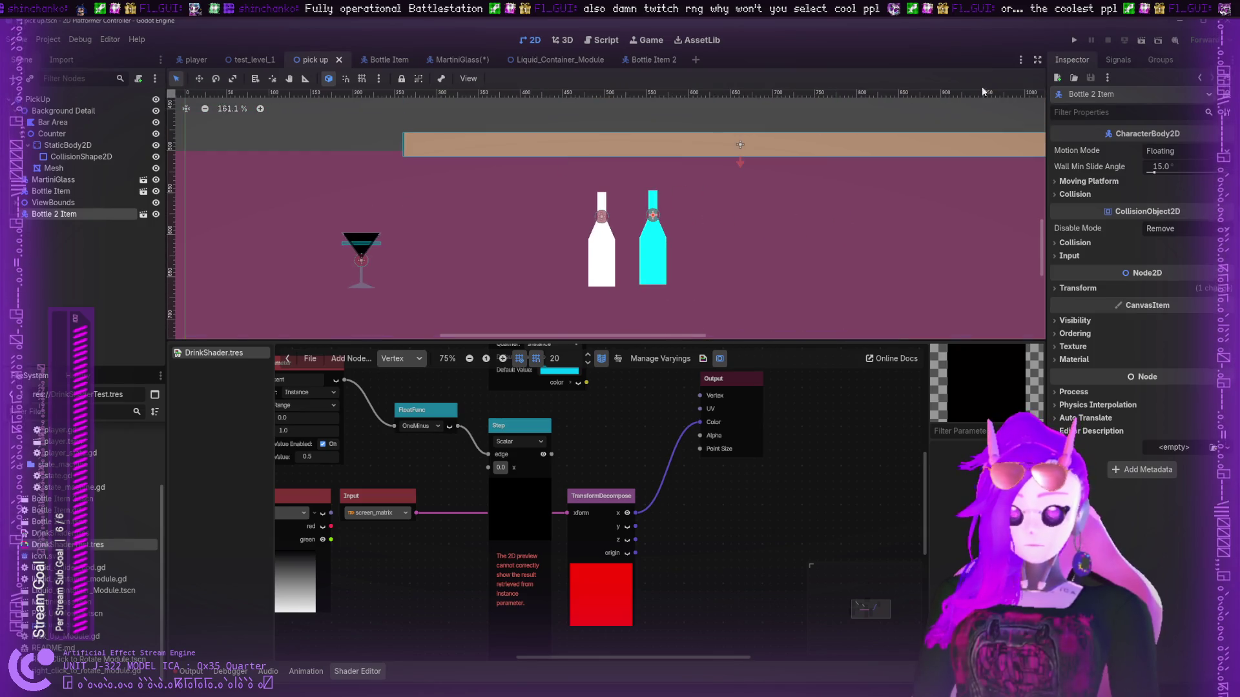
{"action": "left_click", "coordinate": [1076, 40]}
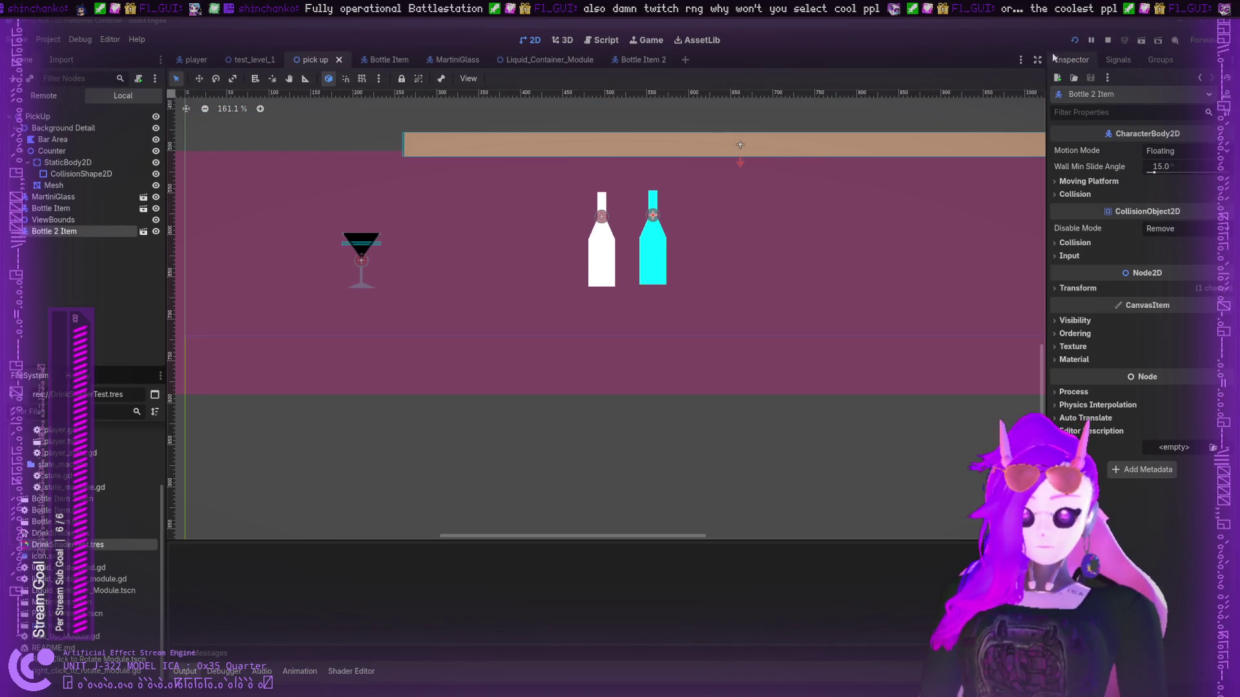
{"action": "left_click_drag", "start_coordinate": [381, 416], "coordinate": [565, 223]}
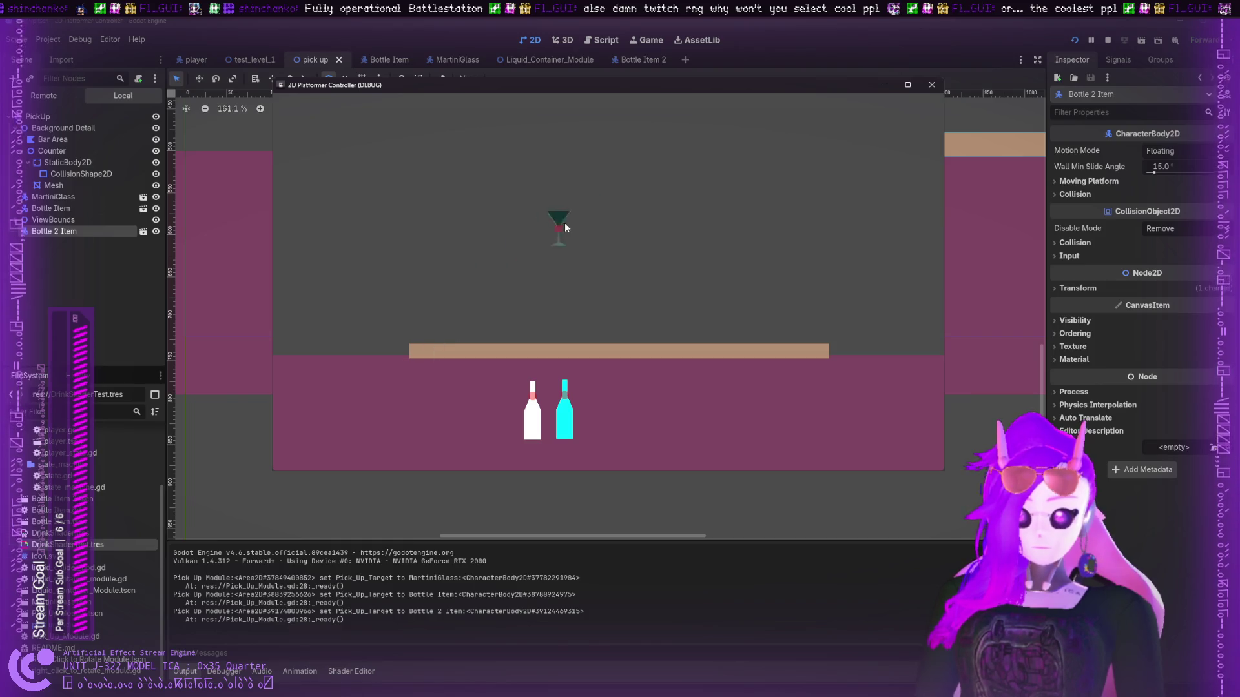
{"action": "mouse_move", "coordinate": [799, 139]}
{"action": "left_mouse_down"}
{"action": "mouse_move", "coordinate": [916, 135]}
{"action": "mouse_move", "coordinate": [489, 159]}
{"action": "left_mouse_up"}
{"action": "mouse_move", "coordinate": [295, 137]}
{"action": "left_mouse_down"}
{"action": "mouse_move", "coordinate": [369, 304]}
{"action": "mouse_move", "coordinate": [390, 283]}
{"action": "mouse_move", "coordinate": [388, 313]}
{"action": "left_mouse_up"}
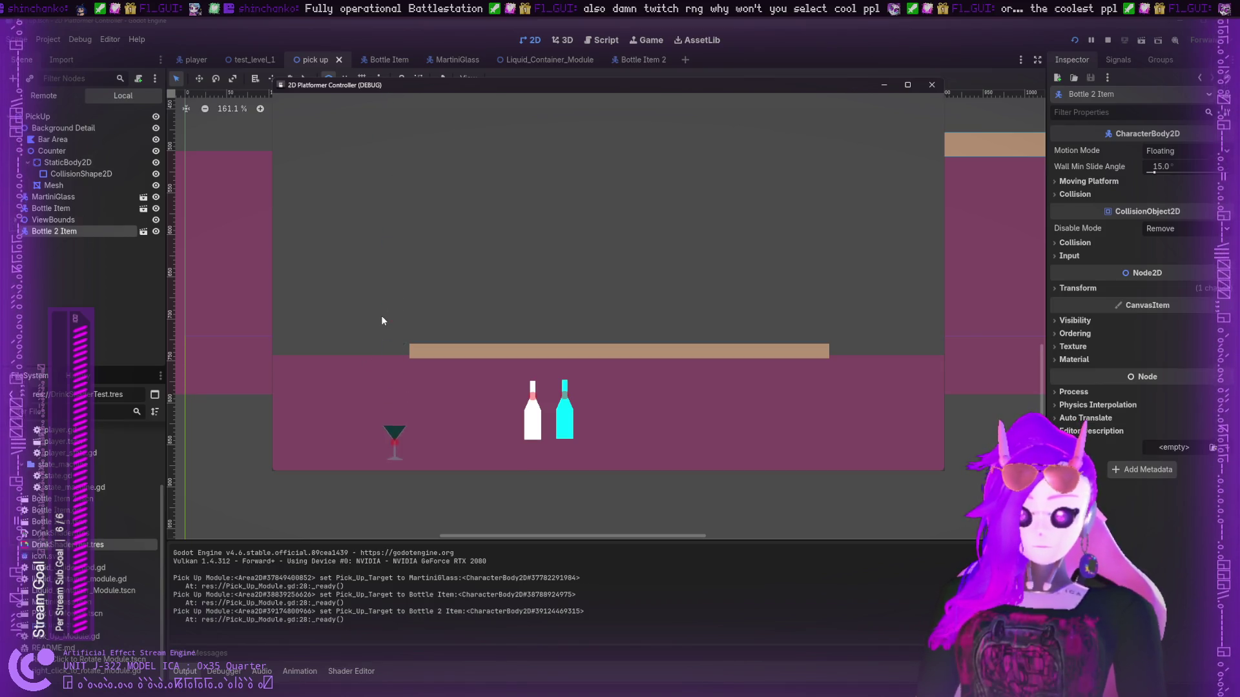
{"action": "left_click", "coordinate": [1107, 40]}
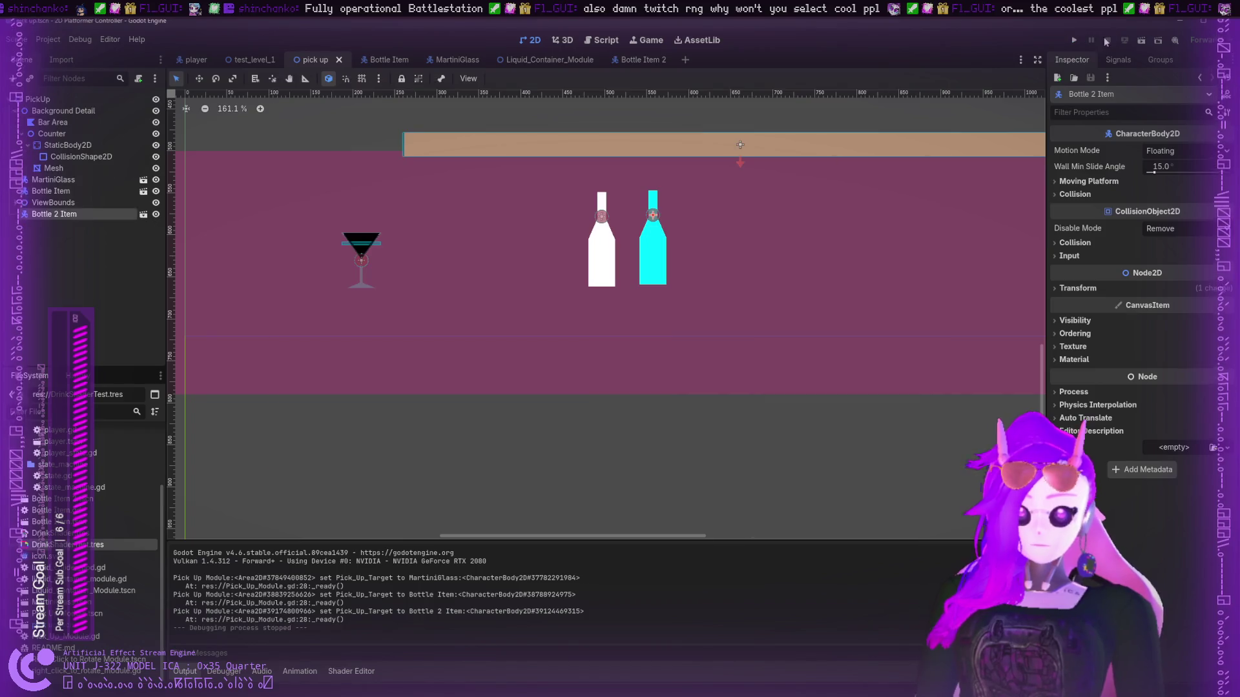
{"action": "left_click", "coordinate": [361, 671]}
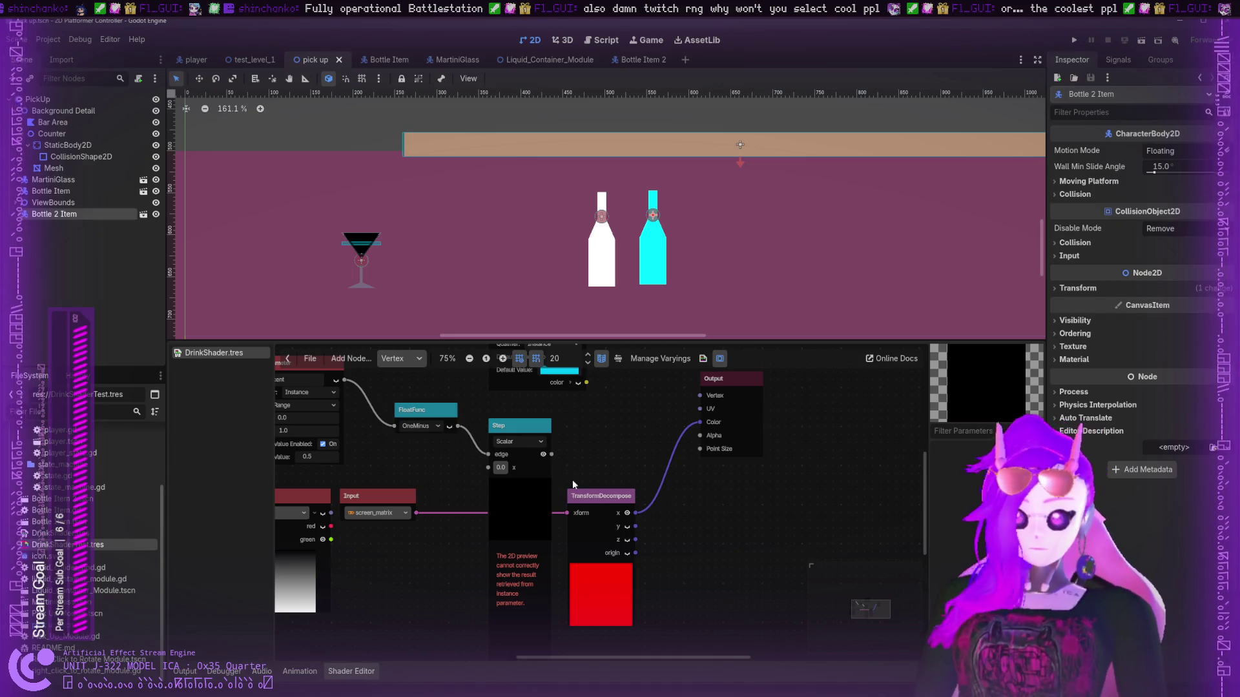
- Restore the shader Input to model_matrix, adjusting the TransformDecompose node's position
{"action": "left_click", "coordinate": [591, 492]}
{"action": "left_click_drag", "start_coordinate": [591, 492], "coordinate": [607, 469]}
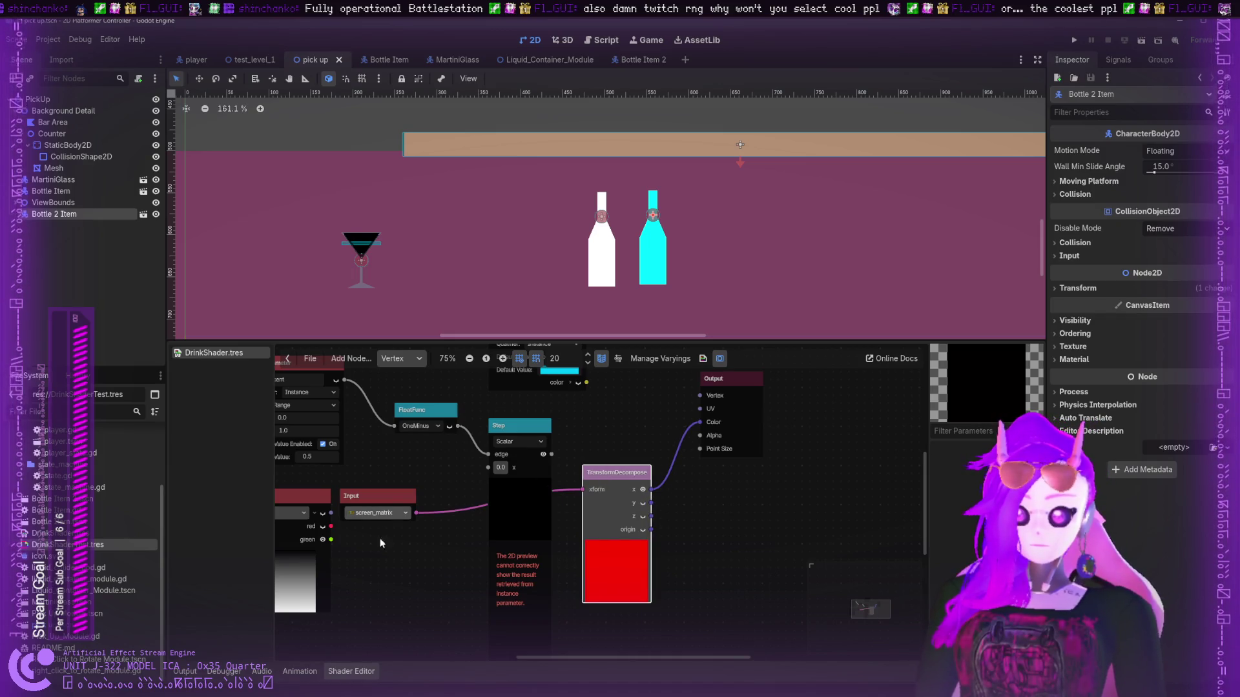
{"action": "key", "text": "Up"}
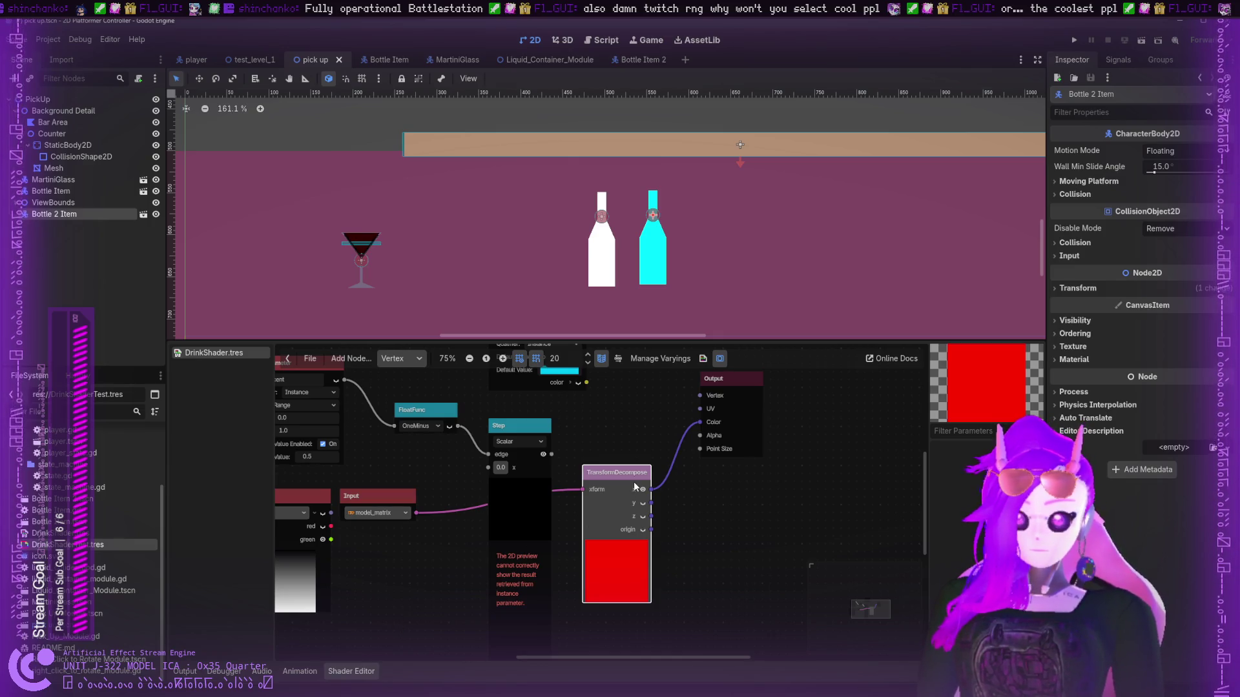
{"action": "left_click_drag", "start_coordinate": [628, 479], "coordinate": [597, 495]}
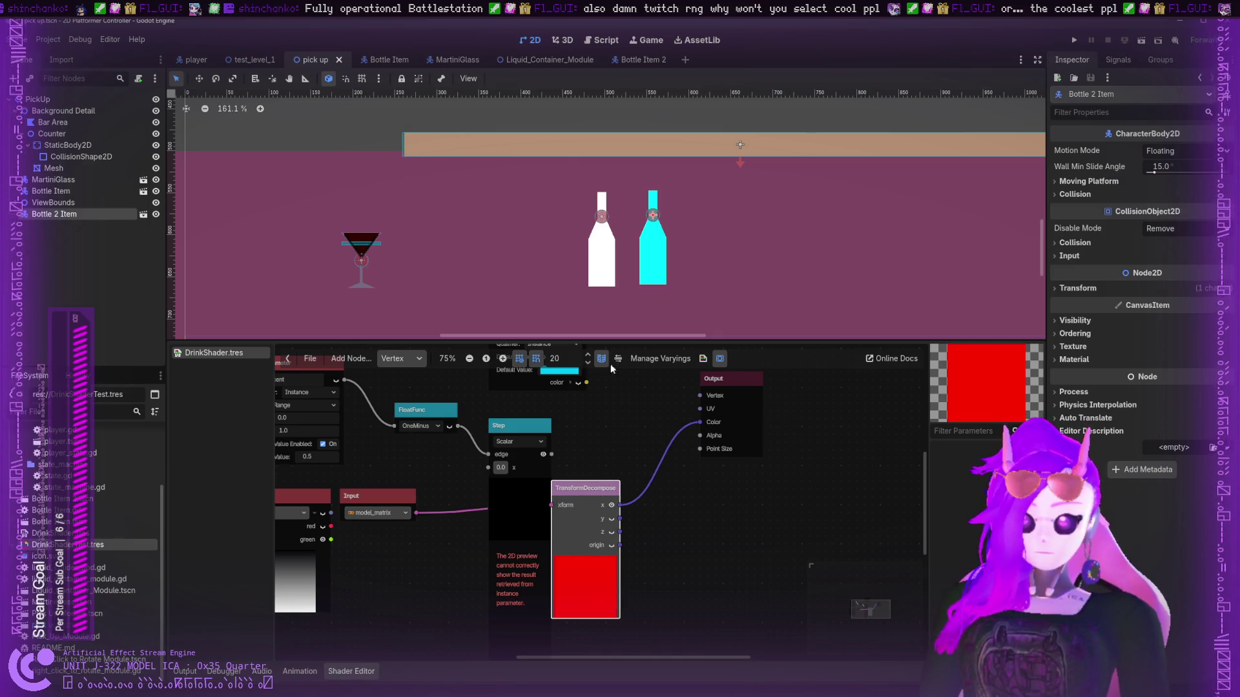
- In the MartiniGlass scene, wire TransformDecompose x into Output Color
{"action": "left_click", "coordinate": [452, 59]}
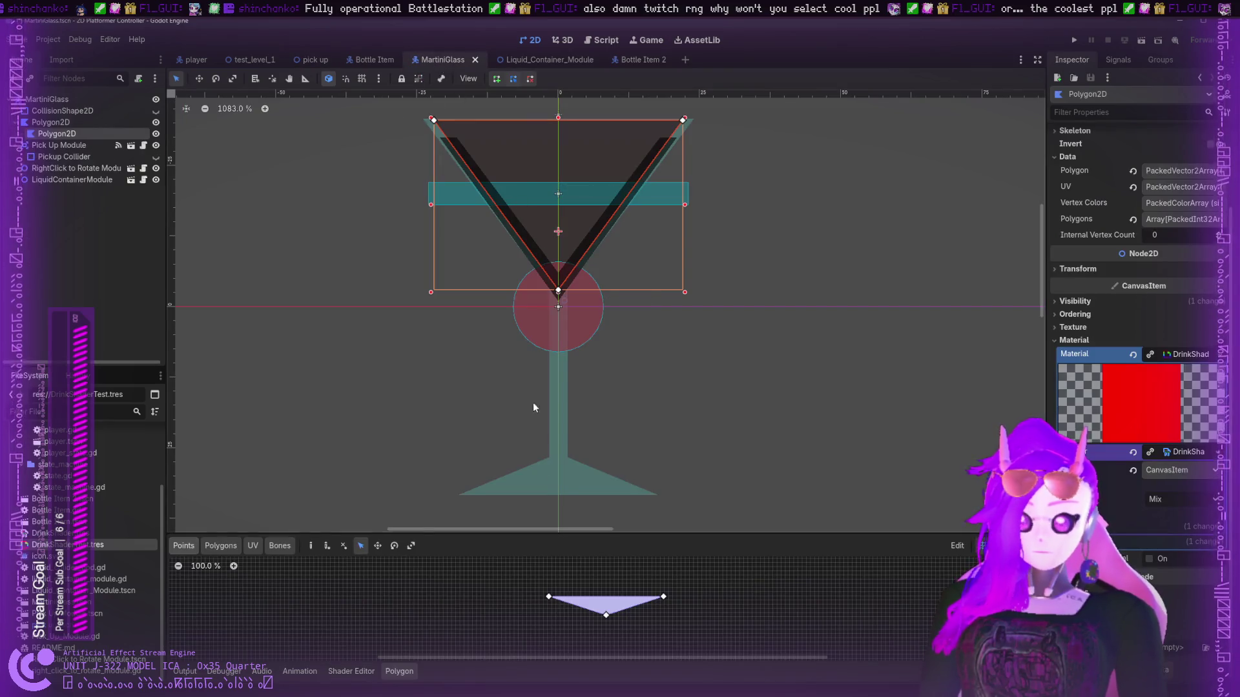
{"action": "left_click", "coordinate": [351, 672]}
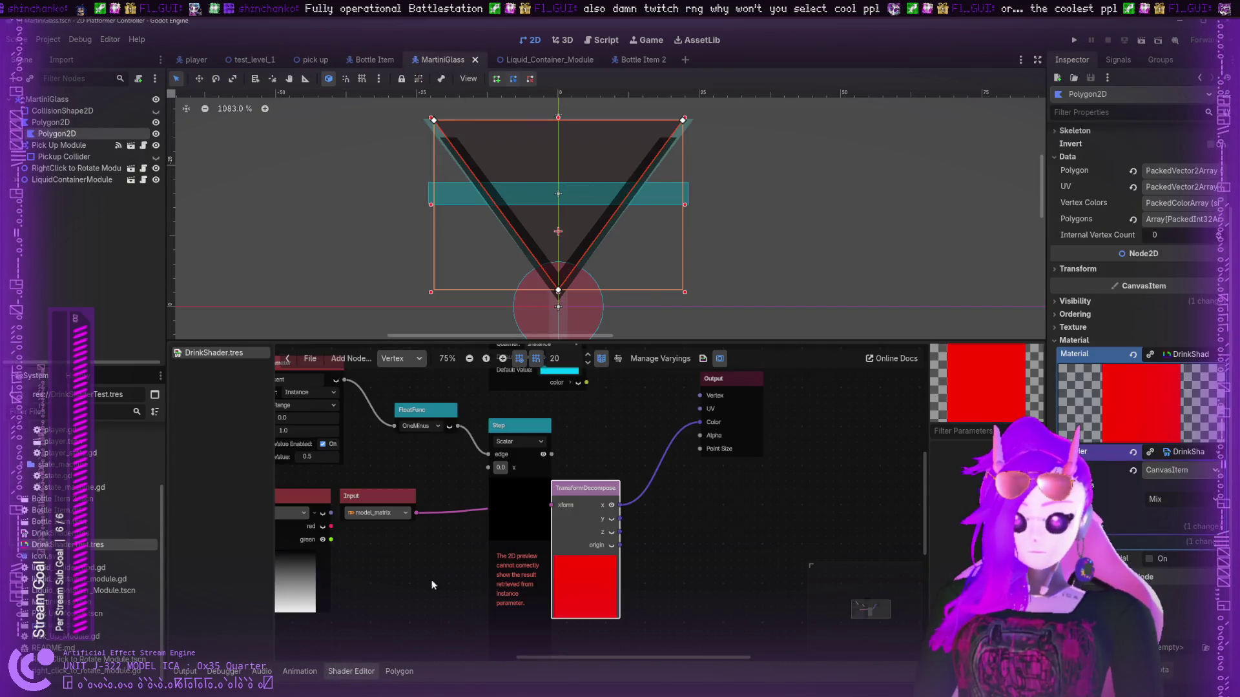
{"action": "left_click_drag", "start_coordinate": [619, 519], "coordinate": [702, 421]}
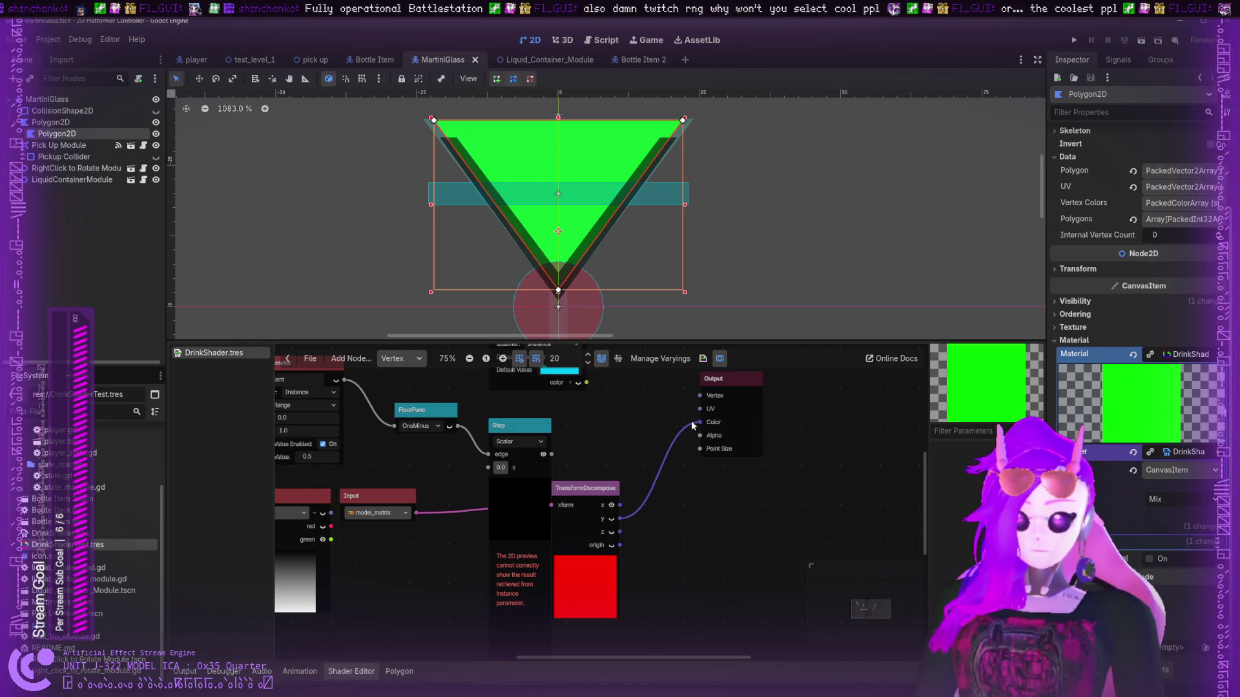
{"action": "left_click_drag", "start_coordinate": [619, 505], "coordinate": [700, 421]}
- Playtest picking up and flinging the martini glass, then stop the game
{"action": "left_click", "coordinate": [1075, 41]}
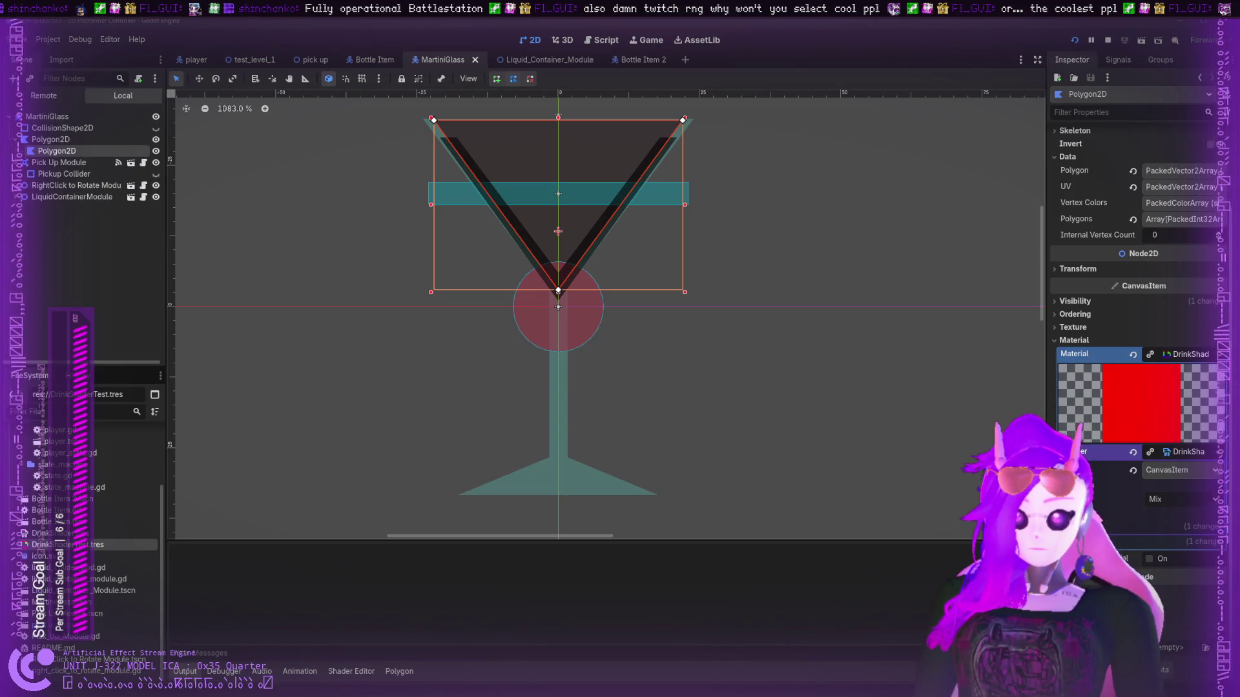
{"action": "left_click_drag", "start_coordinate": [336, 183], "coordinate": [314, 93]}
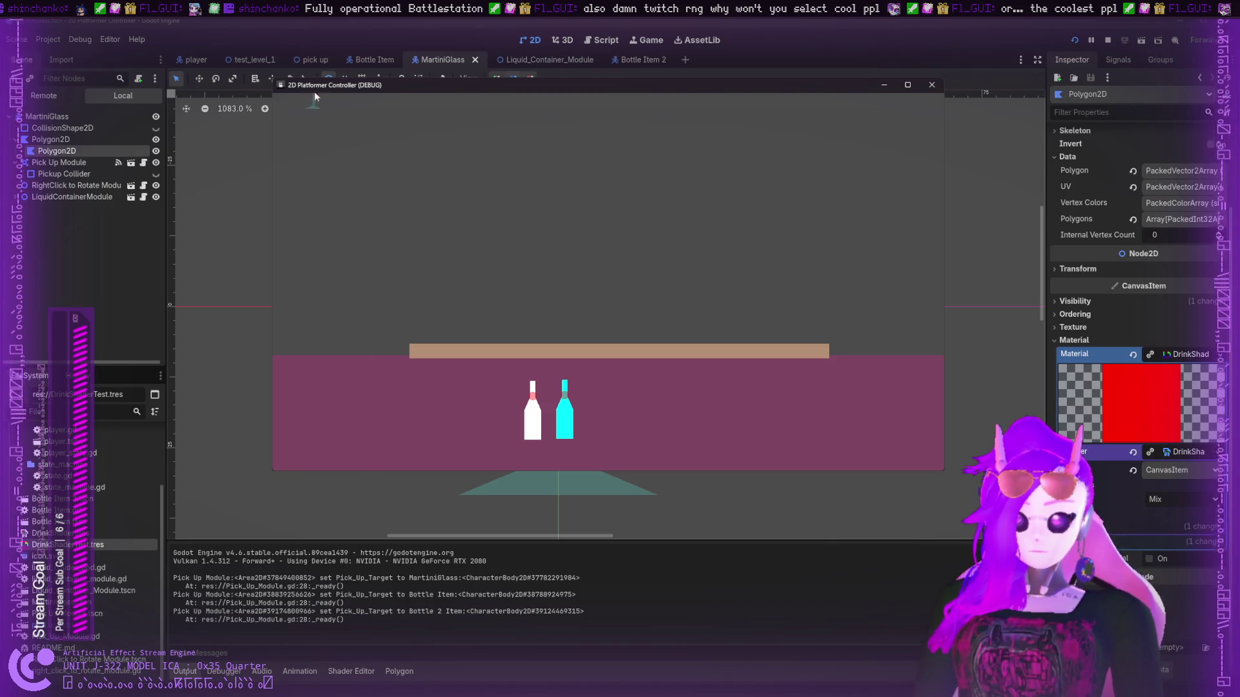
{"action": "mouse_move", "coordinate": [576, 147]}
{"action": "left_mouse_down"}
{"action": "mouse_move", "coordinate": [859, 176]}
{"action": "mouse_move", "coordinate": [928, 234]}
{"action": "mouse_move", "coordinate": [385, 338]}
{"action": "mouse_move", "coordinate": [646, 336]}
{"action": "left_mouse_up"}
{"action": "left_click", "coordinate": [1108, 40]}
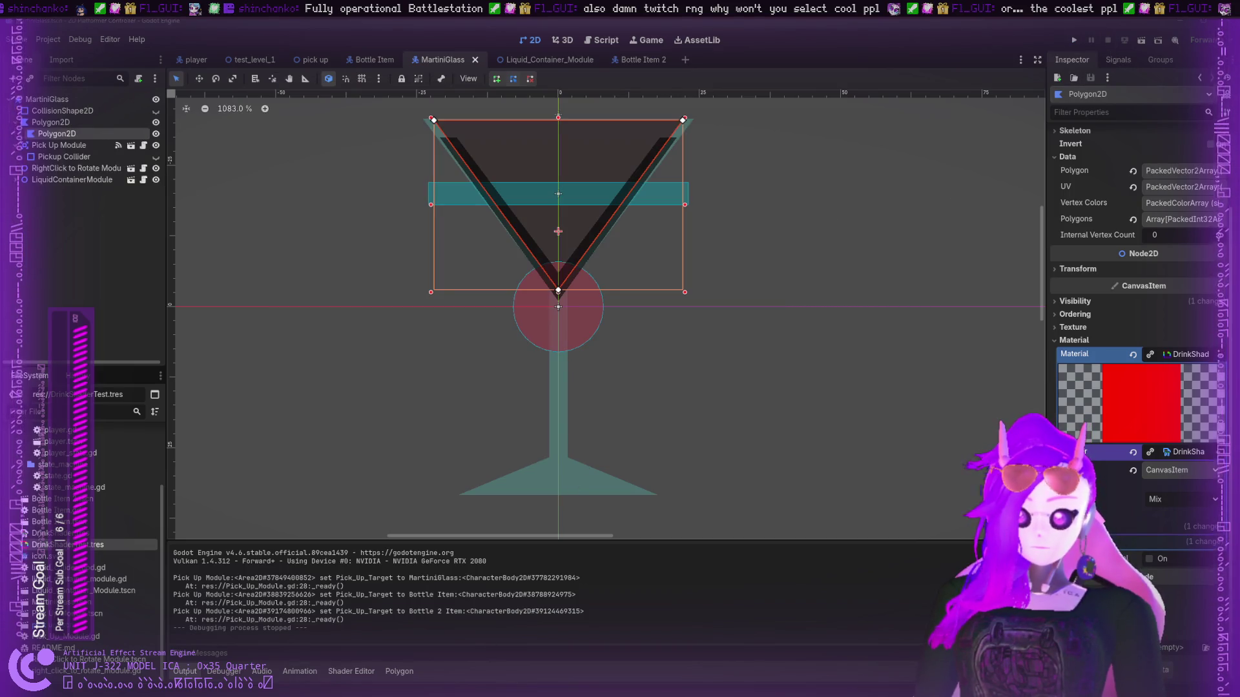
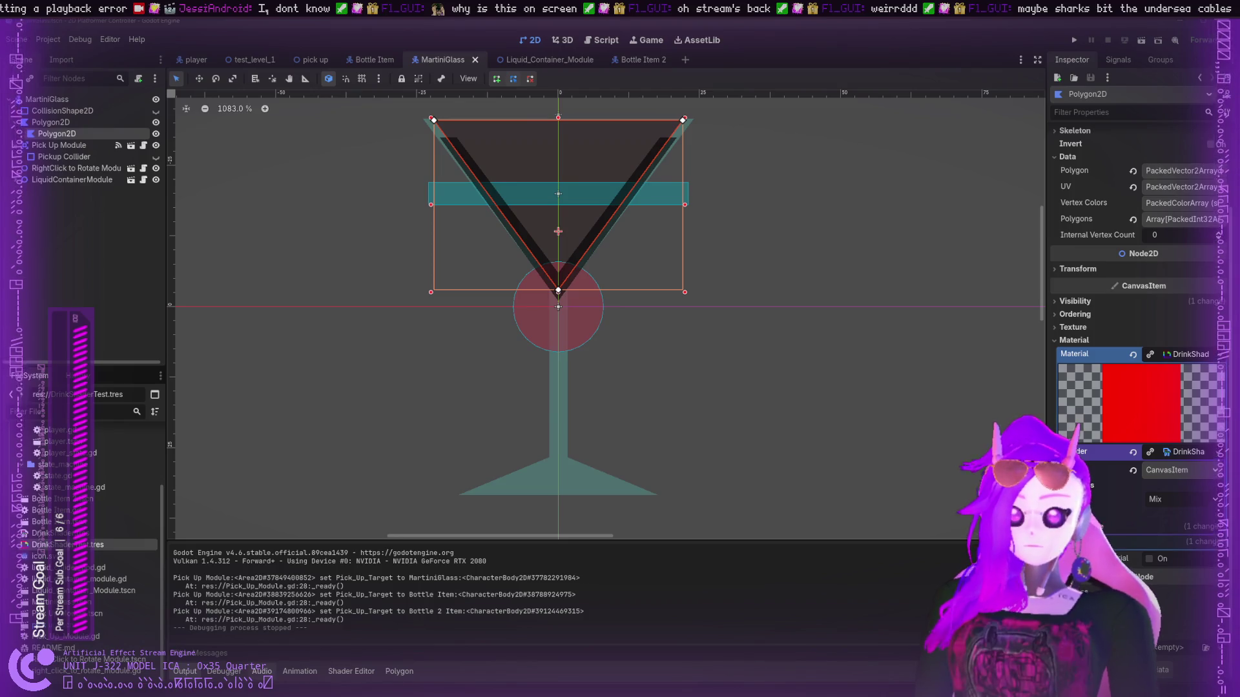
- Leave the output log, show the Debugger, open the Polygon editor and switch it to UV mode
{"action": "left_click", "coordinate": [258, 674]}
{"action": "left_click", "coordinate": [226, 674]}
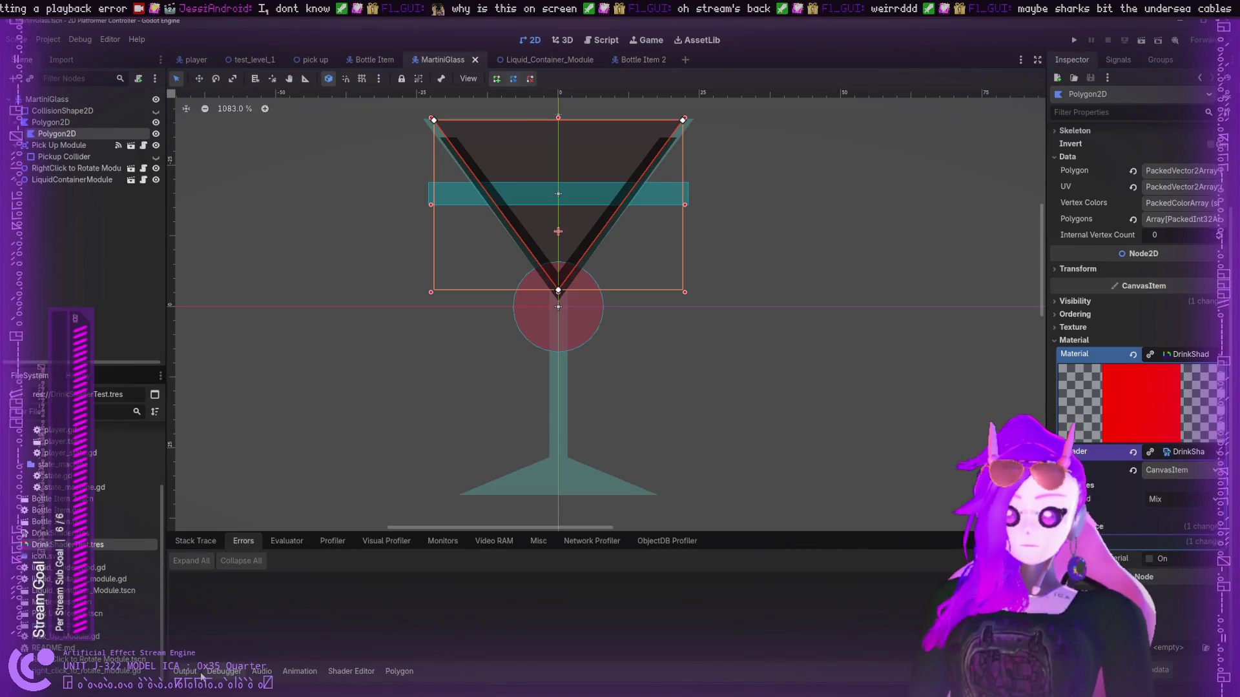
{"action": "left_click", "coordinate": [397, 671]}
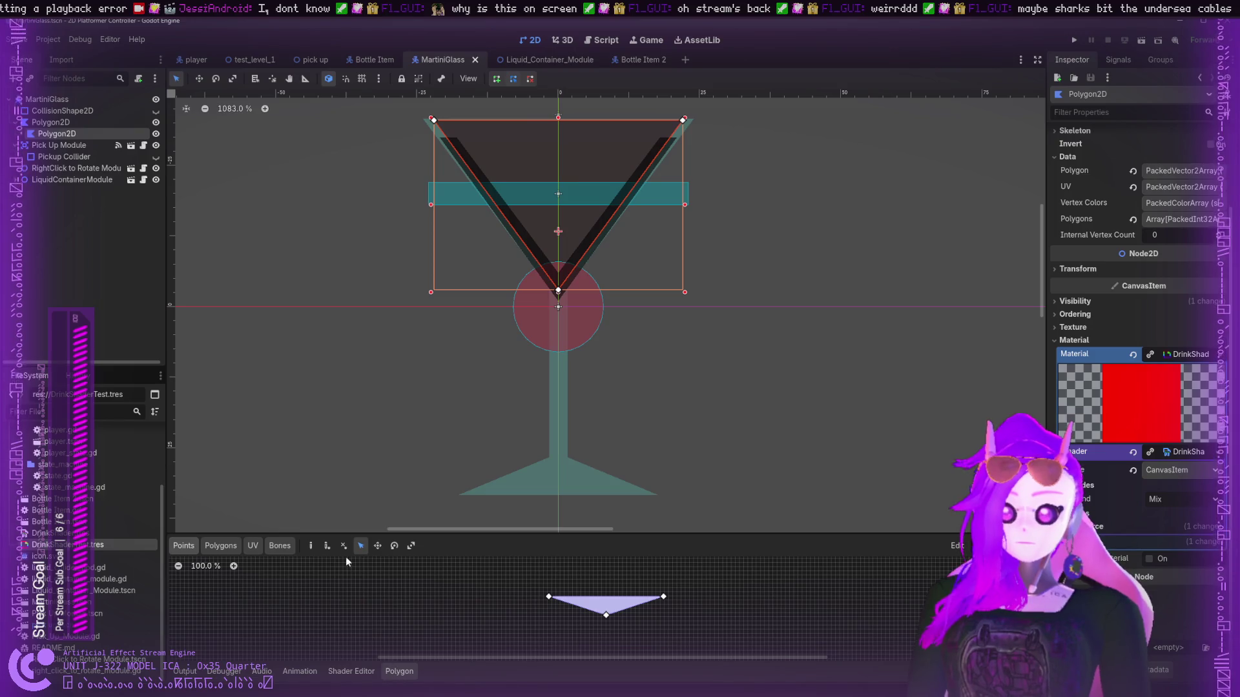
{"action": "left_click", "coordinate": [247, 550]}
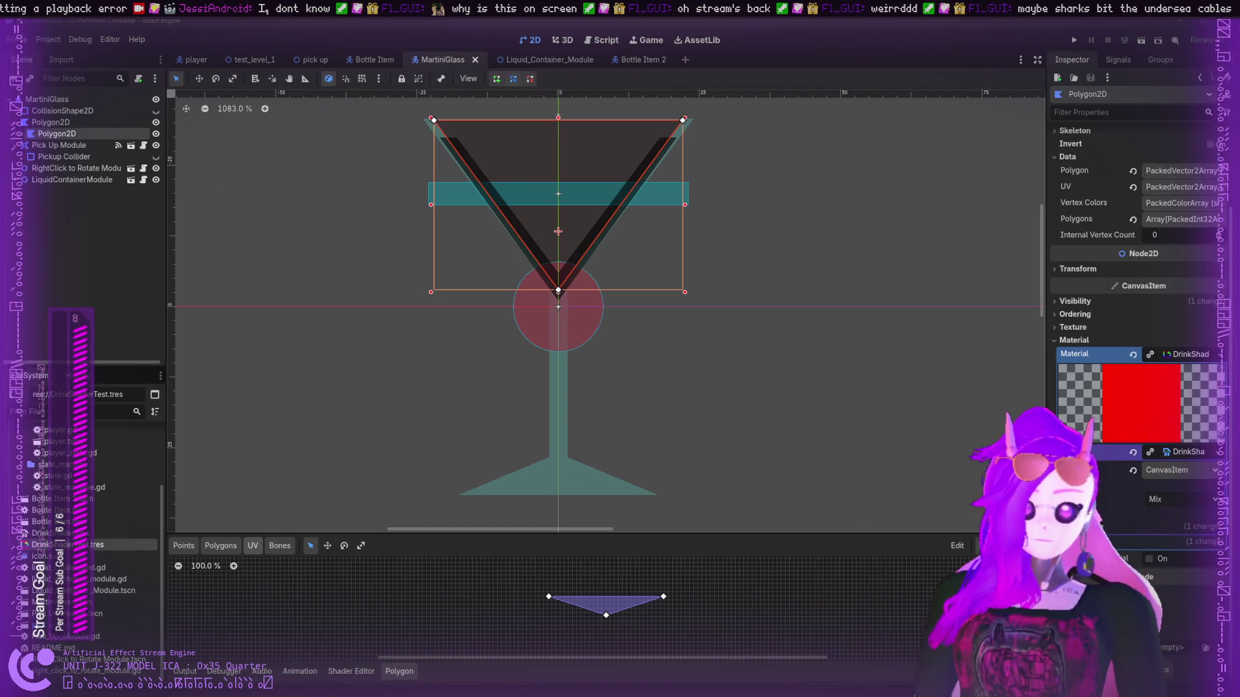
- Set the first two UV points to (1,0) and (0,0) in the Inspector
{"action": "left_click", "coordinate": [1179, 187]}
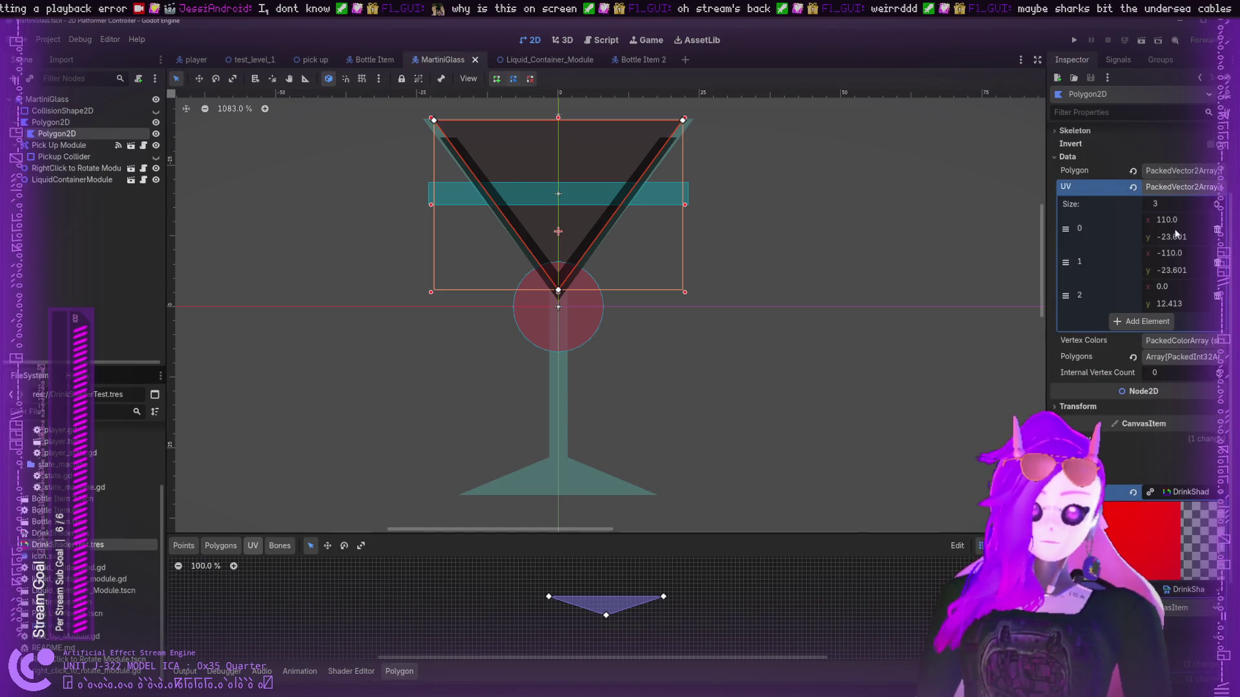
{"action": "left_click", "coordinate": [1193, 221]}
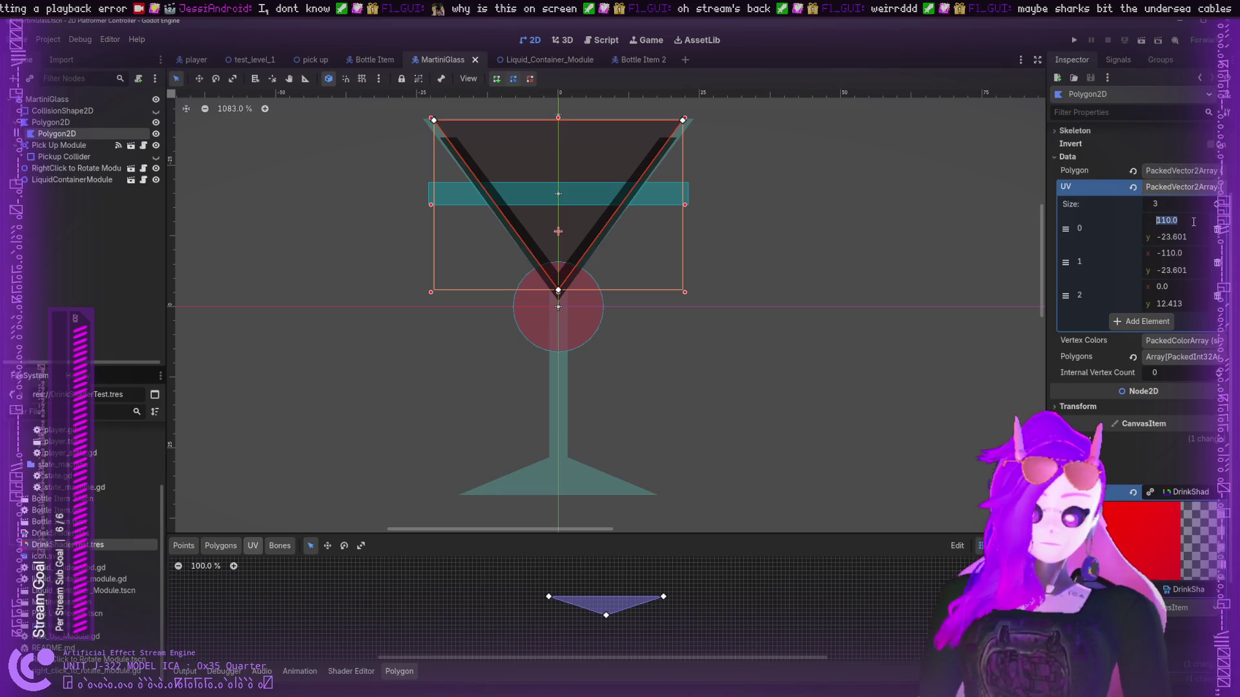
{"action": "type", "text": "1"}
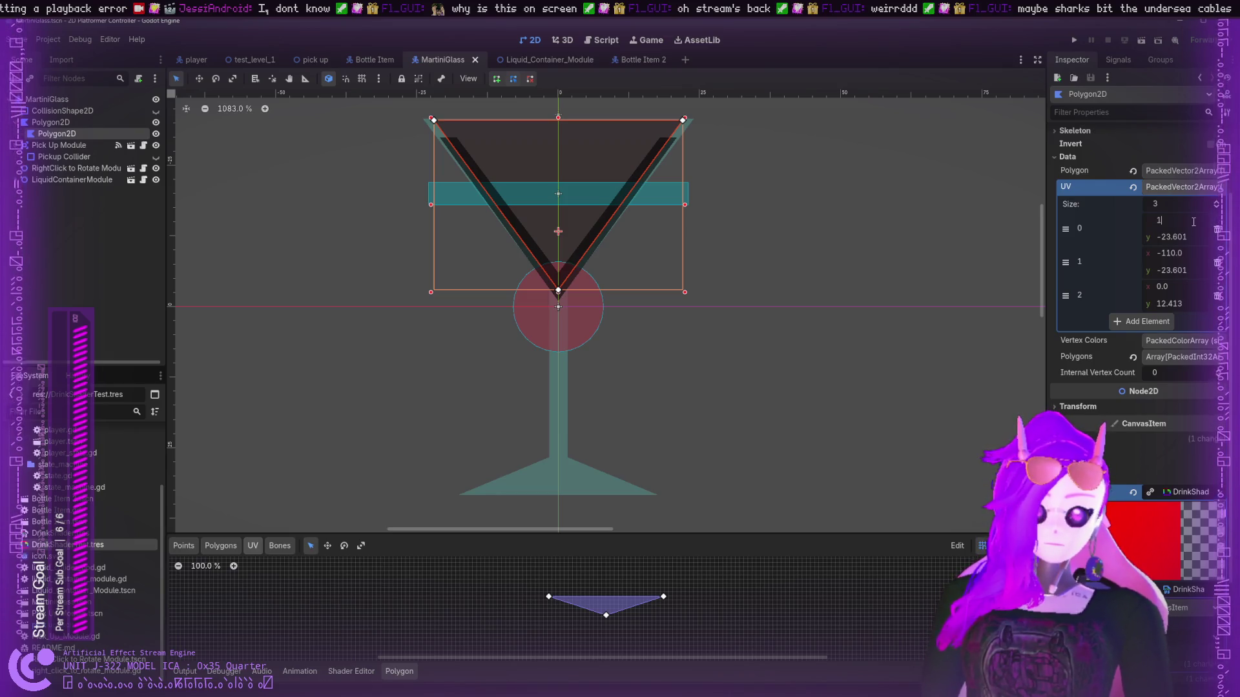
{"action": "left_click", "coordinate": [1191, 251]}
{"action": "type", "text": "012"}
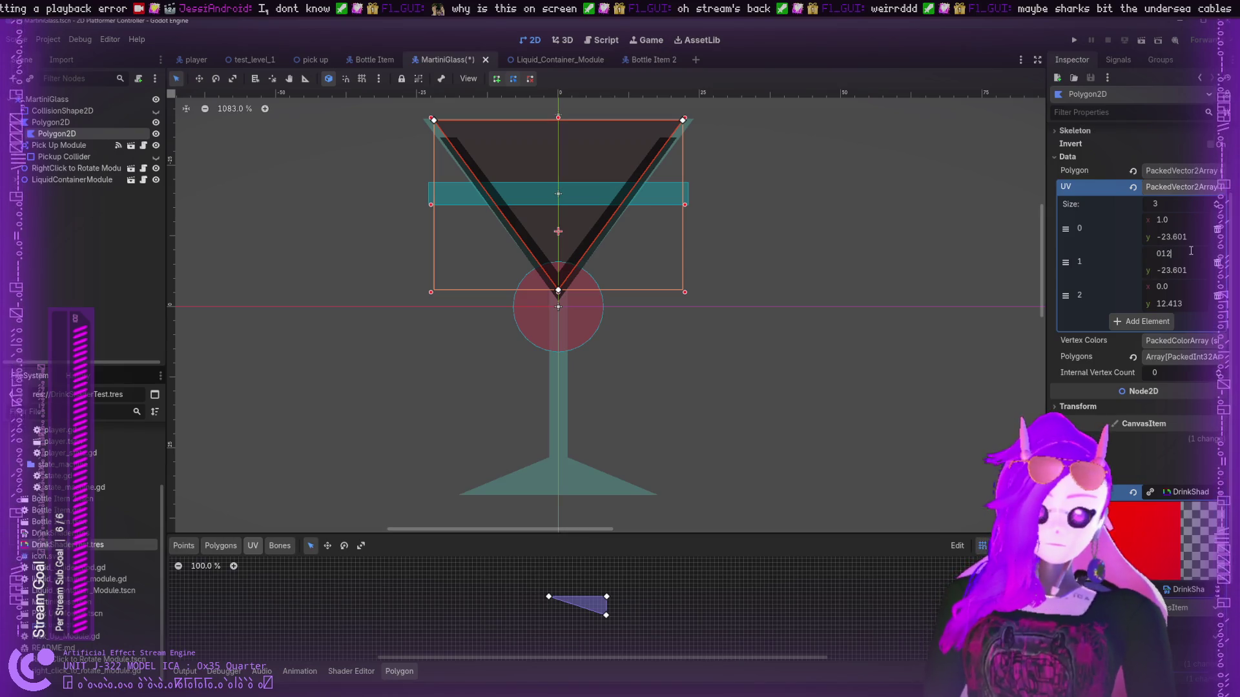
{"action": "left_click", "coordinate": [1196, 237]}
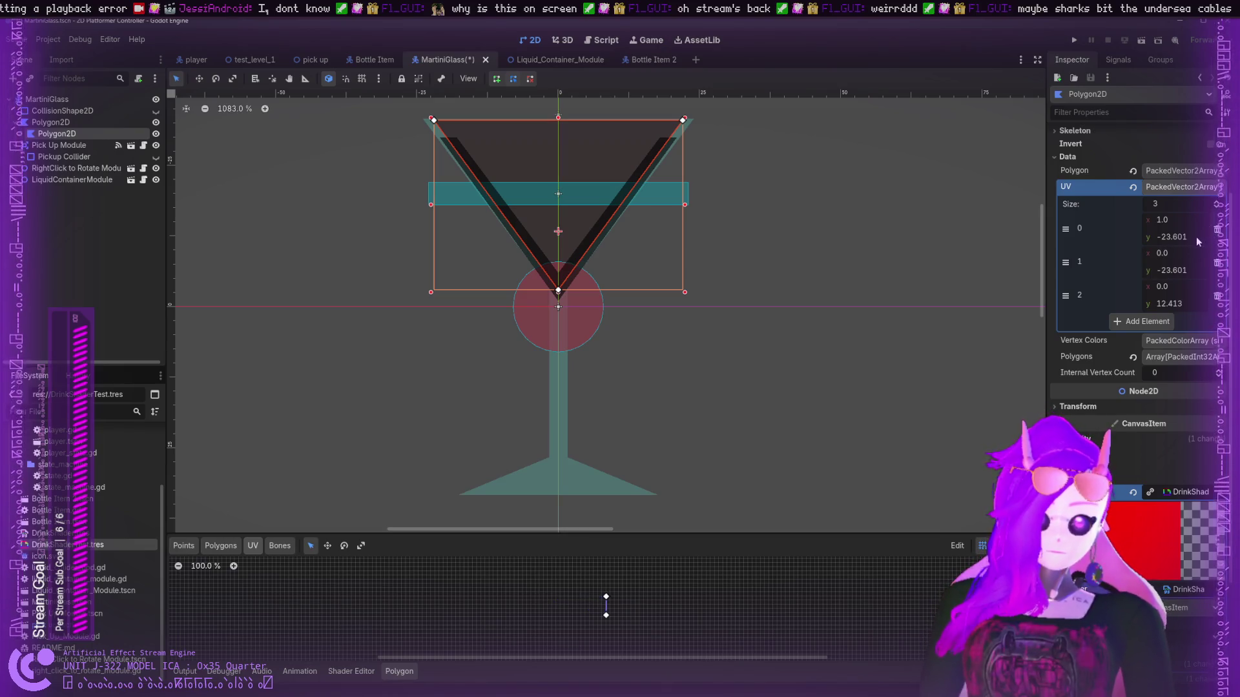
{"action": "type", "text": "0"}
{"action": "left_click", "coordinate": [1175, 271]}
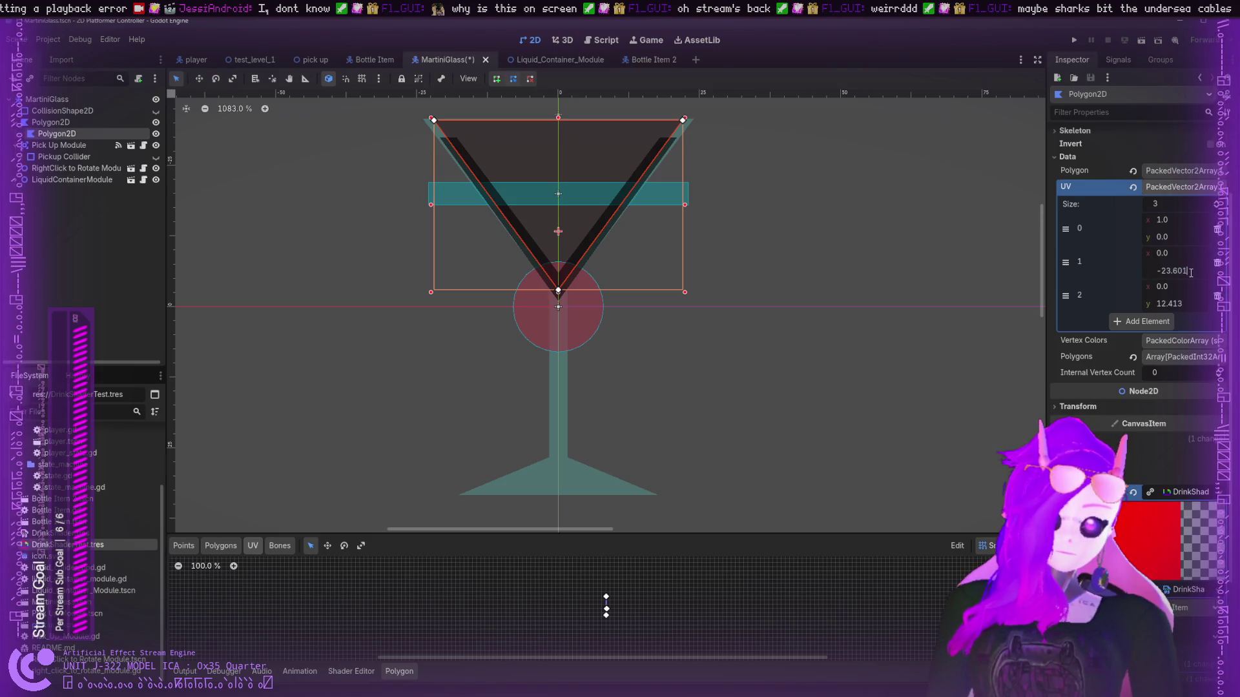
{"action": "type", "text": "0"}
- Set the third UV point to (0.5,1)
{"action": "left_click", "coordinate": [1176, 302]}
{"action": "type", "text": "1"}
{"action": "key", "text": "Return"}
{"action": "left_click", "coordinate": [1176, 286]}
{"action": "type", "text": "0.5"}
{"action": "key", "text": "Return"}
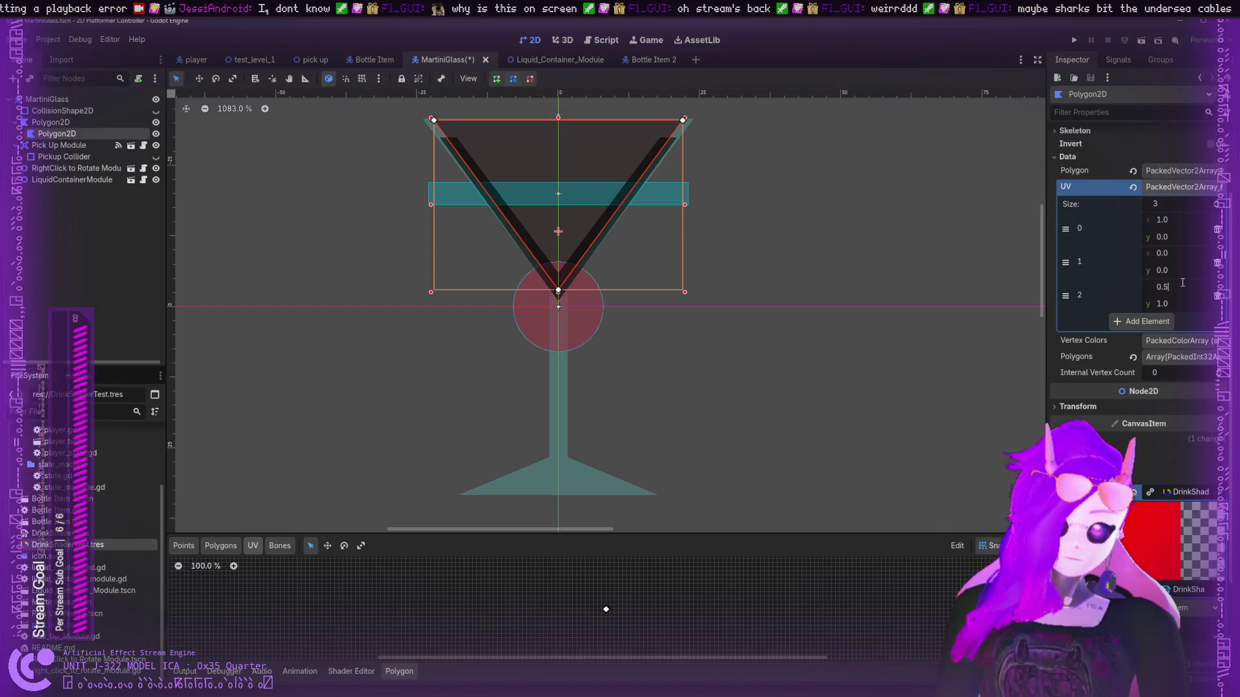
{"action": "scroll", "coordinate": [576, 603], "scroll_direction": "up", "scroll_amount": 18}
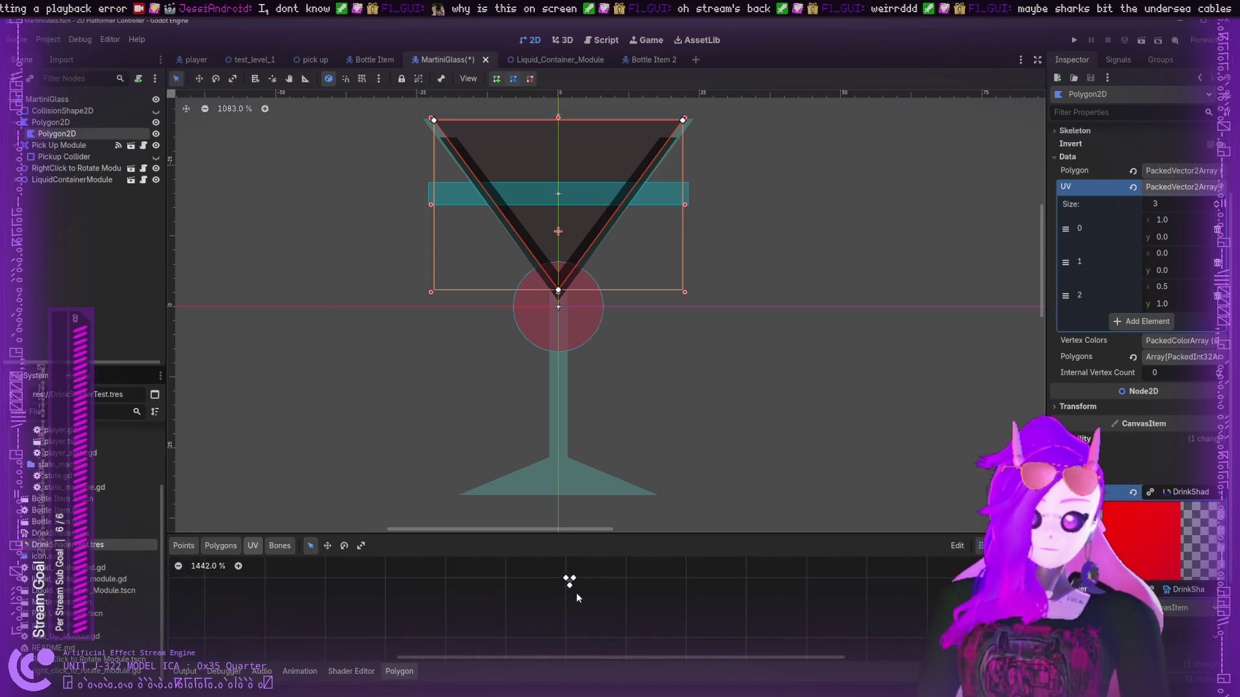
{"action": "scroll", "coordinate": [574, 606], "scroll_direction": "up", "scroll_amount": 2}
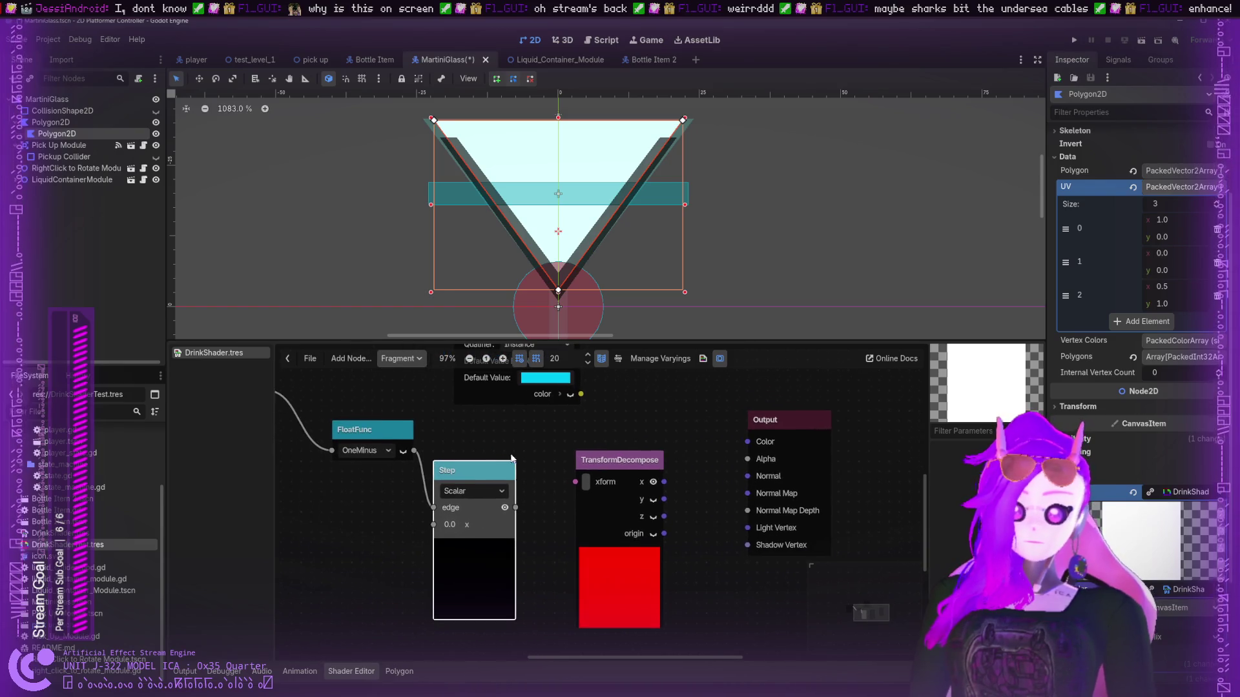
- Nudge the Step node aside, delete TransformDecompose, and paste in a uv Input node
{"action": "left_click_drag", "start_coordinate": [467, 456], "coordinate": [492, 456]}
{"action": "mouse_move", "coordinate": [631, 476]}
{"action": "left_mouse_down"}
{"action": "mouse_move", "coordinate": [609, 496]}
{"action": "mouse_move", "coordinate": [612, 563]}
{"action": "left_mouse_up"}
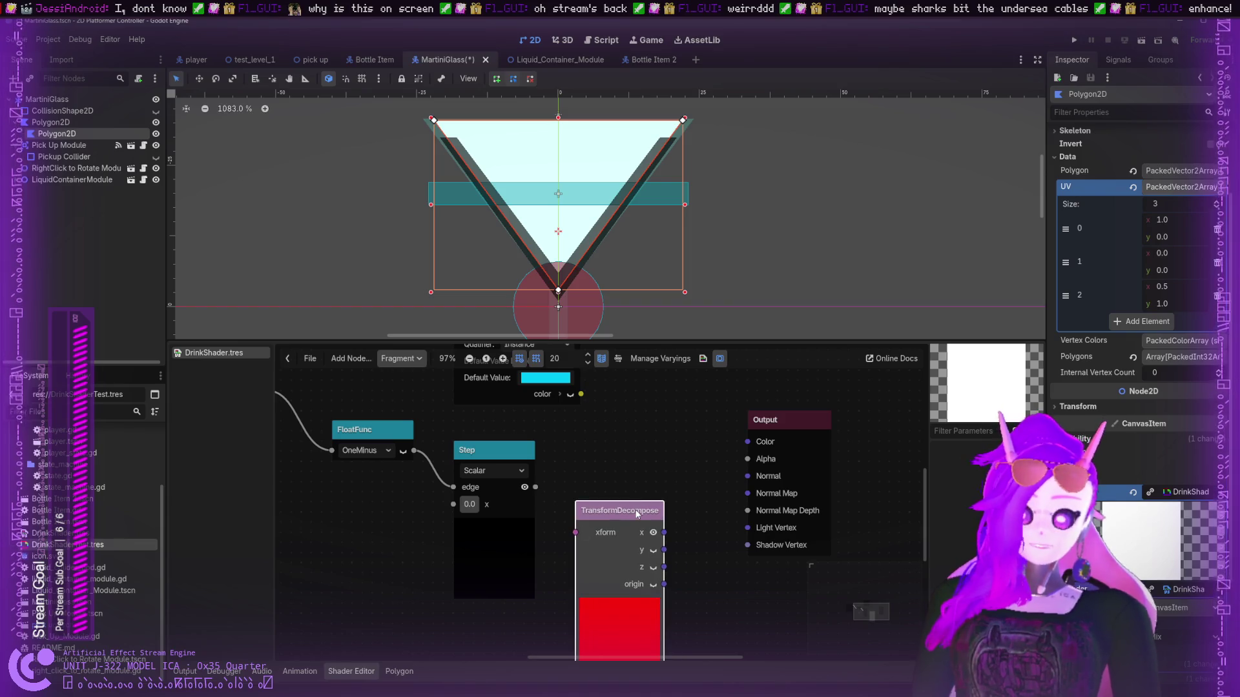
{"action": "key", "text": "Delete"}
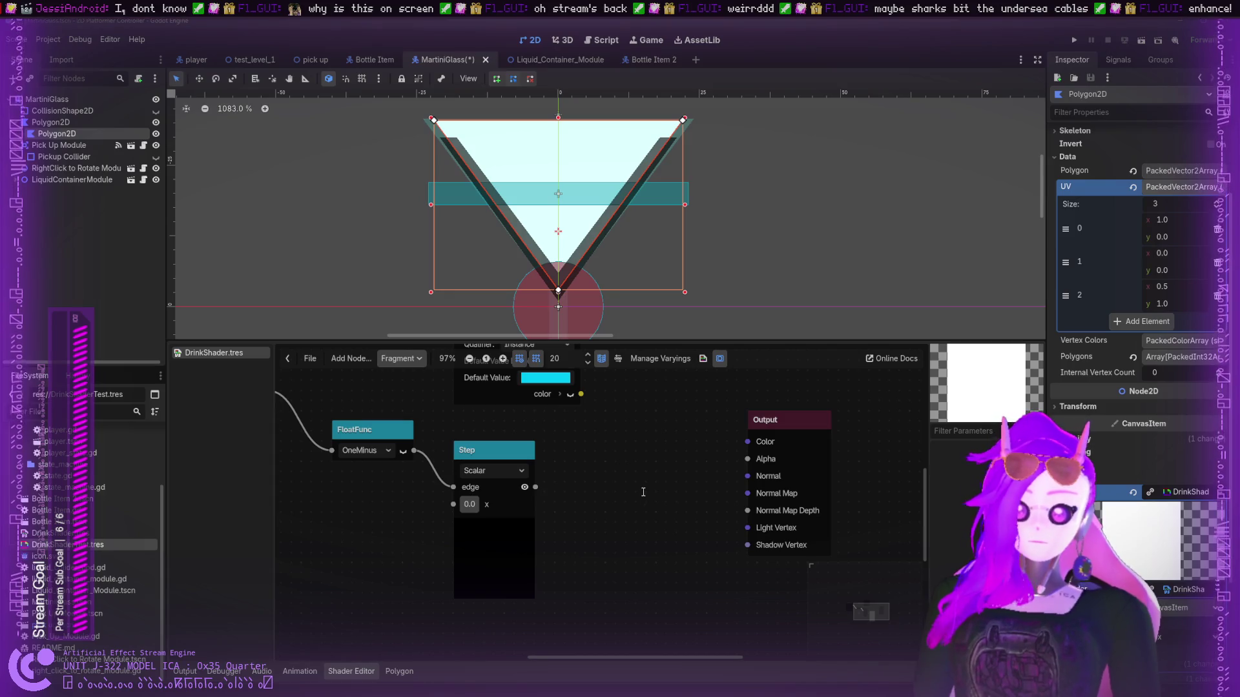
{"action": "key", "text": "ctrl+v"}
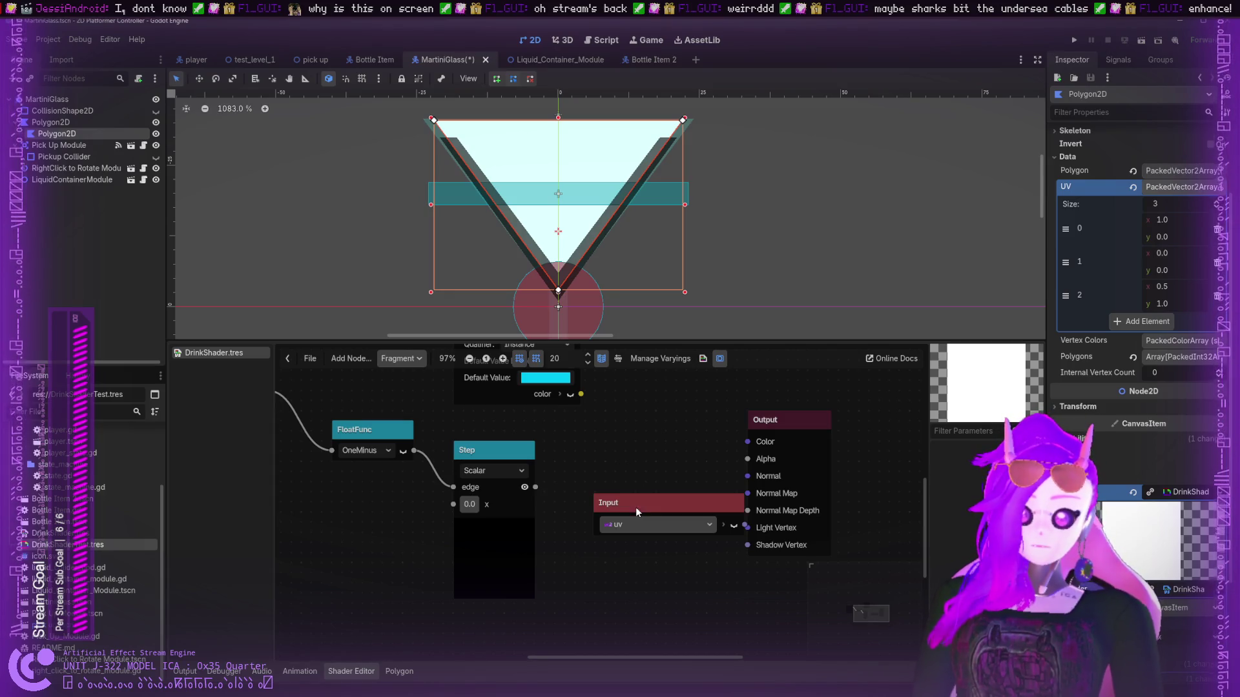
- Wire the uv Input into Output Color, then reselect the glass polygon to view the gradient
{"action": "left_click_drag", "start_coordinate": [636, 506], "coordinate": [304, 554]}
{"action": "mouse_move", "coordinate": [383, 573]}
{"action": "left_mouse_down"}
{"action": "mouse_move", "coordinate": [678, 471]}
{"action": "mouse_move", "coordinate": [746, 471]}
{"action": "mouse_move", "coordinate": [744, 442]}
{"action": "left_mouse_up"}
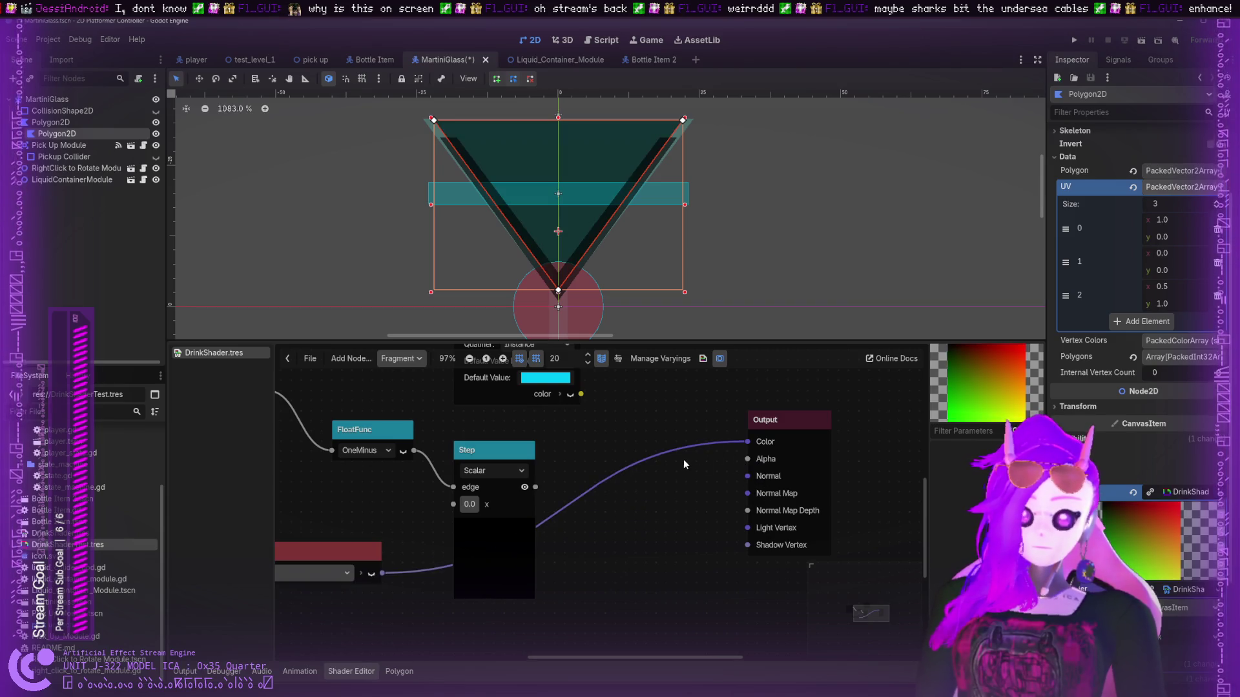
{"action": "left_click", "coordinate": [752, 199]}
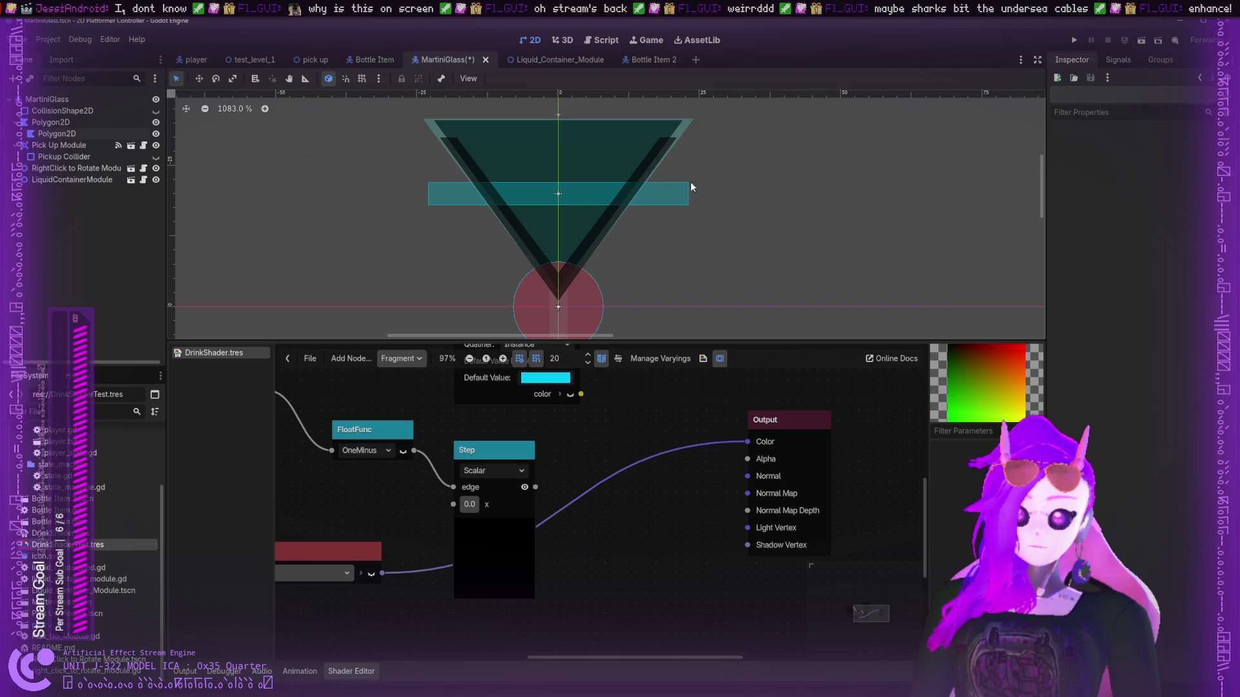
{"action": "left_click", "coordinate": [626, 153]}
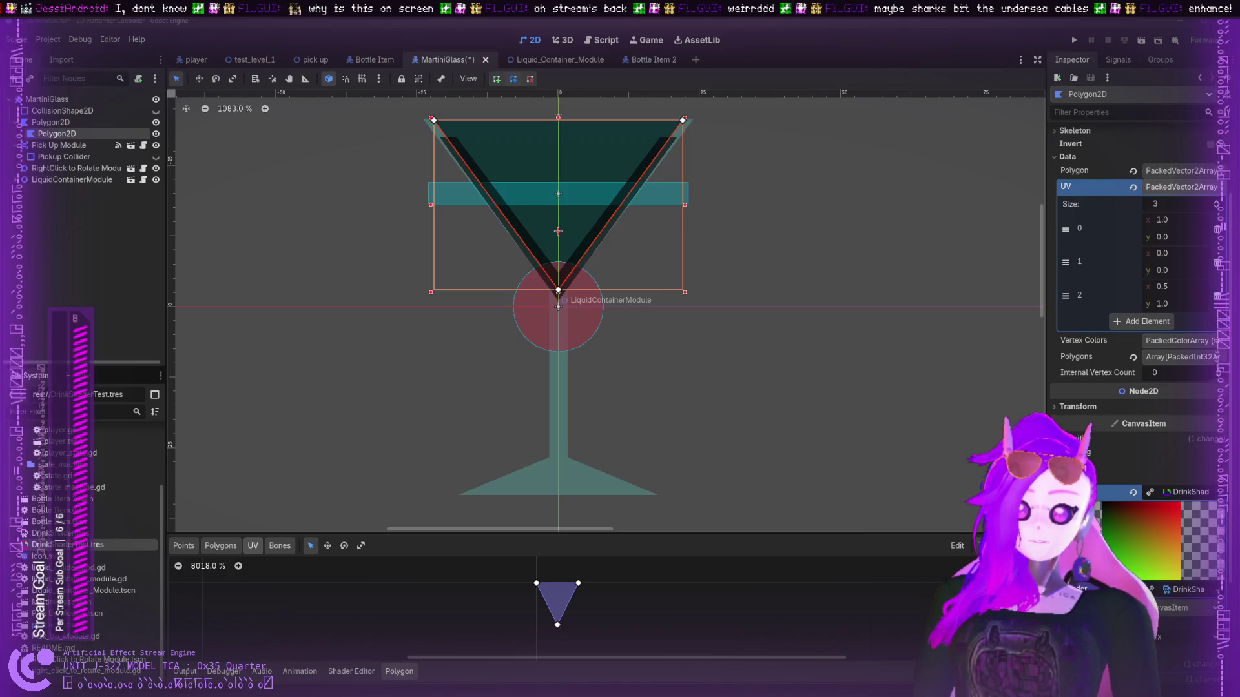
- Zoom out the UV editor and bring the DrinkShader graph back in the Shader Editor
{"action": "scroll", "coordinate": [676, 587], "scroll_direction": "down", "scroll_amount": 5}
{"action": "scroll", "coordinate": [672, 592], "scroll_direction": "down", "scroll_amount": 3}
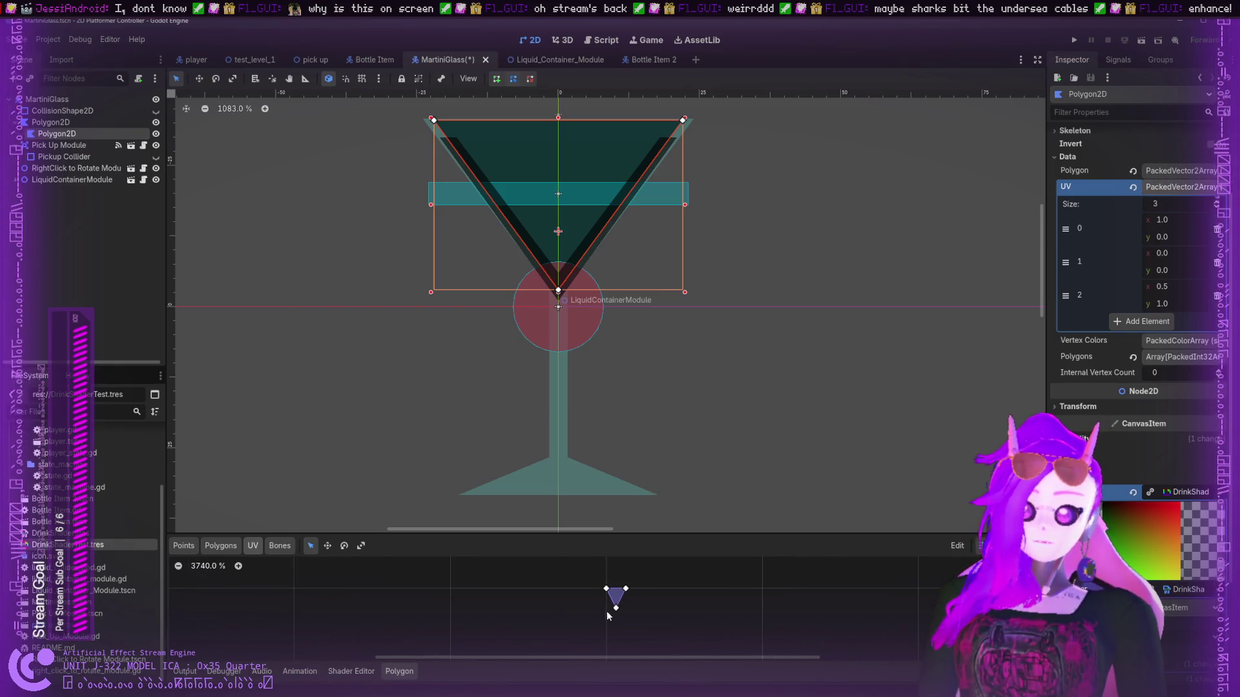
{"action": "left_click", "coordinate": [371, 672]}
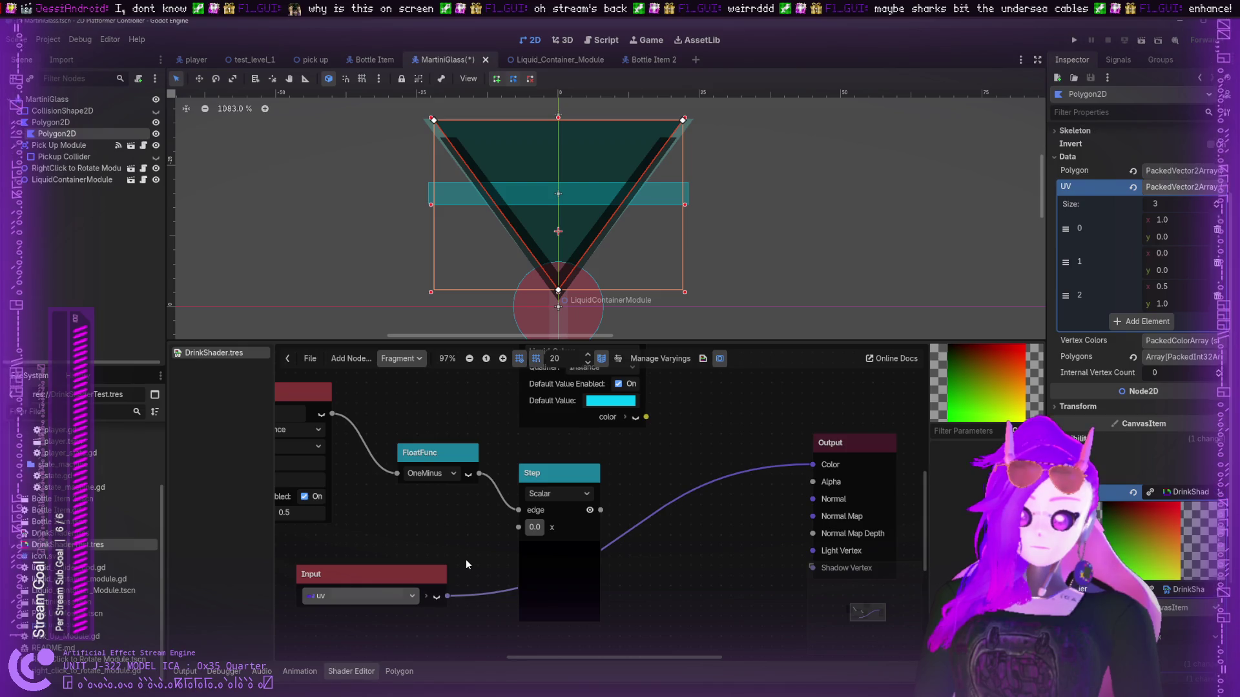
- Disconnect the Step result from Output Color and wire the uv Input there instead
{"action": "mouse_move", "coordinate": [813, 465]}
{"action": "left_mouse_down"}
{"action": "mouse_move", "coordinate": [812, 482]}
{"action": "mouse_move", "coordinate": [812, 465]}
{"action": "left_mouse_up"}
{"action": "left_click_drag", "start_coordinate": [413, 591], "coordinate": [423, 580]}
{"action": "left_click", "coordinate": [426, 585]}
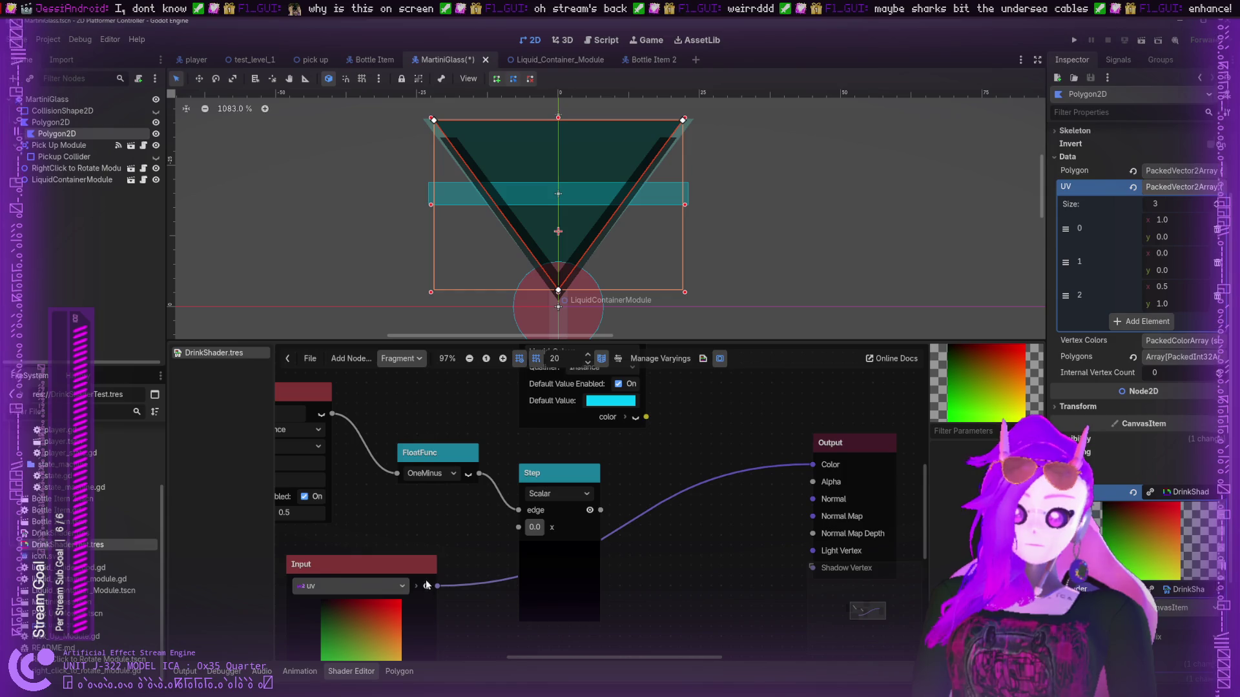
{"action": "scroll", "coordinate": [695, 544], "scroll_direction": "down", "scroll_amount": 1}
{"action": "left_click_drag", "start_coordinate": [775, 511], "coordinate": [708, 514]}
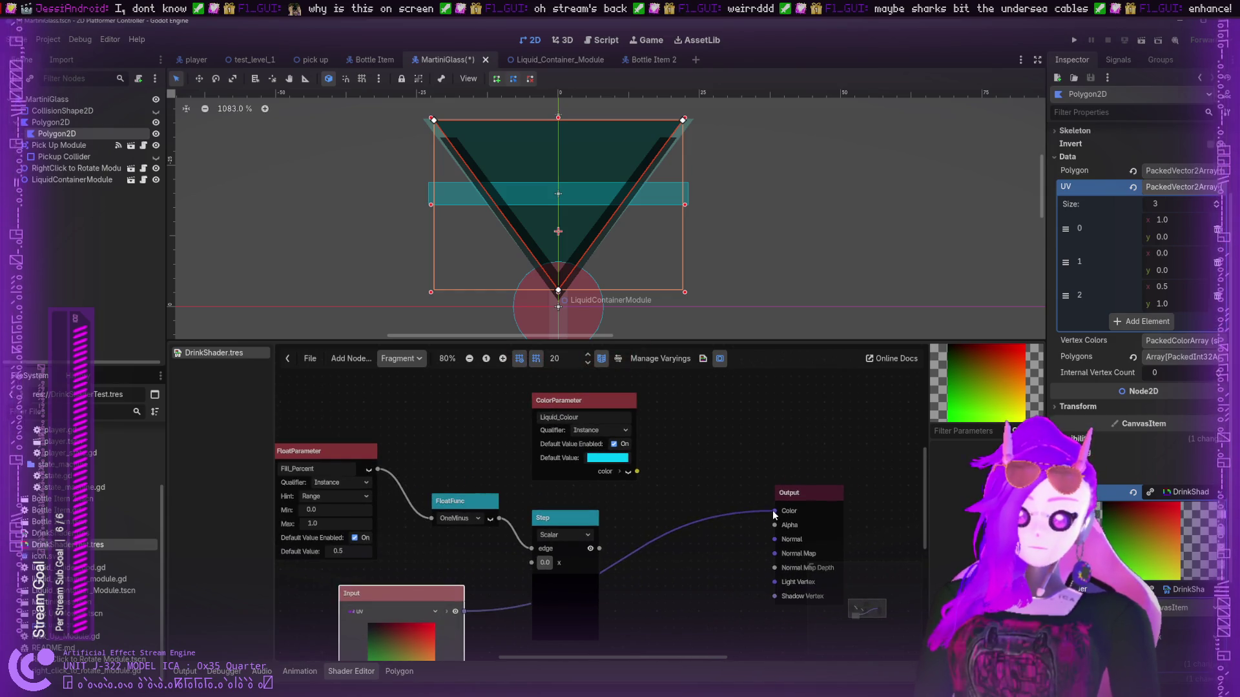
{"action": "left_click_drag", "start_coordinate": [547, 516], "coordinate": [395, 355]}
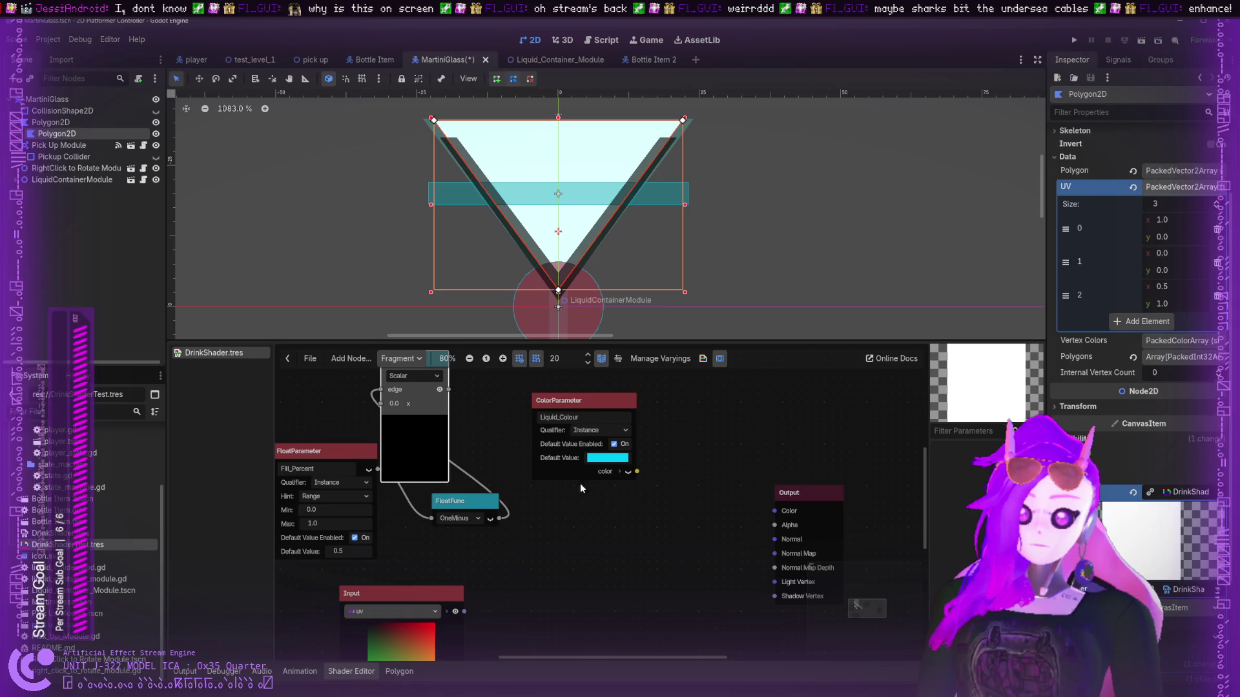
{"action": "mouse_move", "coordinate": [463, 611]}
{"action": "left_mouse_down"}
{"action": "mouse_move", "coordinate": [770, 510]}
{"action": "mouse_move", "coordinate": [793, 515]}
{"action": "left_mouse_up"}
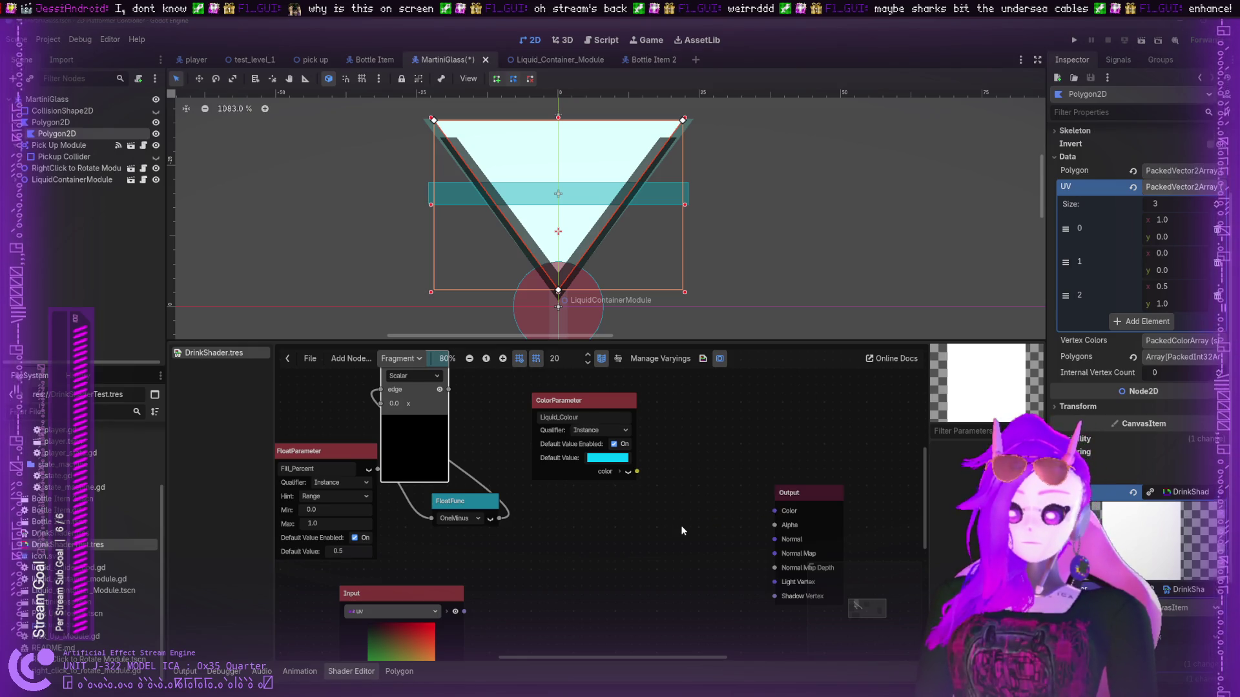
- Try a colour constant and a color input on Output Color, then delete them and unwire it
{"action": "mouse_move", "coordinate": [774, 510]}
{"action": "left_mouse_down"}
{"action": "mouse_move", "coordinate": [755, 548]}
{"action": "mouse_move", "coordinate": [668, 535]}
{"action": "left_mouse_up"}
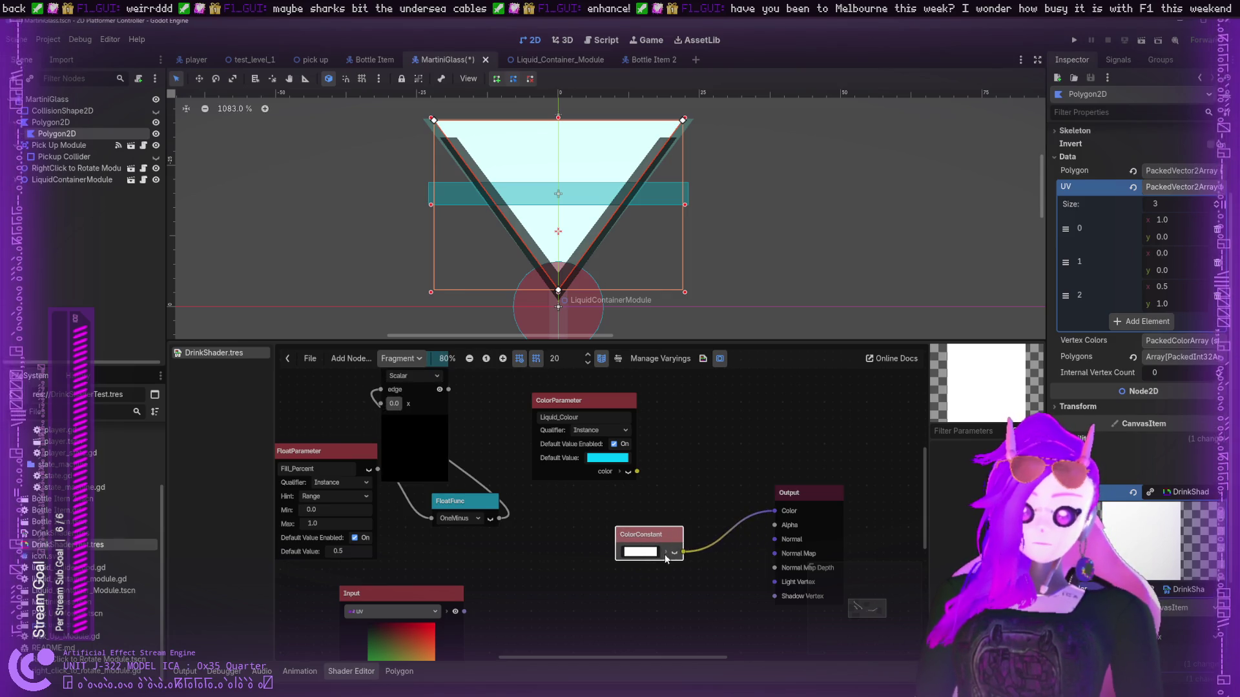
{"action": "left_click", "coordinate": [666, 553]}
{"action": "key", "text": "Delete"}
{"action": "mouse_move", "coordinate": [774, 510]}
{"action": "left_mouse_down"}
{"action": "mouse_move", "coordinate": [636, 541]}
{"action": "mouse_move", "coordinate": [699, 521]}
{"action": "left_mouse_up"}
{"action": "mouse_move", "coordinate": [774, 510]}
{"action": "left_mouse_down"}
{"action": "mouse_move", "coordinate": [691, 568]}
{"action": "mouse_move", "coordinate": [652, 569]}
{"action": "left_mouse_up"}
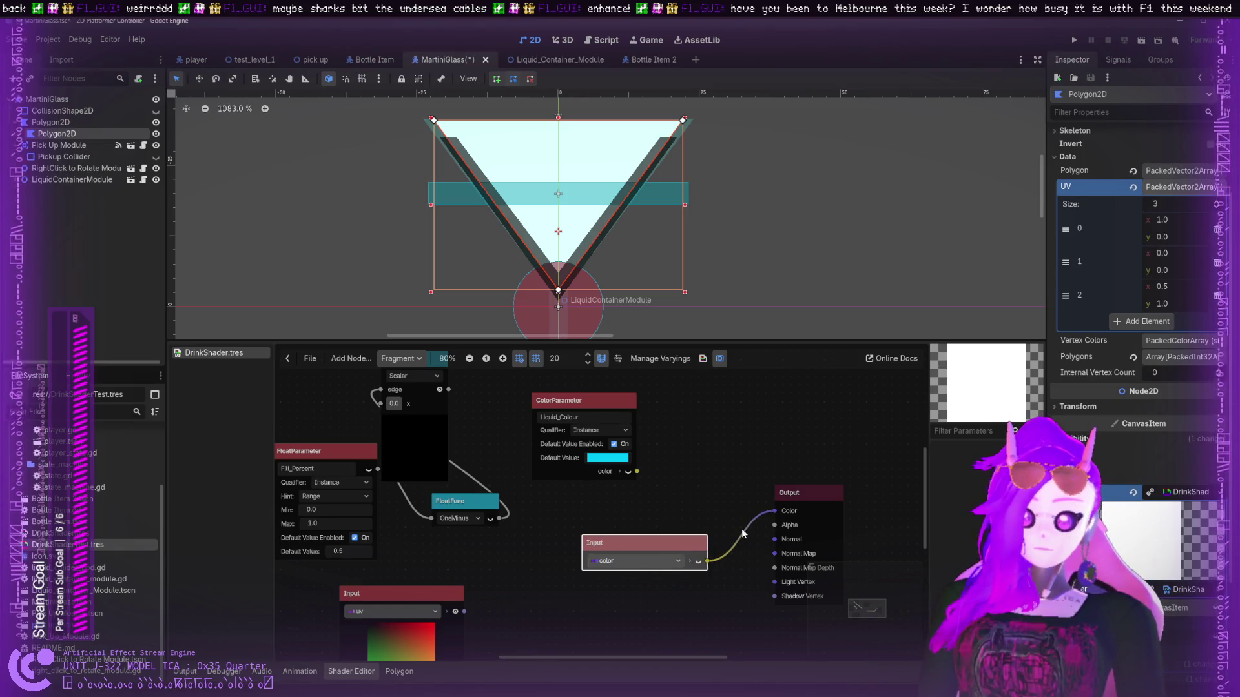
{"action": "key", "text": "Delete"}
{"action": "left_click_drag", "start_coordinate": [774, 511], "coordinate": [702, 532]}
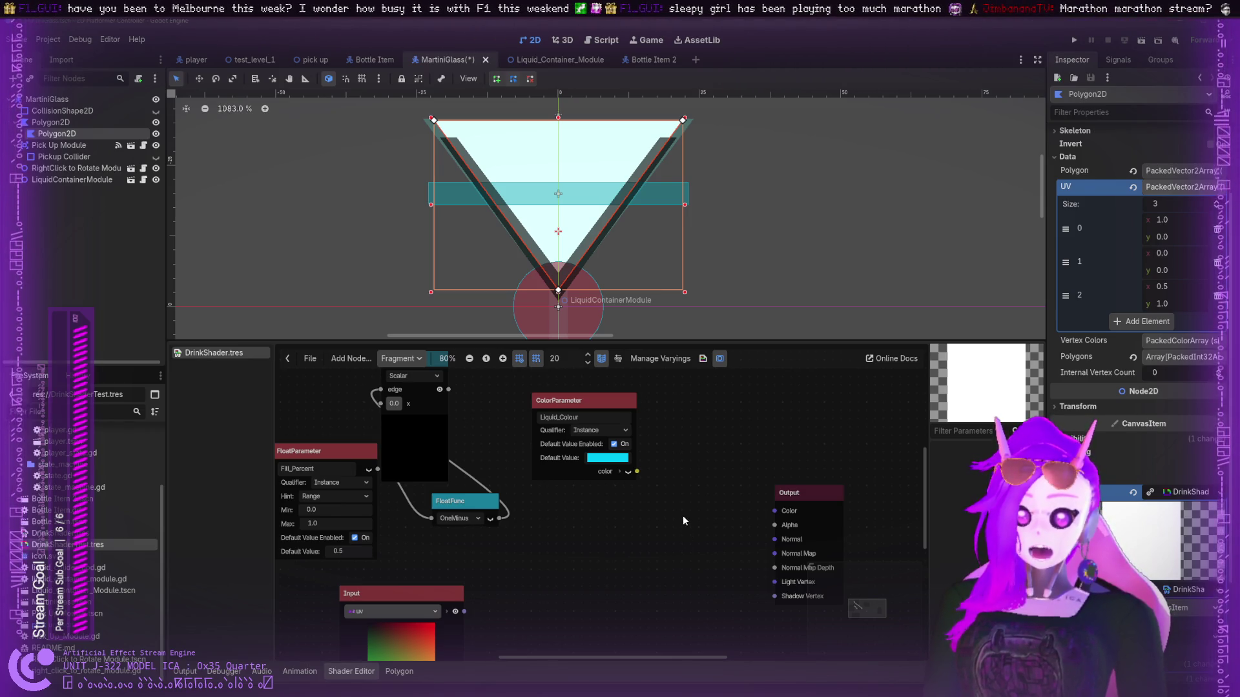
{"action": "key", "text": "ctrl+shift+z"}
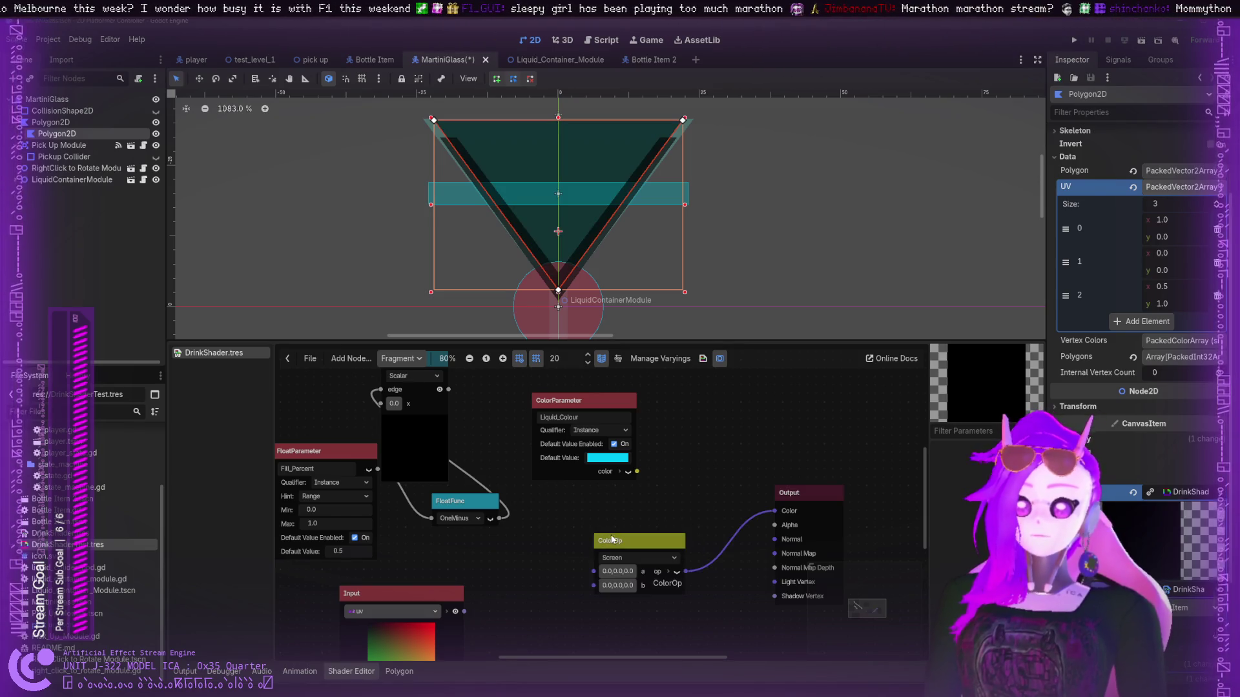
{"action": "key", "text": "ctrl+shift+z"}
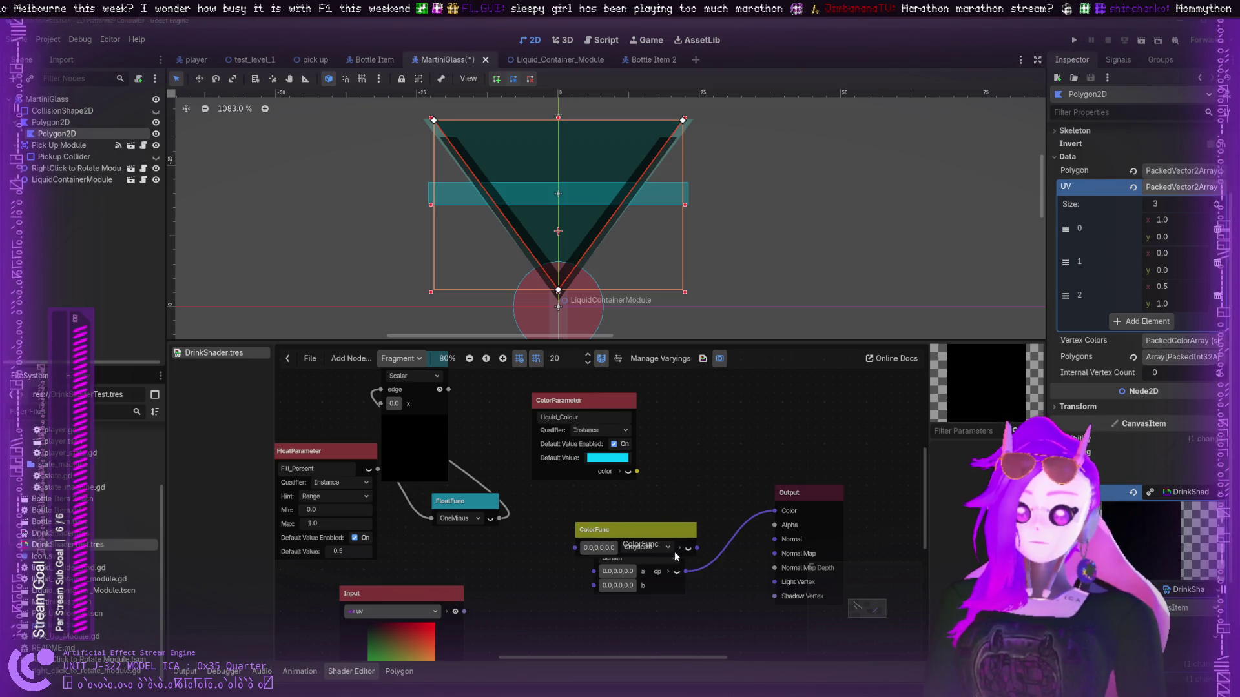
{"action": "key", "text": "Return"}
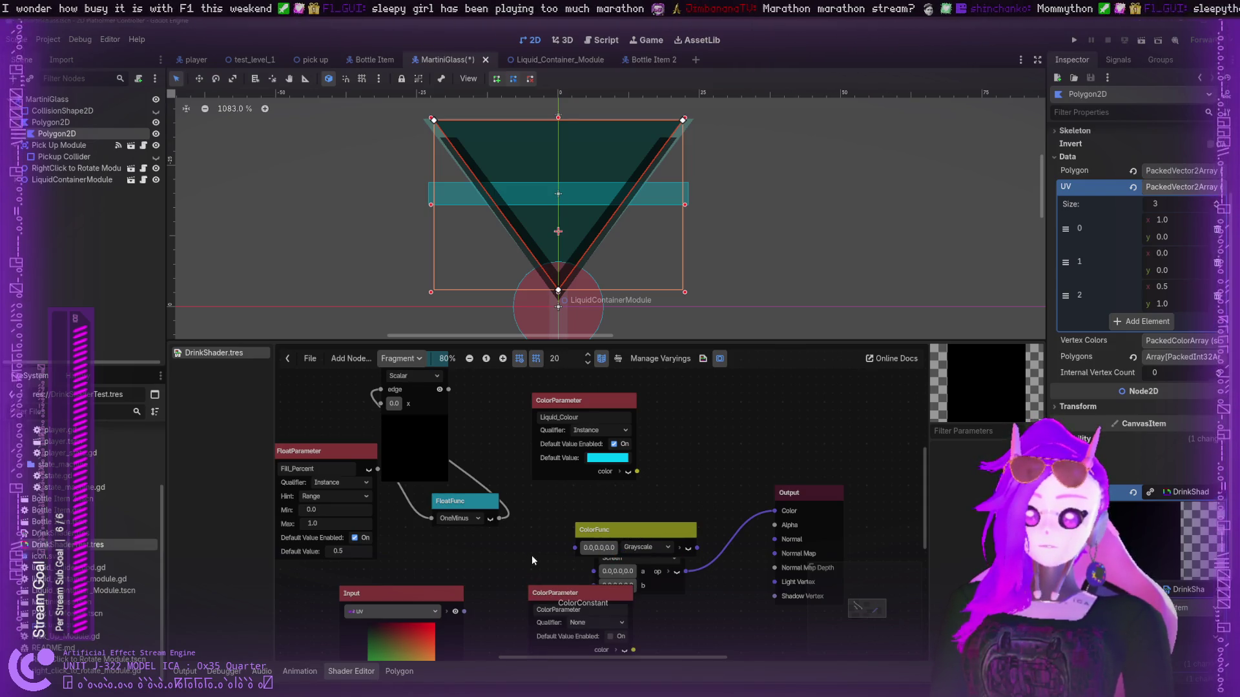
{"action": "key", "text": "ctrl+v"}
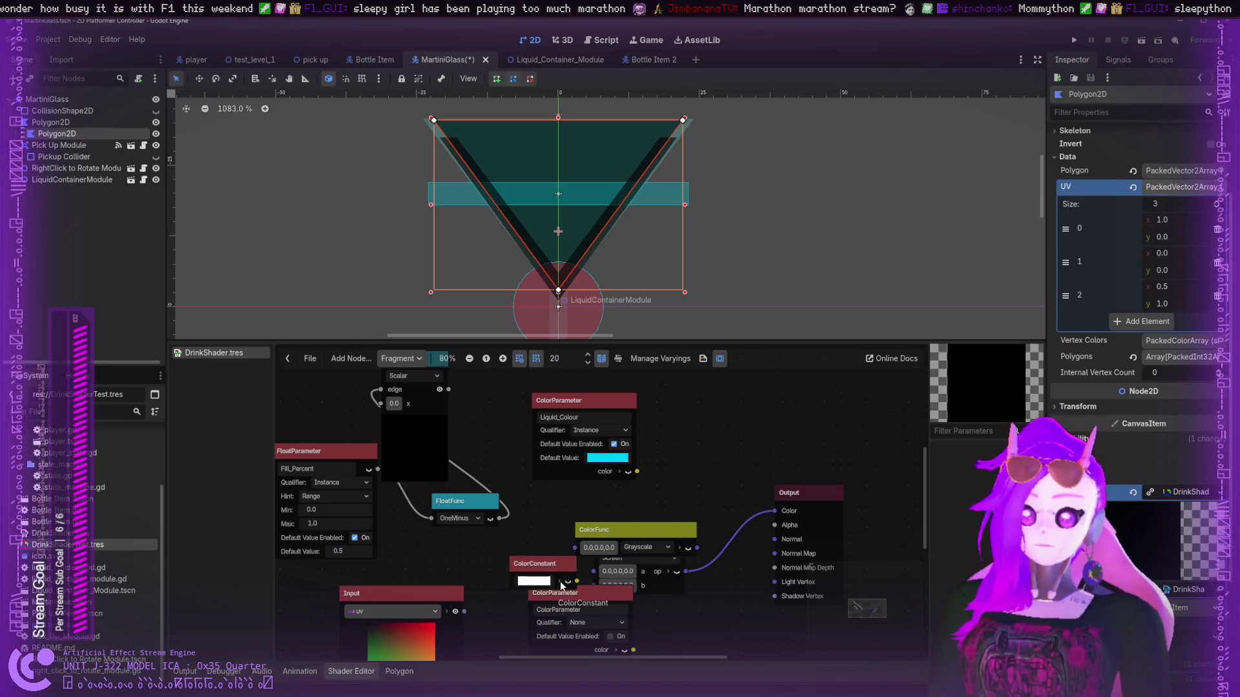
{"action": "left_click_drag", "start_coordinate": [560, 572], "coordinate": [546, 518]}
{"action": "left_click", "coordinate": [565, 586]}
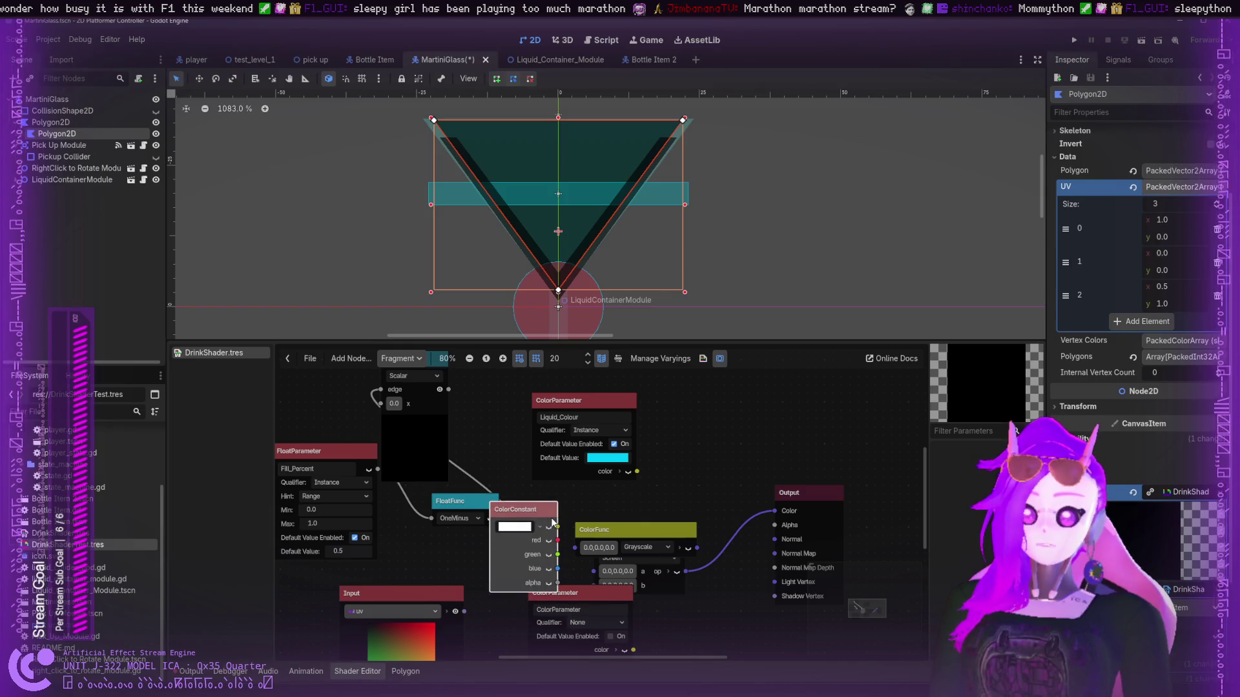
{"action": "key", "text": "Delete"}
{"action": "left_click", "coordinate": [568, 594]}
{"action": "key", "text": "Delete"}
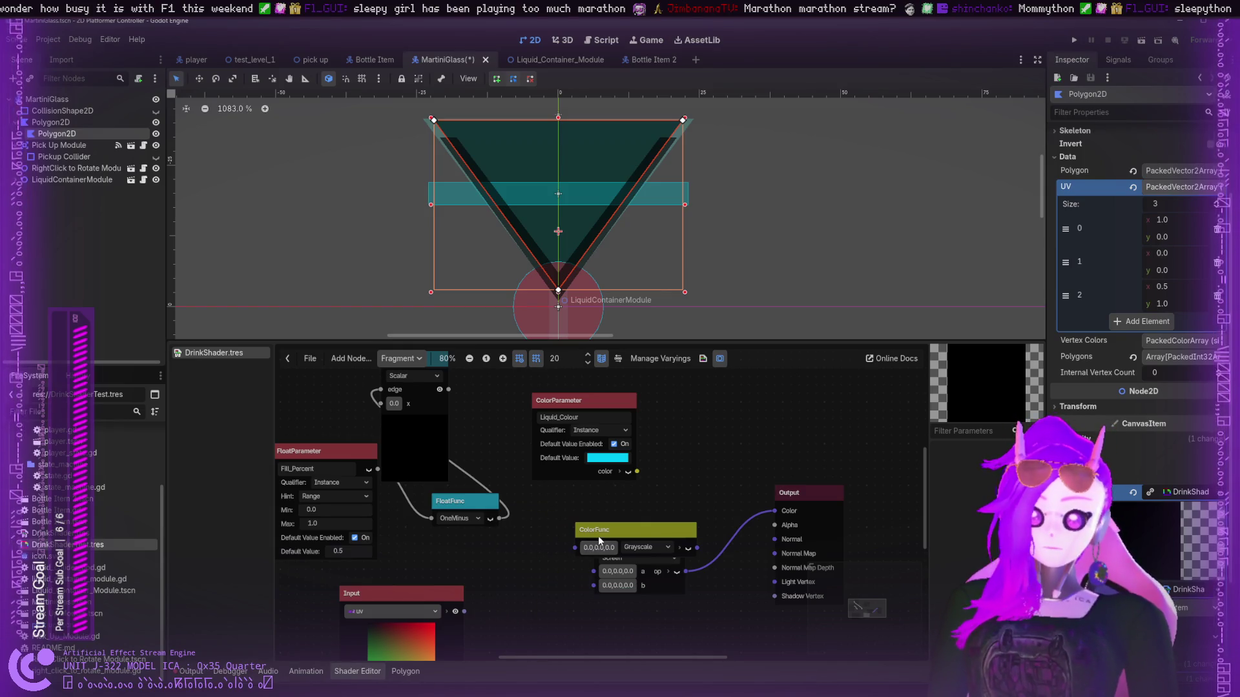
{"action": "left_click", "coordinate": [619, 545]}
{"action": "key", "text": "Delete"}
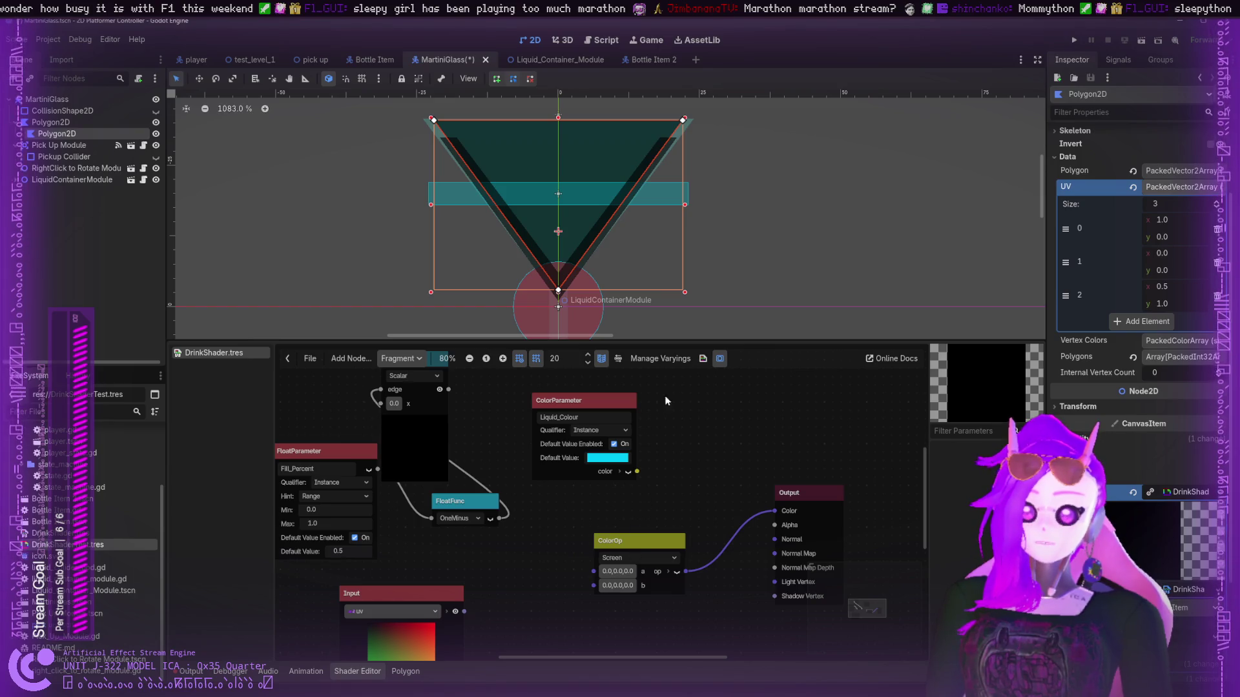
{"action": "key", "text": "Delete"}
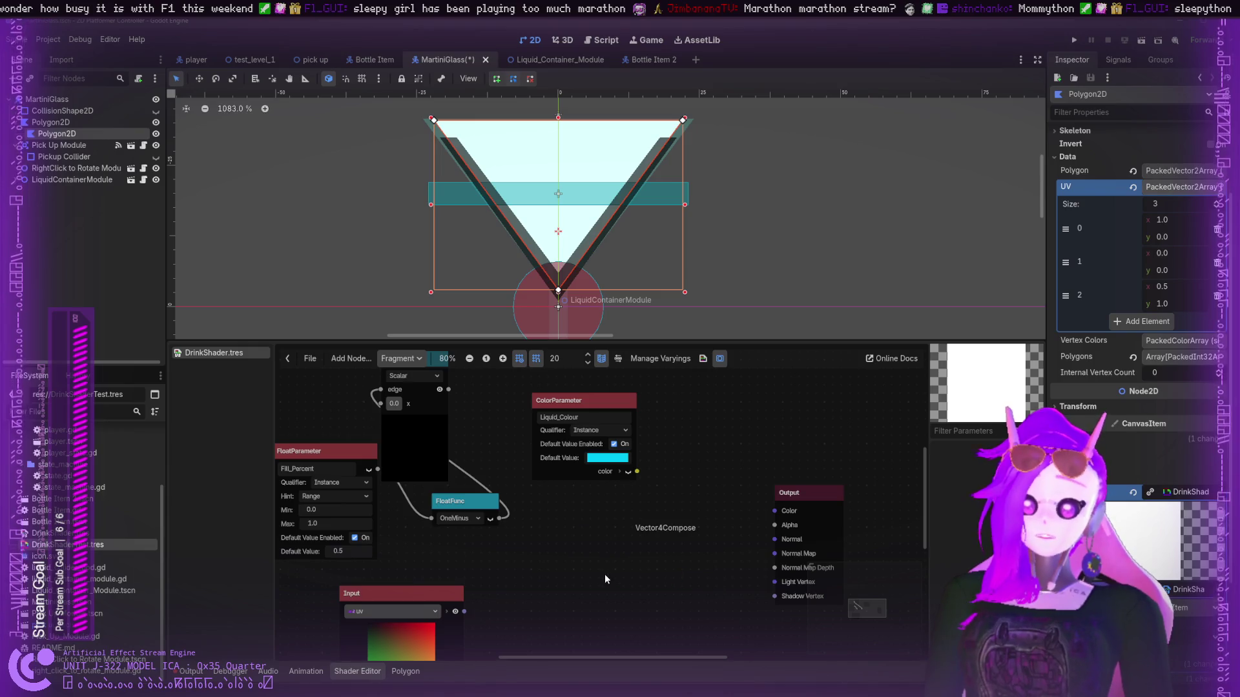
{"action": "left_click", "coordinate": [556, 560]}
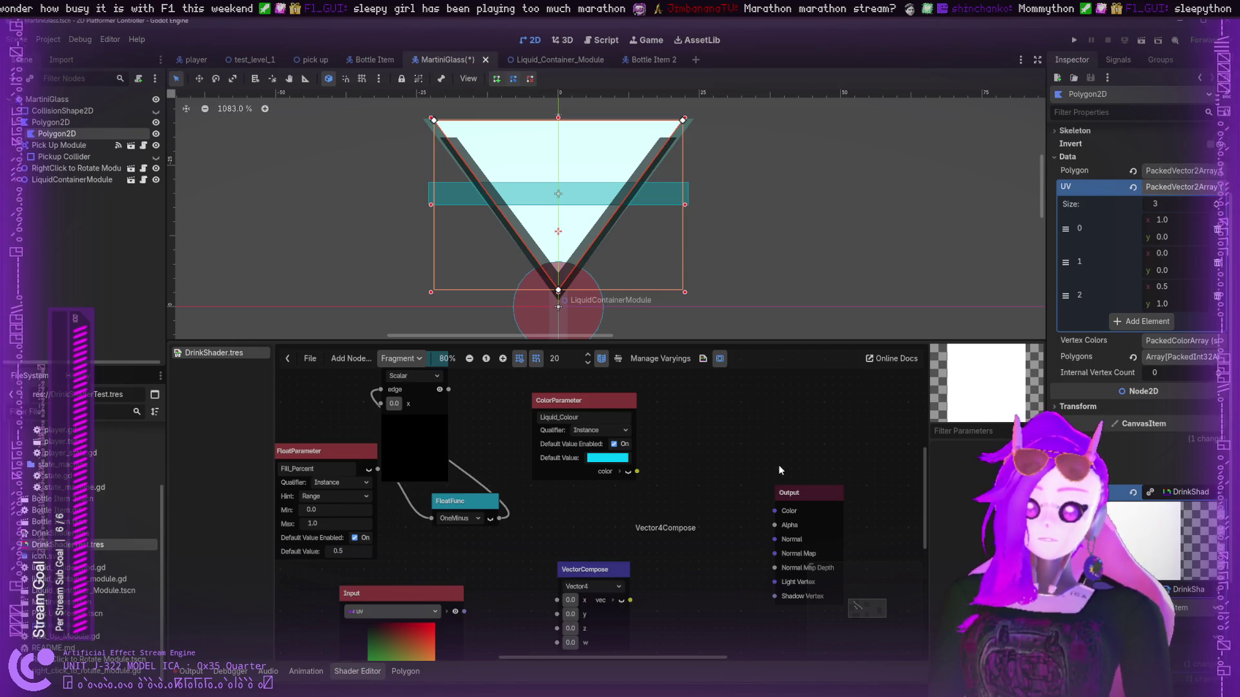
- Position the VectorCompose and uv Input nodes in the graph
{"action": "left_click_drag", "start_coordinate": [611, 588], "coordinate": [611, 561]}
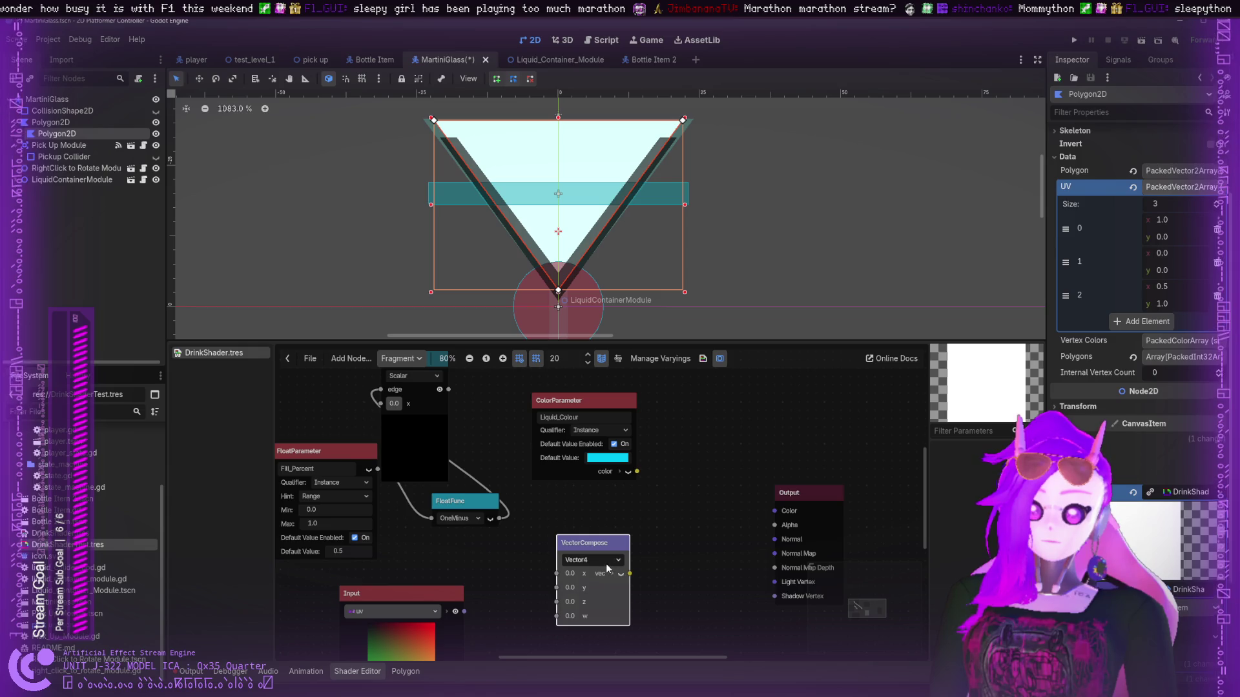
{"action": "scroll", "coordinate": [654, 526], "scroll_direction": "down", "scroll_amount": 3}
{"action": "scroll", "coordinate": [654, 526], "scroll_direction": "left", "scroll_amount": 3}
{"action": "mouse_move", "coordinate": [680, 526]}
{"action": "left_mouse_down"}
{"action": "mouse_move", "coordinate": [733, 476]}
{"action": "mouse_move", "coordinate": [719, 456]}
{"action": "left_mouse_up"}
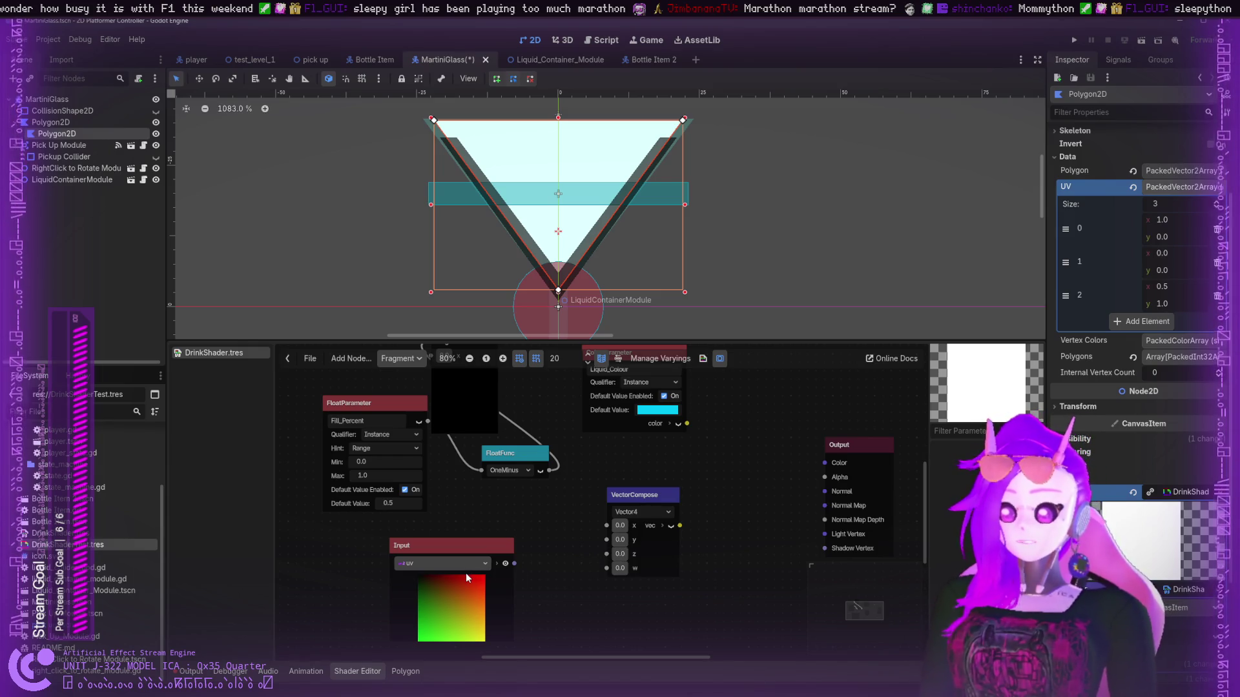
{"action": "left_click_drag", "start_coordinate": [636, 495], "coordinate": [661, 461]}
{"action": "left_click_drag", "start_coordinate": [489, 547], "coordinate": [489, 522]}
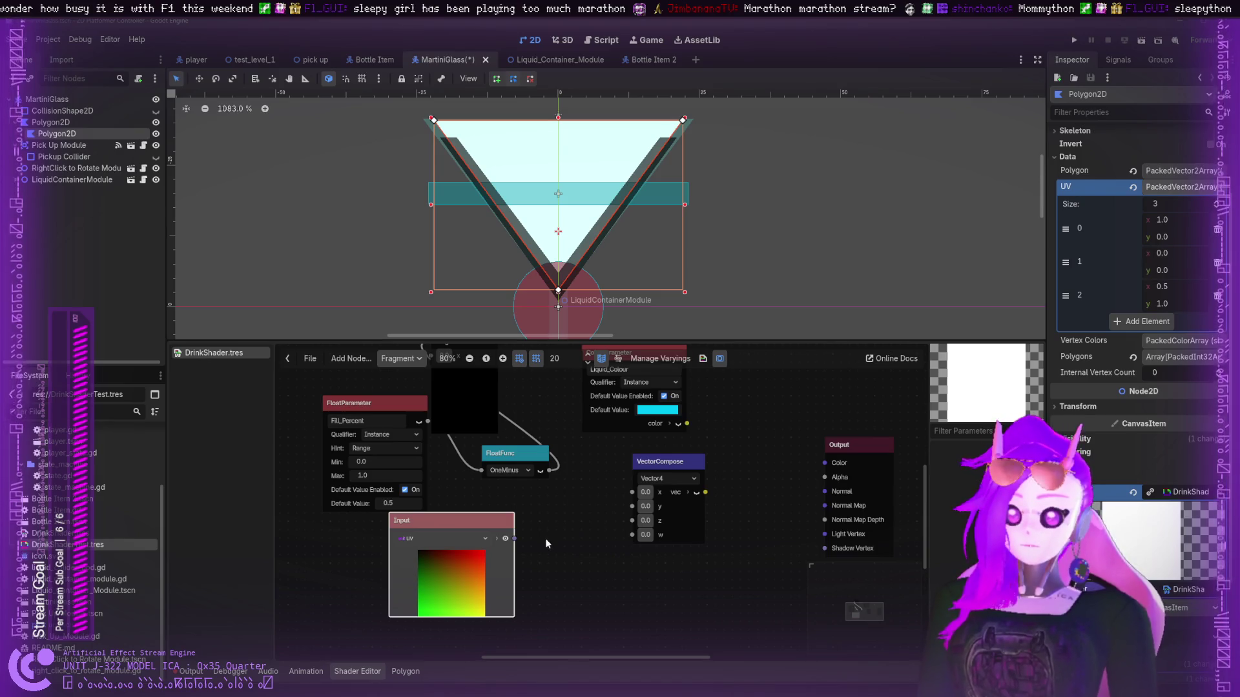
- Add a VectorDecompose fed by uv and wire its x and y into VectorCompose
{"action": "key", "text": "ctrl+z"}
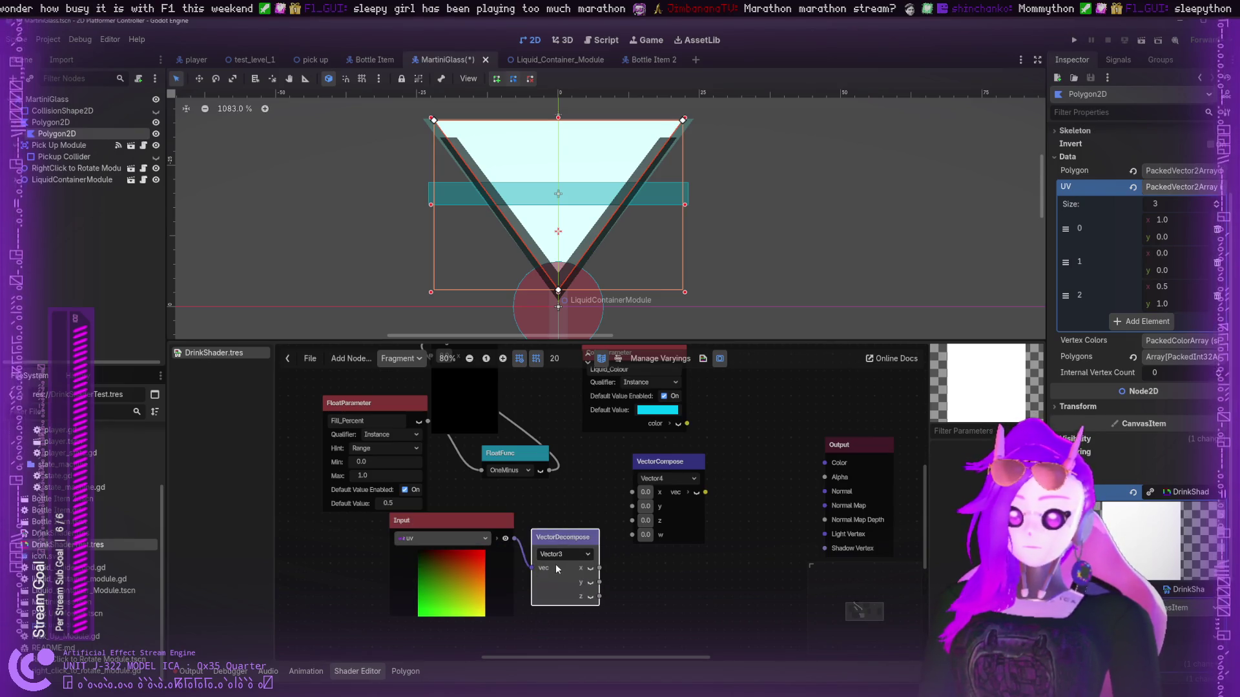
{"action": "left_click_drag", "start_coordinate": [599, 568], "coordinate": [632, 492]}
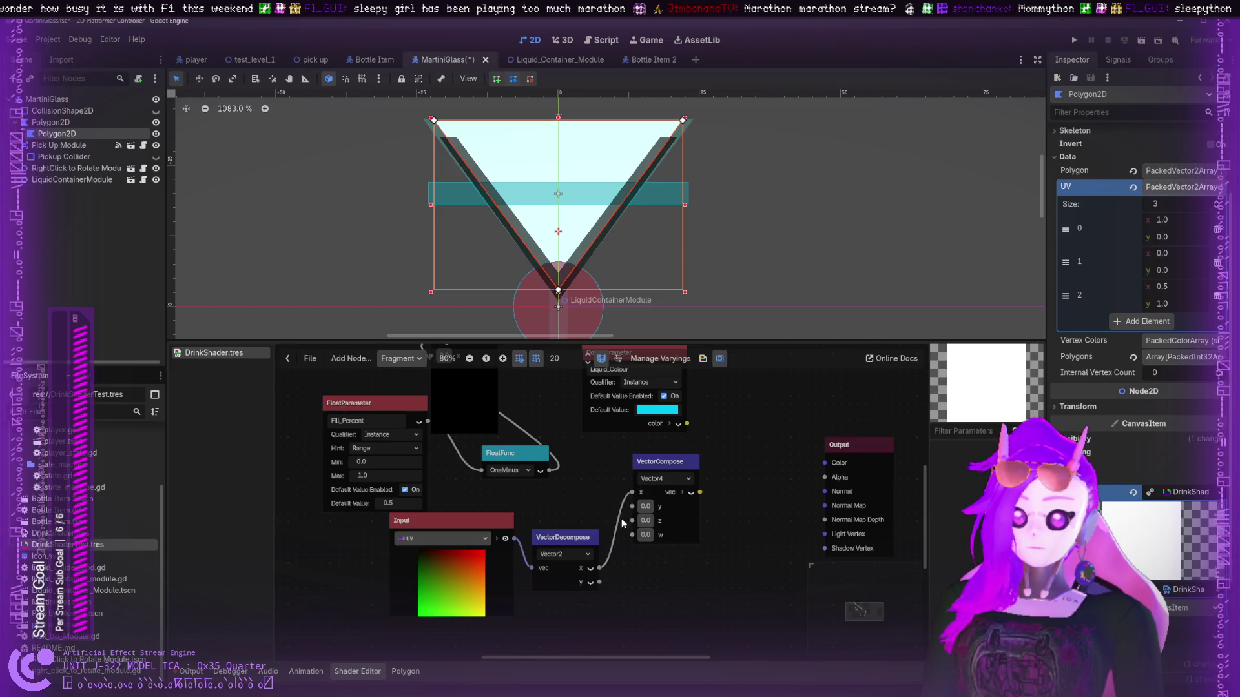
{"action": "left_click_drag", "start_coordinate": [599, 582], "coordinate": [633, 507]}
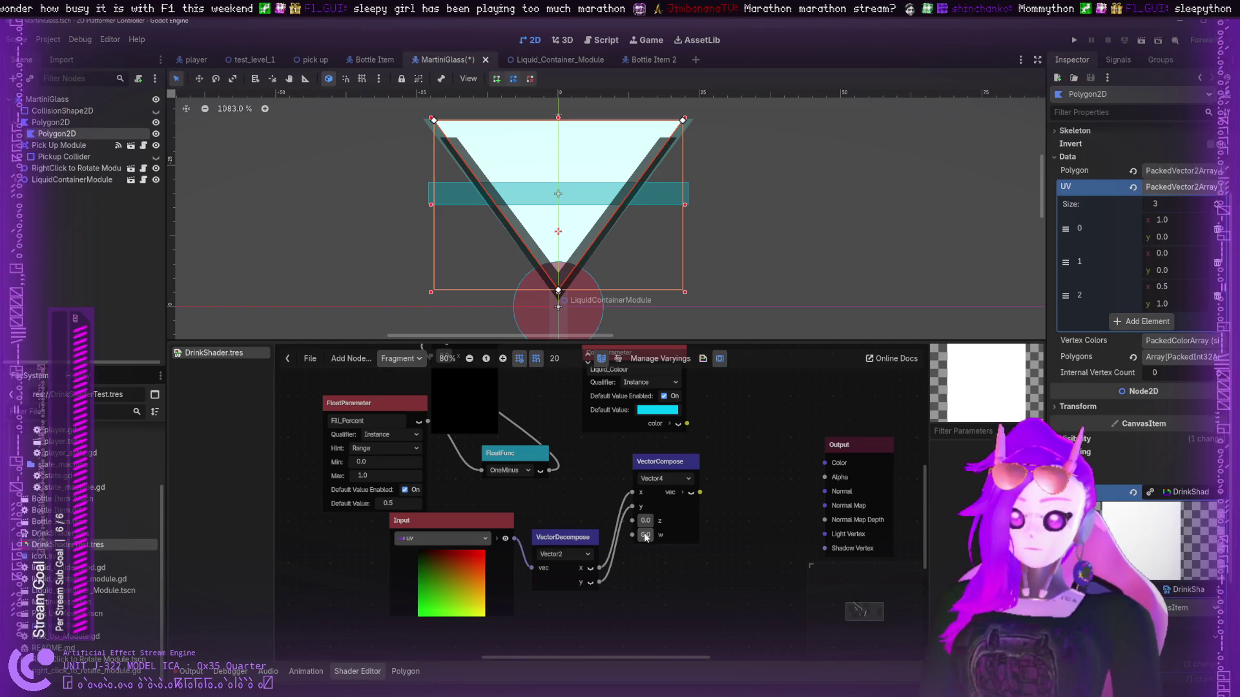
{"action": "left_click_drag", "start_coordinate": [676, 463], "coordinate": [759, 504]}
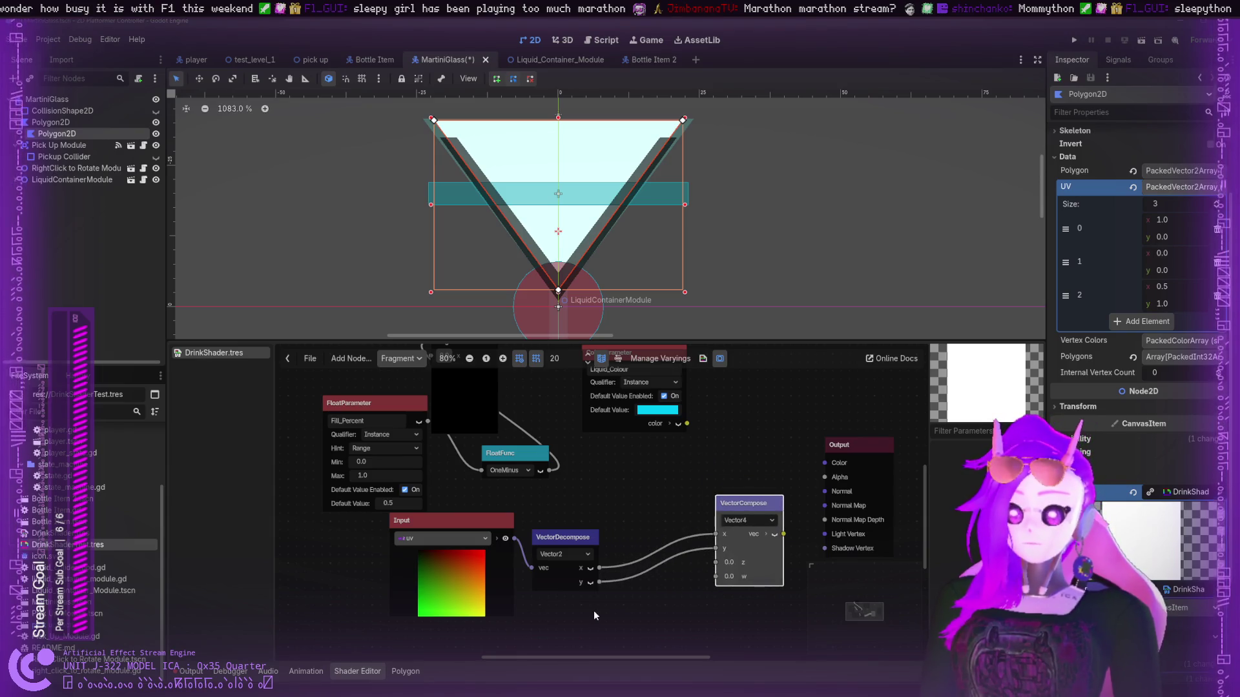
- Feed a 1.0 FloatConstant into VectorCompose w and connect the vector to Output Color
{"action": "double_click", "coordinate": [641, 599]}
{"action": "left_click_drag", "start_coordinate": [628, 621], "coordinate": [623, 615]}
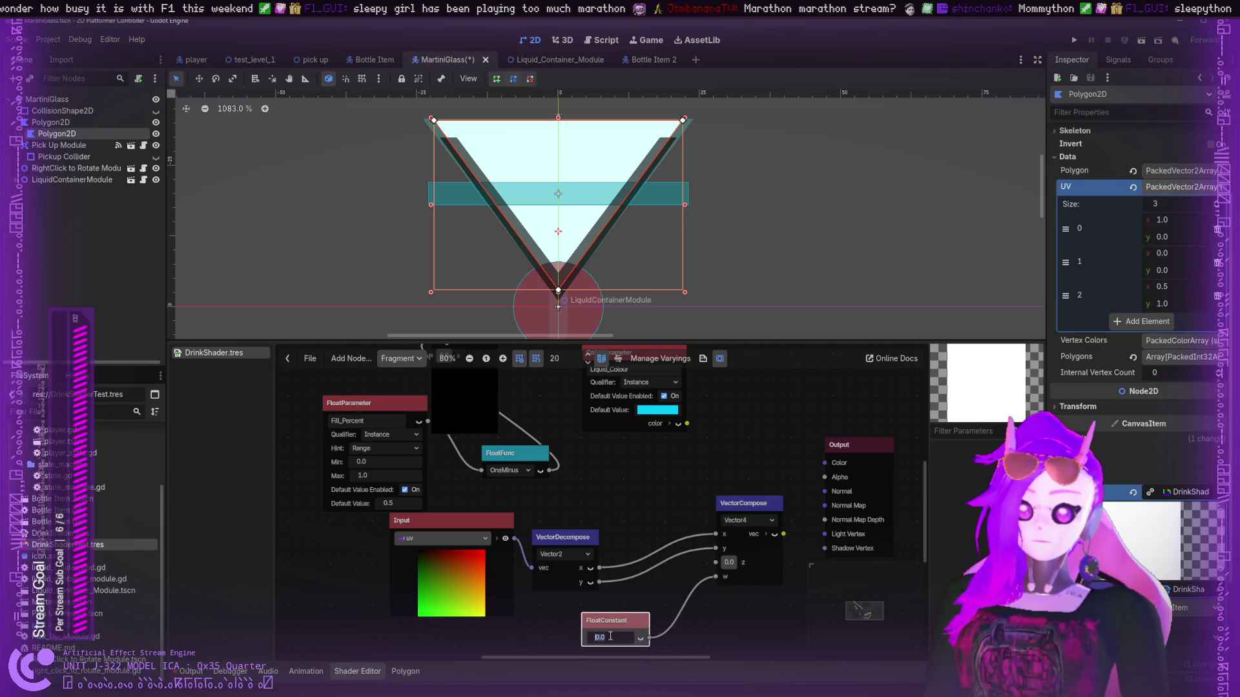
{"action": "type", "text": "1.0"}
{"action": "key", "text": "Return"}
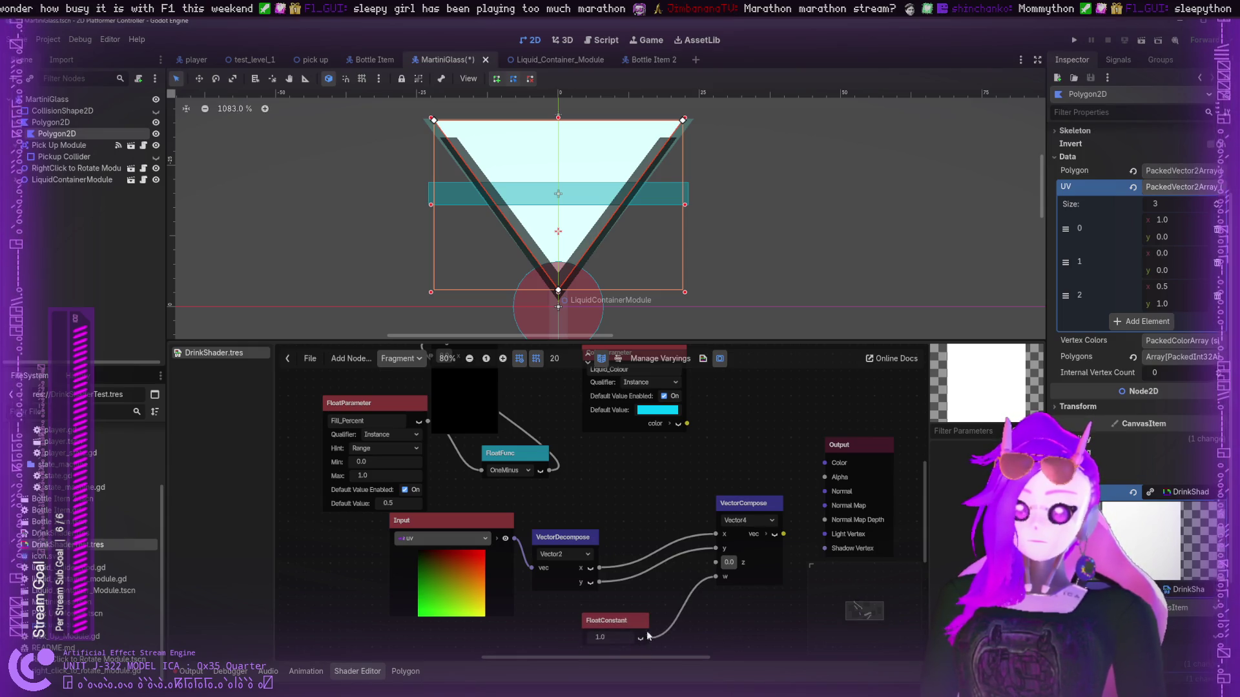
{"action": "left_click_drag", "start_coordinate": [783, 534], "coordinate": [824, 463]}
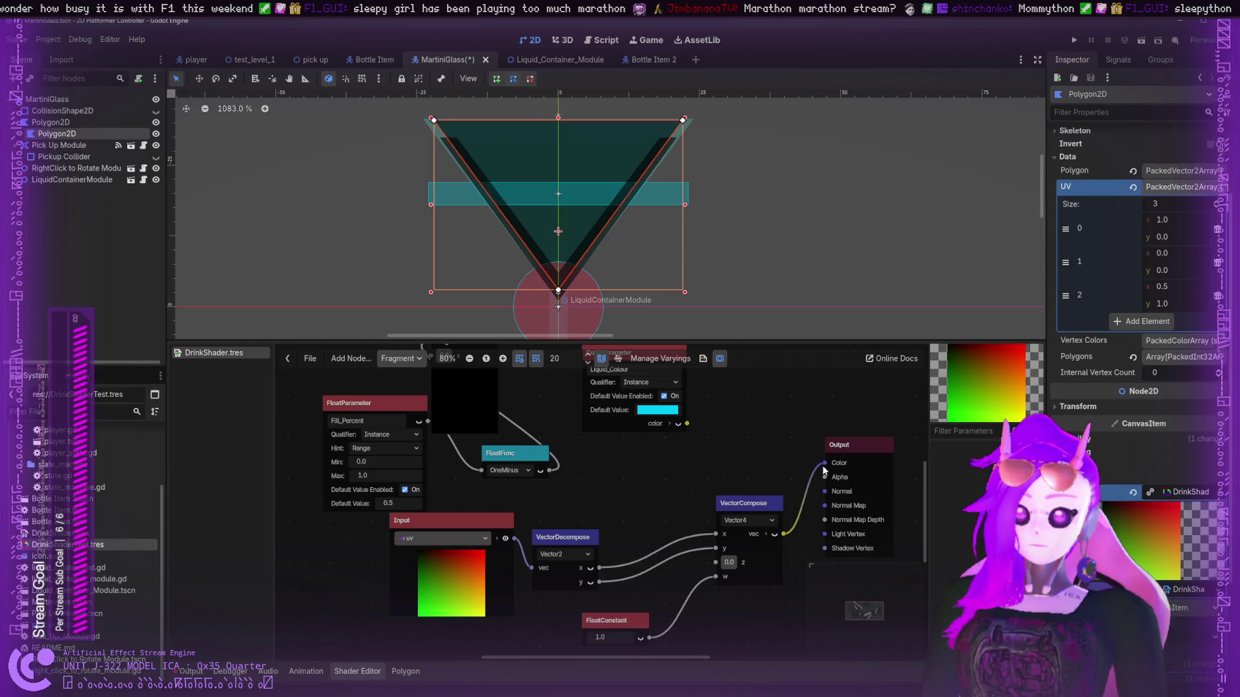
- Save the MartiniGlass scene and rearrange the Output and VectorCompose nodes
{"action": "key", "text": "ctrl+s"}
{"action": "scroll", "coordinate": [720, 441], "scroll_direction": "right", "scroll_amount": 3}
{"action": "scroll", "coordinate": [719, 441], "scroll_direction": "down", "scroll_amount": 1}
{"action": "left_click_drag", "start_coordinate": [720, 445], "coordinate": [749, 446]}
{"action": "left_click_drag", "start_coordinate": [636, 513], "coordinate": [620, 506]}
- Switch VectorDecompose to Vector3 and wire its z output into VectorCompose z
{"action": "mouse_move", "coordinate": [584, 543]}
{"action": "left_mouse_down"}
{"action": "mouse_move", "coordinate": [540, 548]}
{"action": "mouse_move", "coordinate": [549, 554]}
{"action": "mouse_move", "coordinate": [493, 582]}
{"action": "left_mouse_up"}
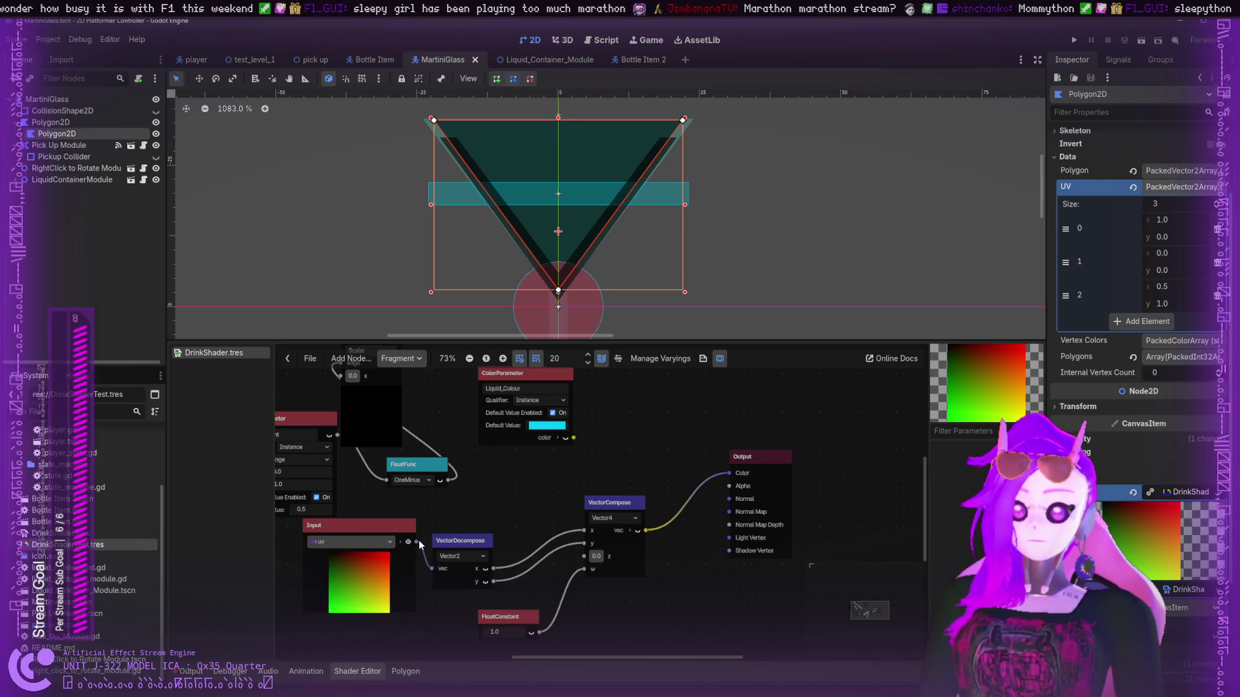
{"action": "left_click", "coordinate": [455, 555]}
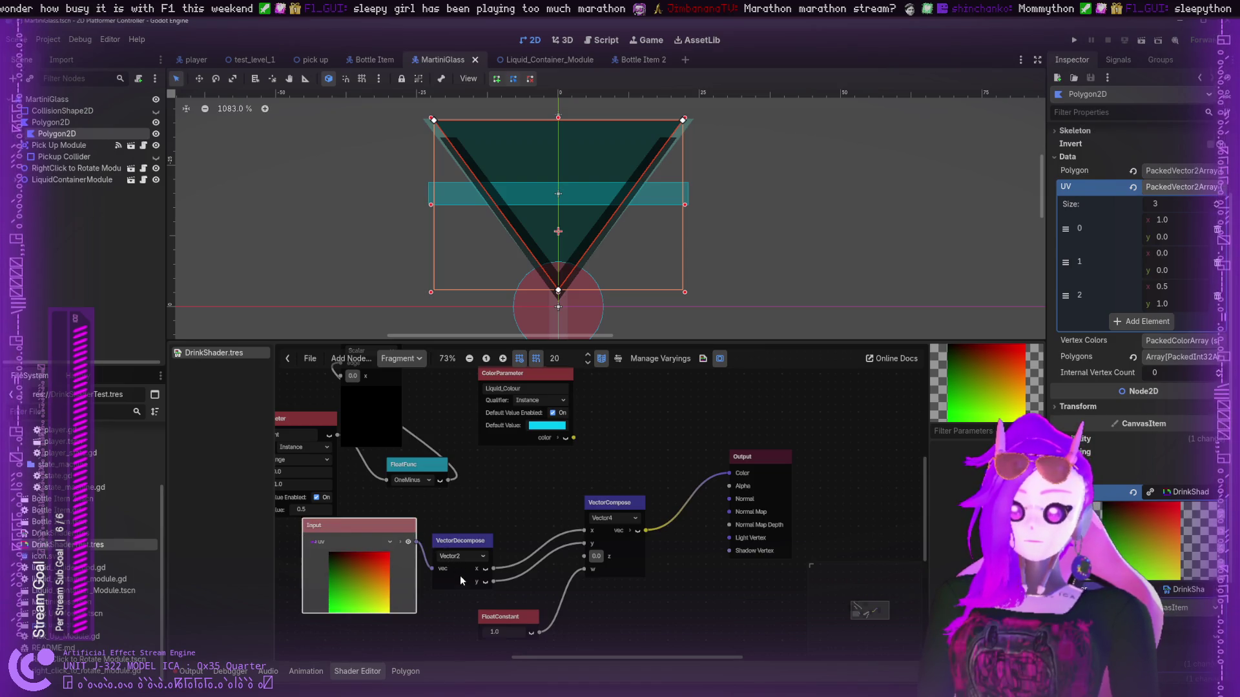
{"action": "left_click", "coordinate": [460, 578]}
{"action": "left_click_drag", "start_coordinate": [460, 550], "coordinate": [467, 536]}
{"action": "left_click_drag", "start_coordinate": [501, 579], "coordinate": [580, 560]}
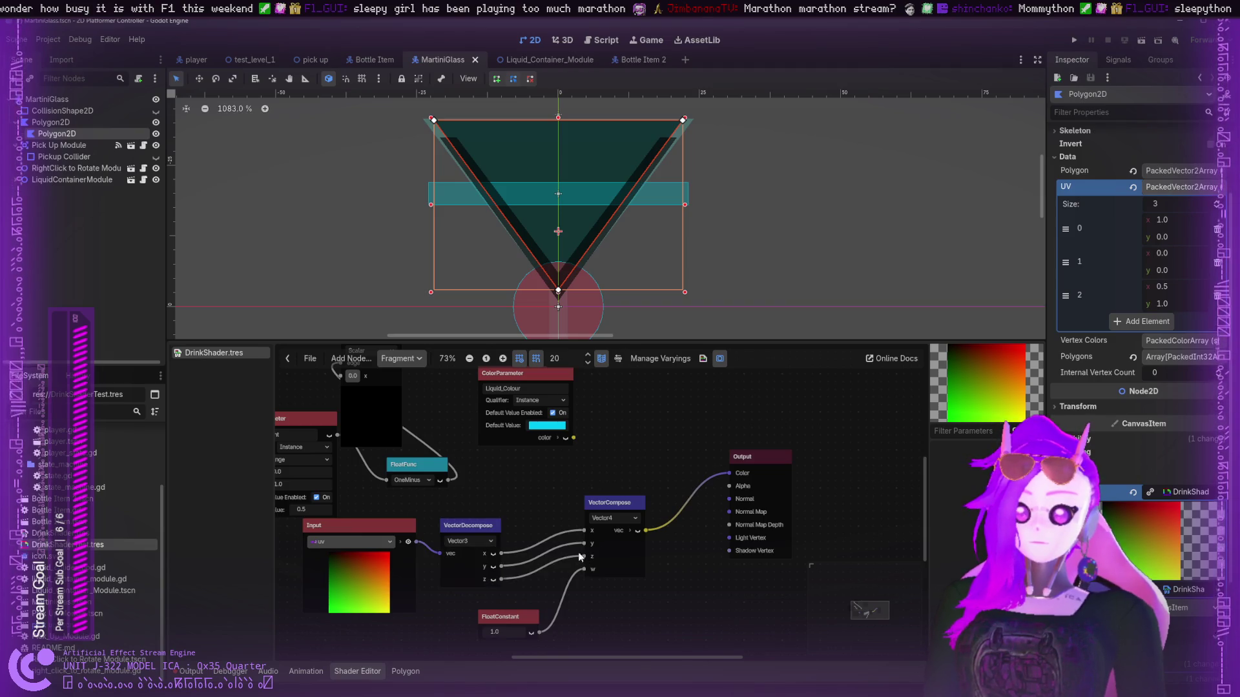
{"action": "mouse_move", "coordinate": [437, 557]}
{"action": "left_mouse_down"}
{"action": "mouse_move", "coordinate": [406, 544]}
{"action": "mouse_move", "coordinate": [437, 558]}
{"action": "left_mouse_up"}
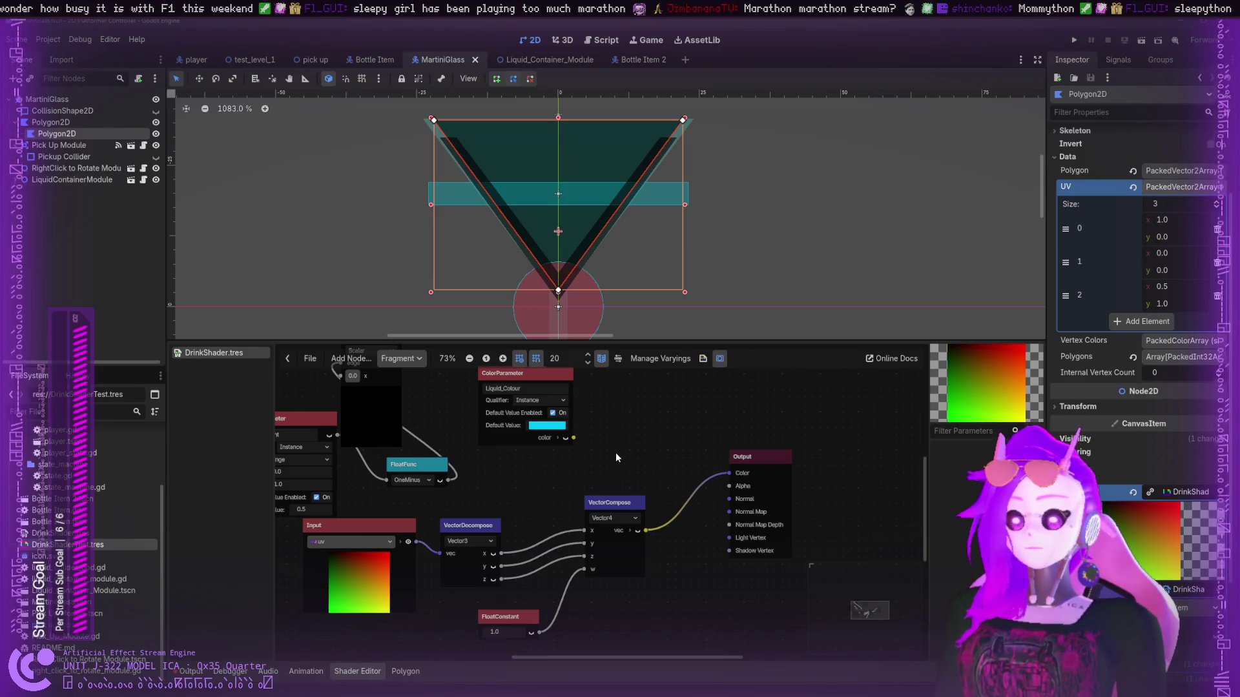
- Wire a new Input node into Output Color, trying screen_uv and region_rect before settling on uv
{"action": "key", "text": "ctrl+v"}
{"action": "mouse_move", "coordinate": [579, 503]}
{"action": "left_mouse_down"}
{"action": "mouse_move", "coordinate": [600, 434]}
{"action": "mouse_move", "coordinate": [725, 472]}
{"action": "left_mouse_up"}
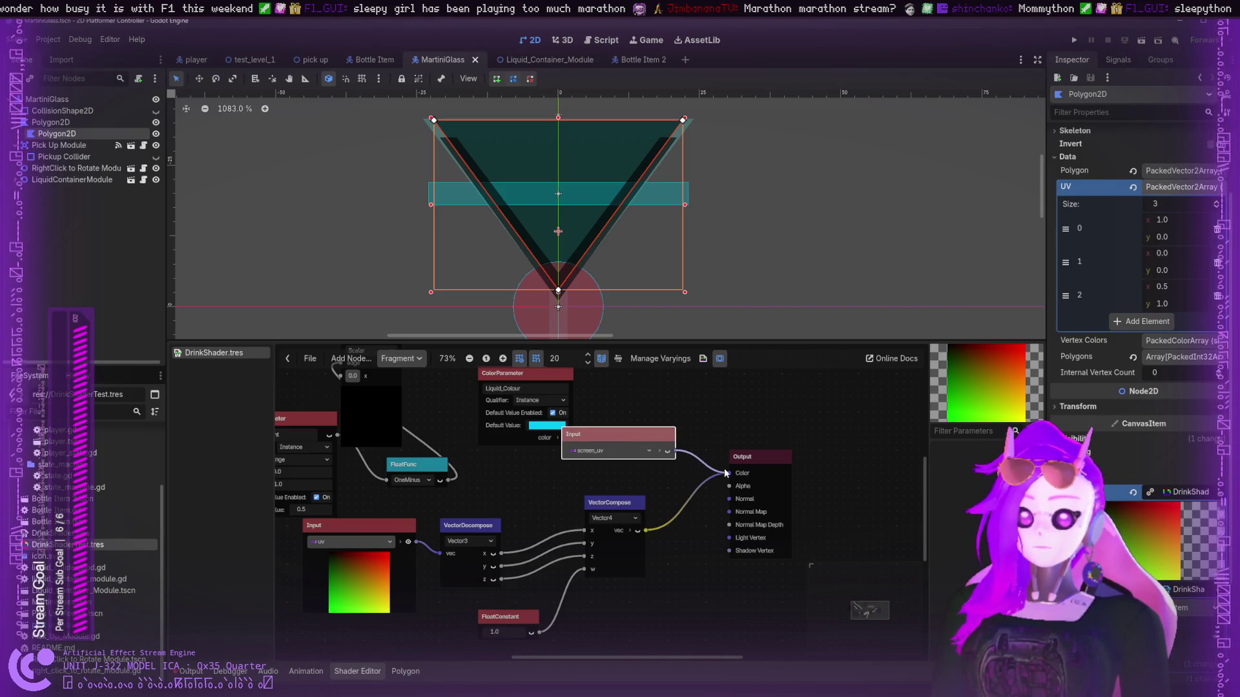
{"action": "mouse_move", "coordinate": [716, 213]}
{"action": "left_mouse_down"}
{"action": "mouse_move", "coordinate": [723, 186]}
{"action": "mouse_move", "coordinate": [863, 158]}
{"action": "mouse_move", "coordinate": [792, 272]}
{"action": "mouse_move", "coordinate": [642, 304]}
{"action": "left_mouse_up"}
{"action": "left_click_drag", "start_coordinate": [633, 450], "coordinate": [579, 480]}
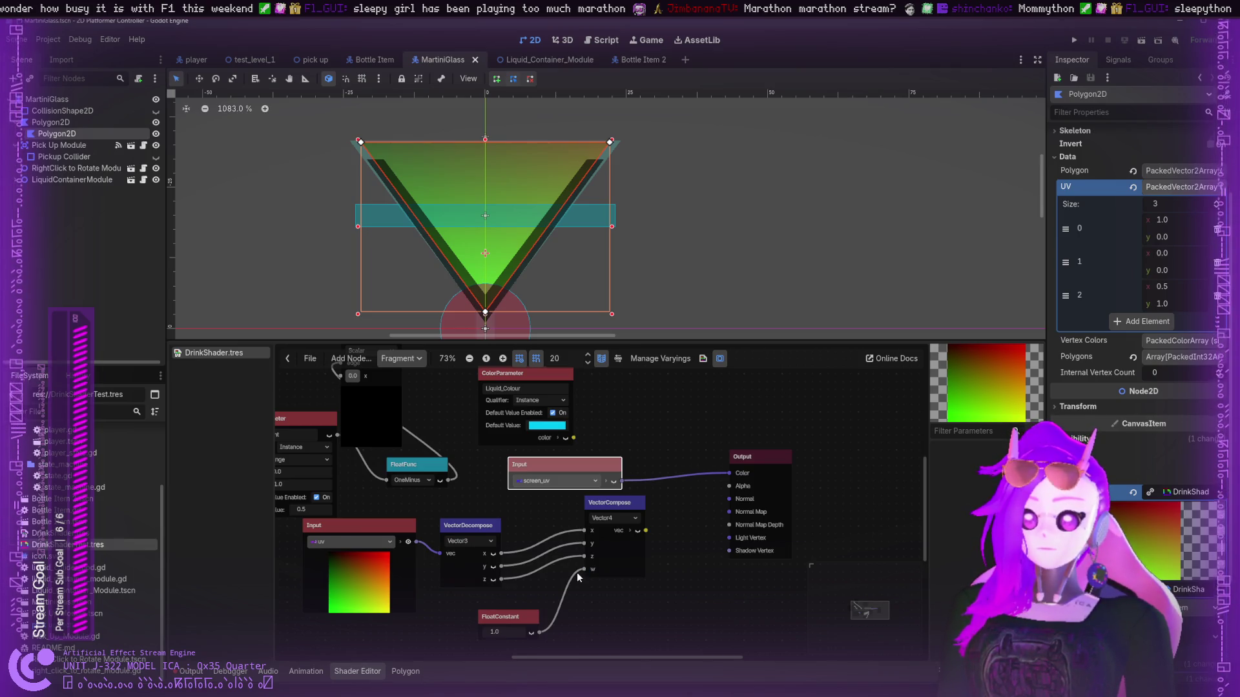
{"action": "key", "text": "ctrl+z"}
{"action": "mouse_move", "coordinate": [737, 224]}
{"action": "left_mouse_down"}
{"action": "mouse_move", "coordinate": [780, 179]}
{"action": "mouse_move", "coordinate": [912, 169]}
{"action": "mouse_move", "coordinate": [841, 285]}
{"action": "mouse_move", "coordinate": [846, 232]}
{"action": "left_mouse_up"}
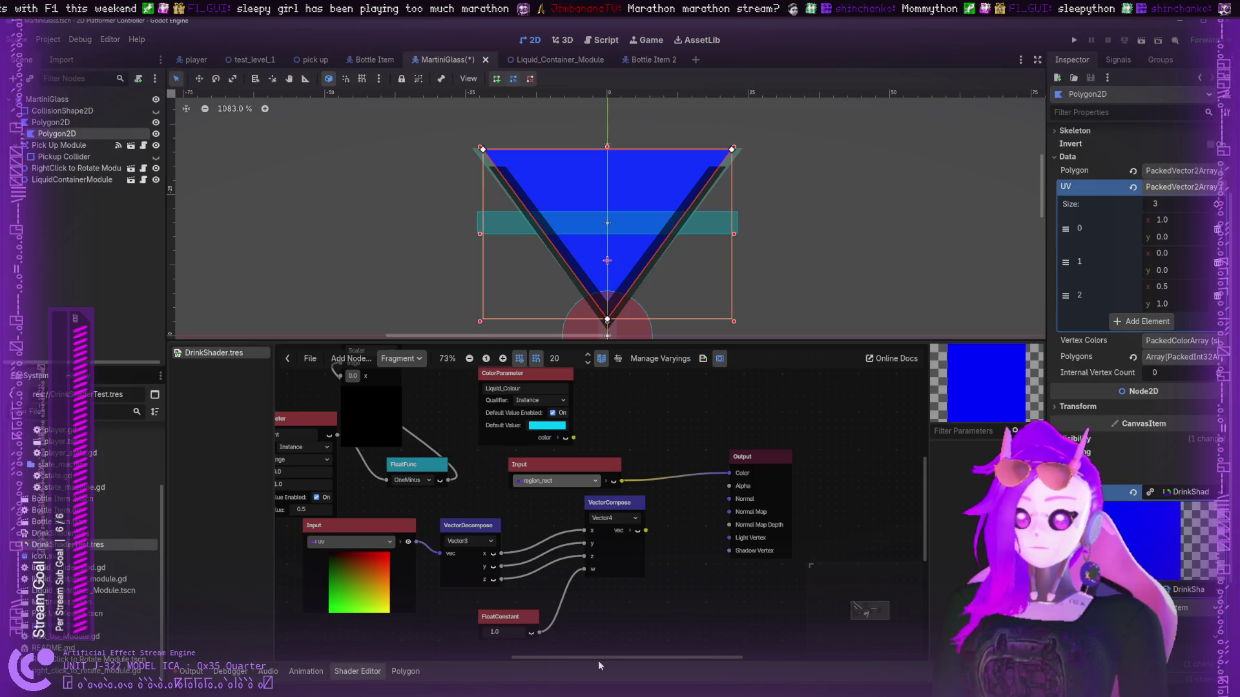
{"action": "key", "text": "ctrl+z"}
{"action": "key", "text": "ctrl+z"}
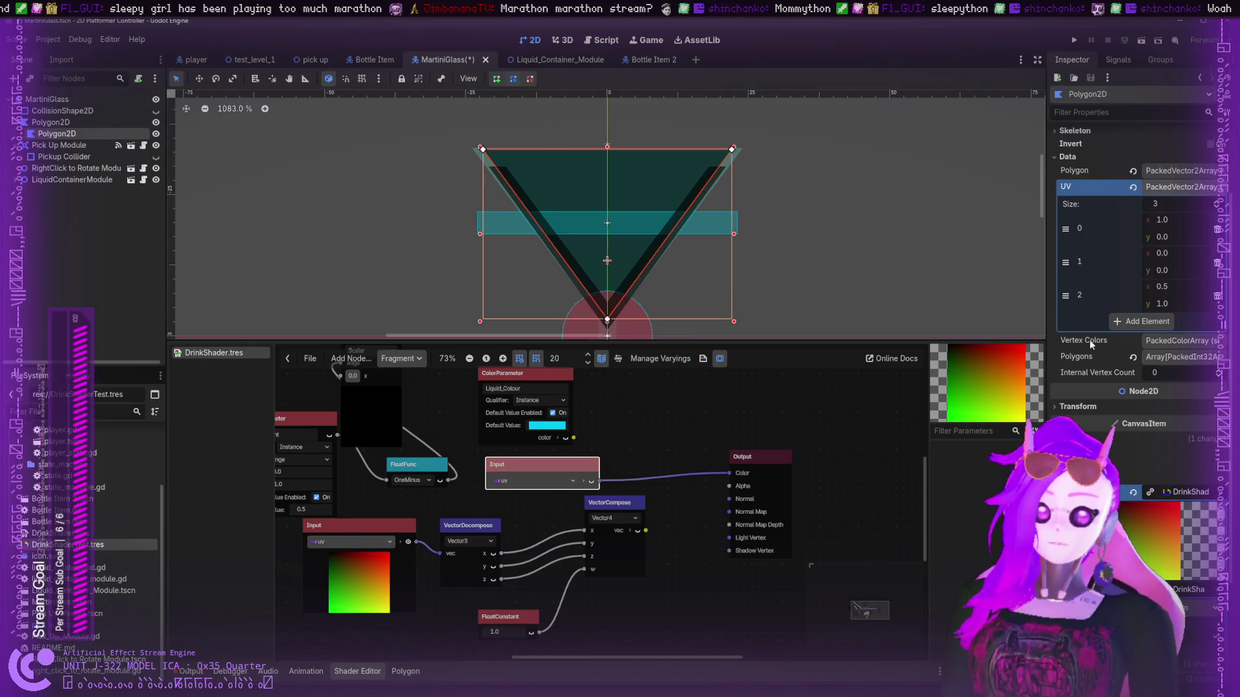
{"action": "mouse_move", "coordinate": [1152, 221]}
{"action": "left_mouse_down"}
{"action": "mouse_move", "coordinate": [1176, 221]}
{"action": "mouse_move", "coordinate": [1149, 221]}
{"action": "left_mouse_up"}
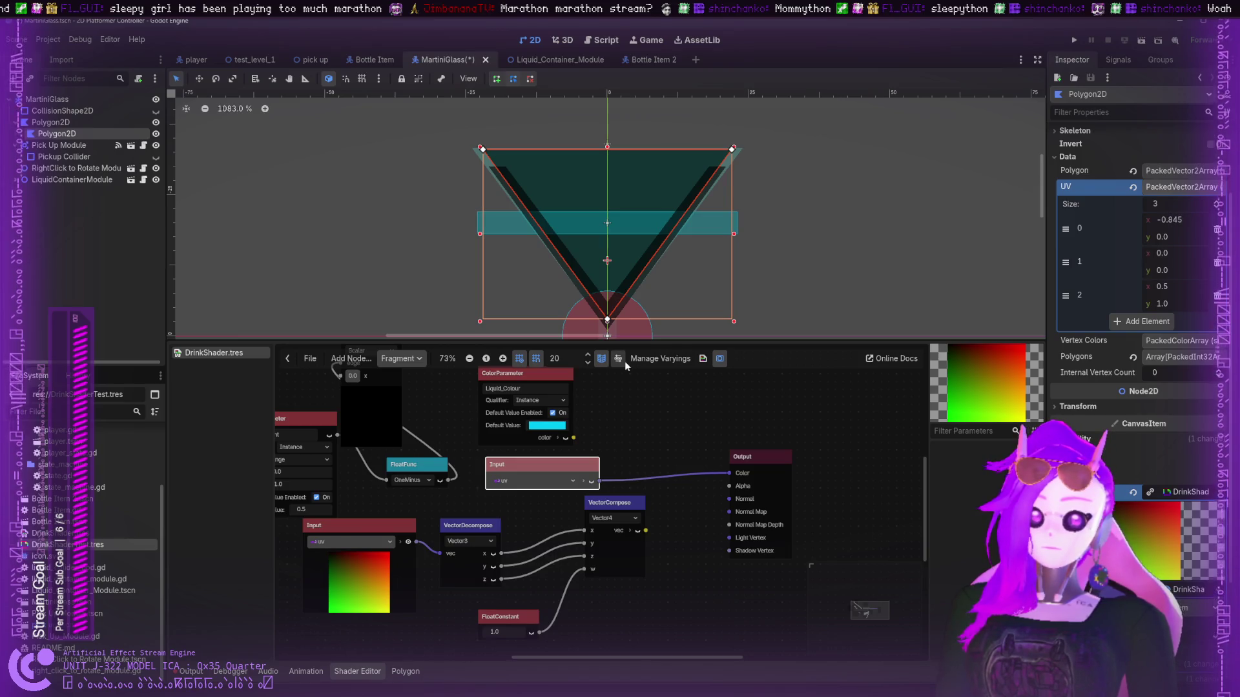
{"action": "left_click", "coordinate": [1181, 221]}
{"action": "type", "text": "1"}
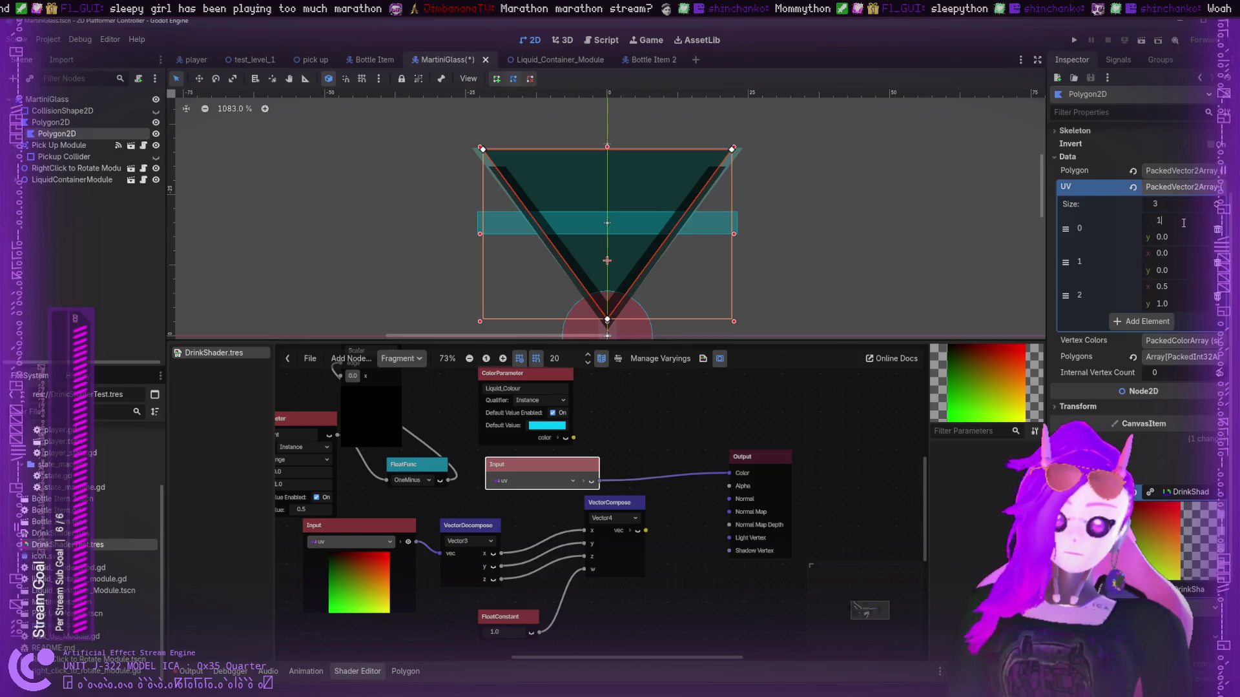
{"action": "mouse_move", "coordinate": [1155, 253]}
{"action": "left_mouse_down"}
{"action": "mouse_move", "coordinate": [1165, 286]}
{"action": "mouse_move", "coordinate": [1136, 286]}
{"action": "left_mouse_up"}
{"action": "left_click", "coordinate": [1165, 253]}
{"action": "type", "text": "0"}
{"action": "key", "text": "Return"}
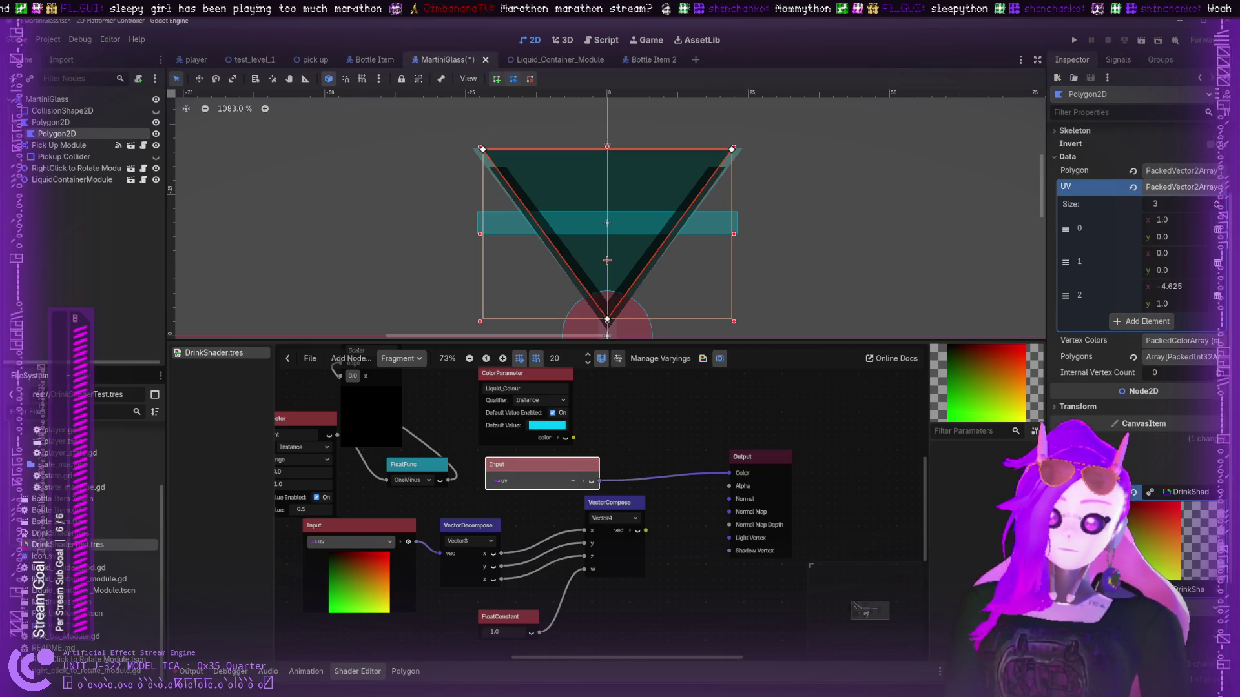
{"action": "left_click", "coordinate": [1188, 289]}
{"action": "type", "text": "0.5"}
{"action": "key", "text": "Return"}
{"action": "mouse_move", "coordinate": [1149, 309]}
{"action": "left_mouse_down"}
{"action": "mouse_move", "coordinate": [1130, 309]}
{"action": "mouse_move", "coordinate": [1182, 303]}
{"action": "left_mouse_up"}
{"action": "left_click", "coordinate": [1167, 300]}
{"action": "type", "text": "1.0"}
{"action": "key", "text": "Return"}
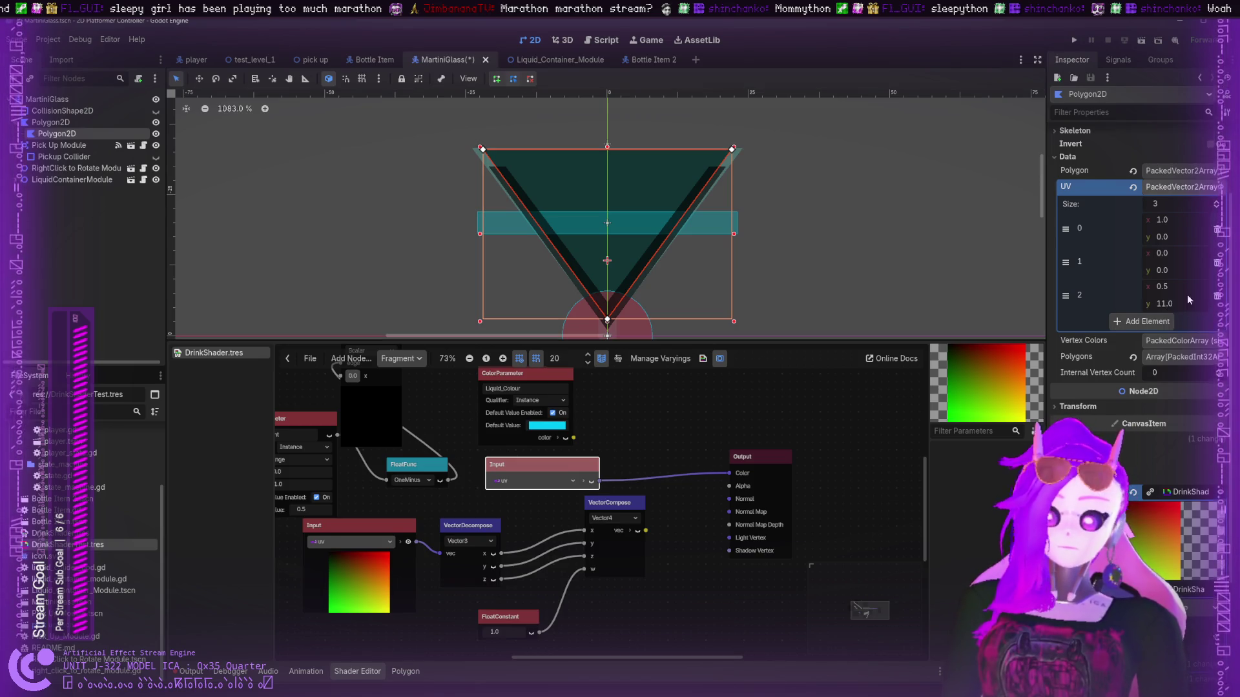
{"action": "left_click_drag", "start_coordinate": [1175, 303], "coordinate": [1172, 303]}
{"action": "left_click", "coordinate": [1181, 301]}
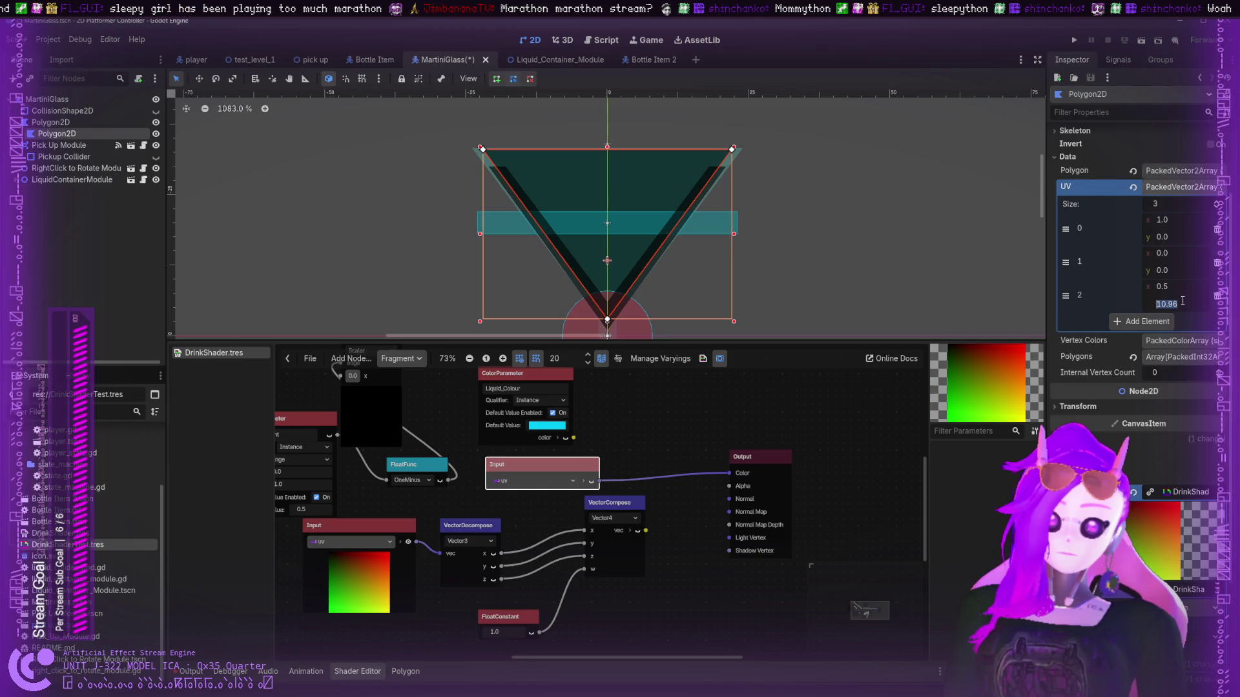
{"action": "type", "text": "1"}
{"action": "key", "text": "Return"}
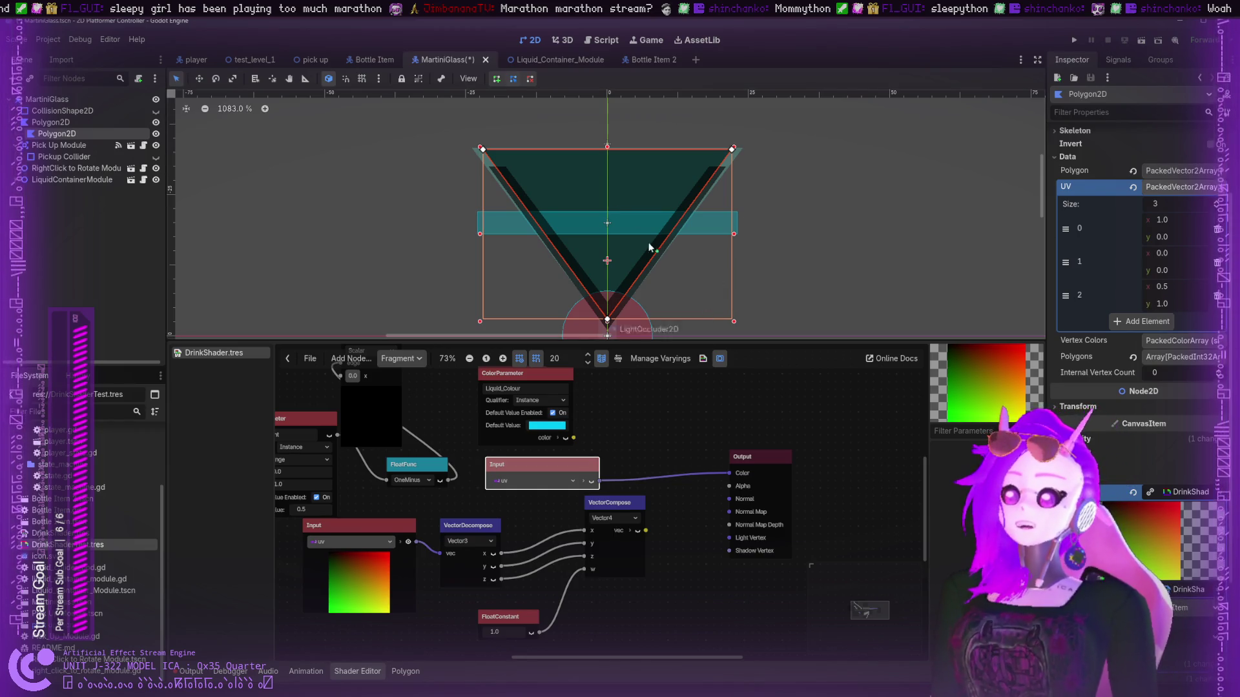
- Switch the Input node back to uv and reconnect it to Output Color
{"action": "left_click", "coordinate": [775, 419]}
{"action": "left_click_drag", "start_coordinate": [756, 467], "coordinate": [756, 427]}
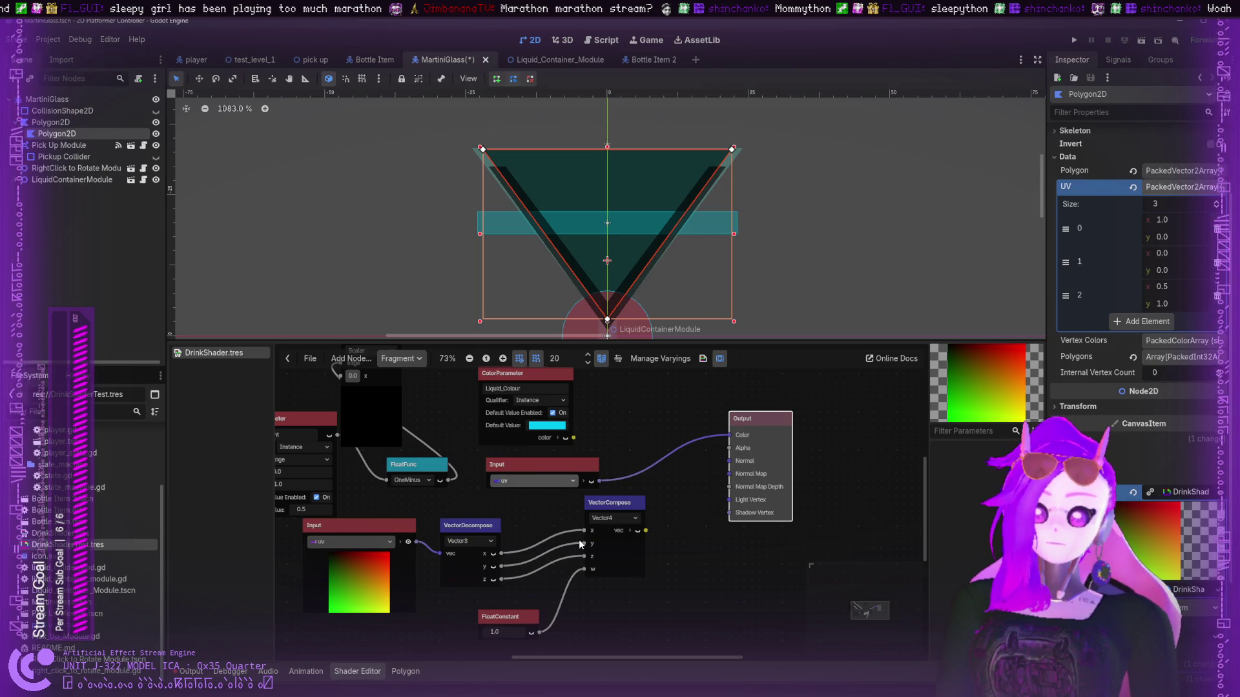
{"action": "mouse_move", "coordinate": [587, 480]}
{"action": "left_mouse_down"}
{"action": "mouse_move", "coordinate": [723, 439]}
{"action": "mouse_move", "coordinate": [700, 435]}
{"action": "left_mouse_up"}
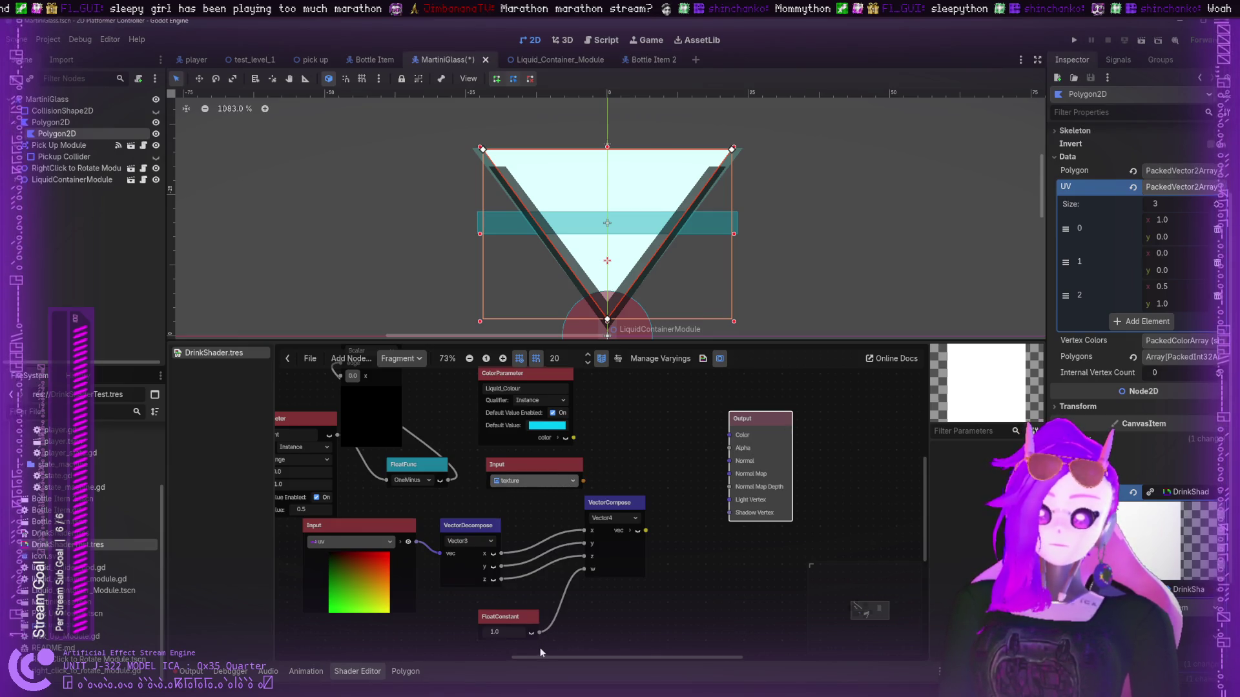
{"action": "left_click", "coordinate": [536, 480]}
{"action": "left_click", "coordinate": [541, 488]}
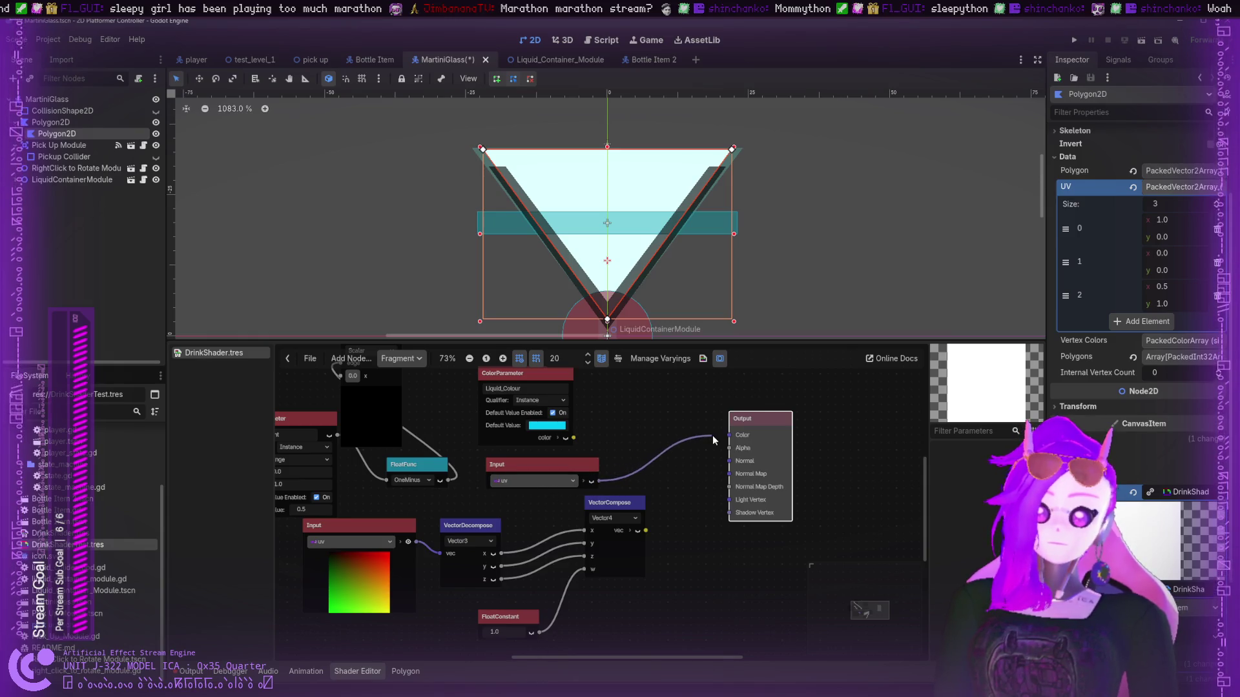
{"action": "left_click_drag", "start_coordinate": [599, 481], "coordinate": [728, 434]}
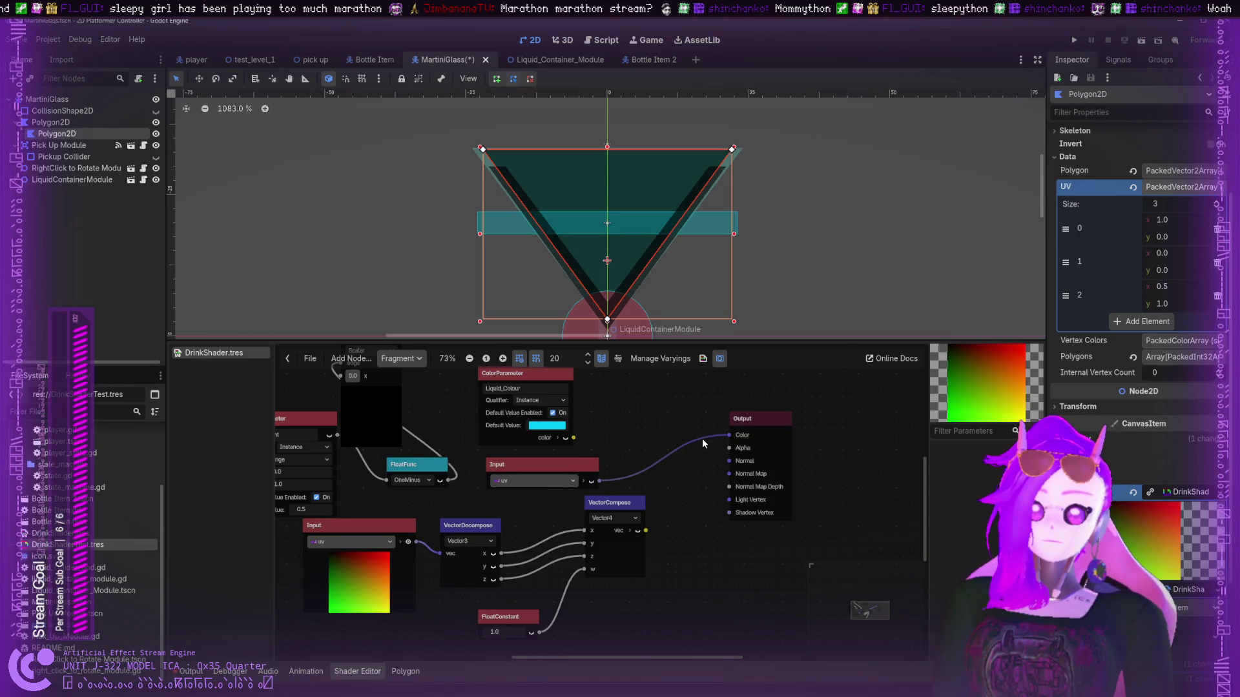
- Resize the polygon's UV array to 1, add points and adjust element 0's x
{"action": "left_click", "coordinate": [1147, 203]}
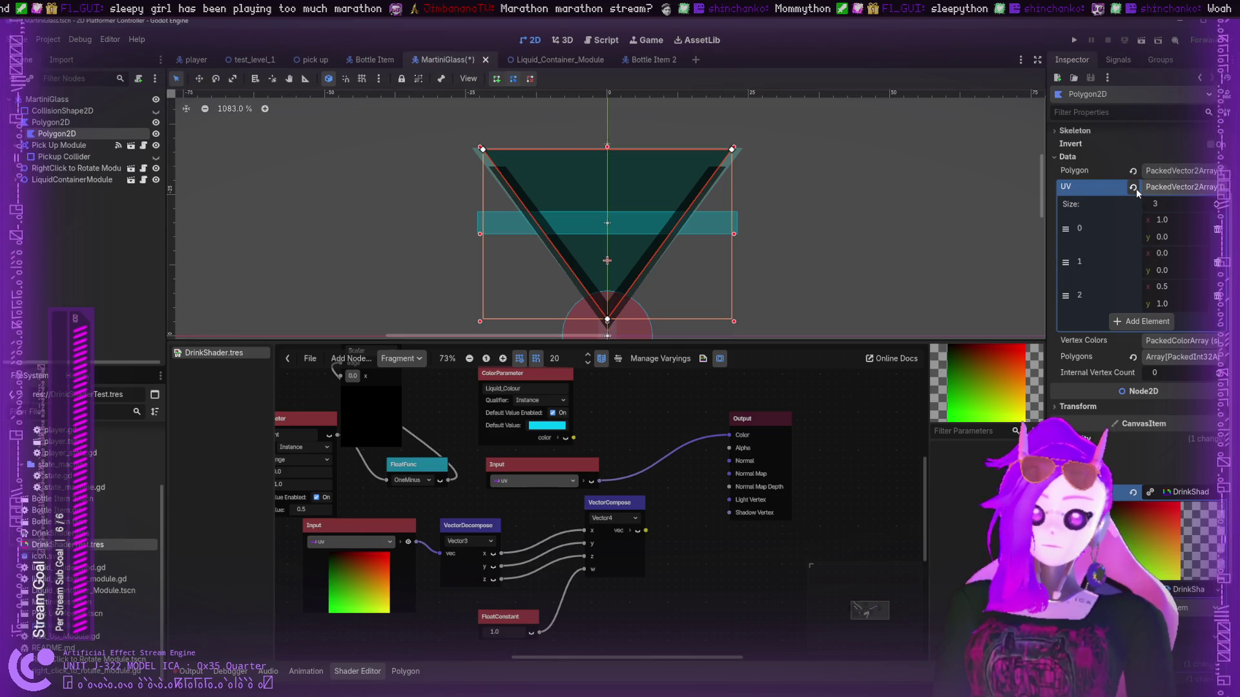
{"action": "type", "text": "1"}
{"action": "key", "text": "Return"}
{"action": "left_click", "coordinate": [1117, 254]}
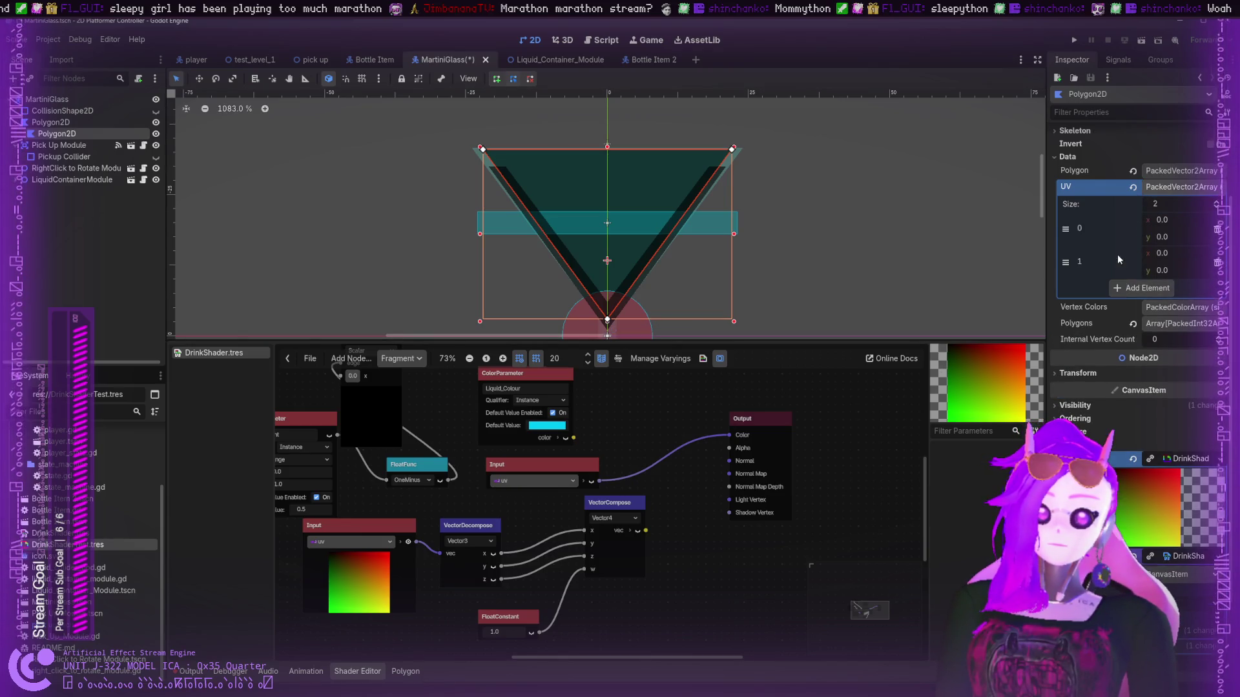
{"action": "left_click", "coordinate": [1122, 291]}
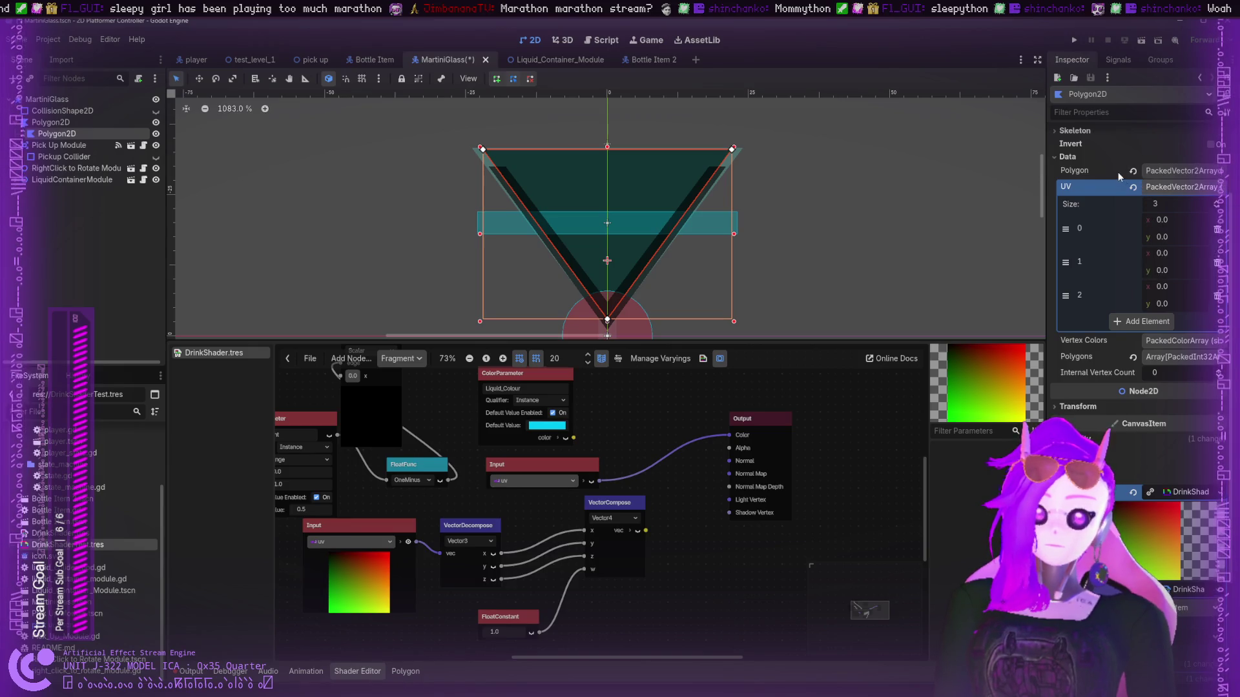
{"action": "left_click", "coordinate": [1156, 171]}
{"action": "left_click_drag", "start_coordinate": [1145, 354], "coordinate": [1174, 354]}
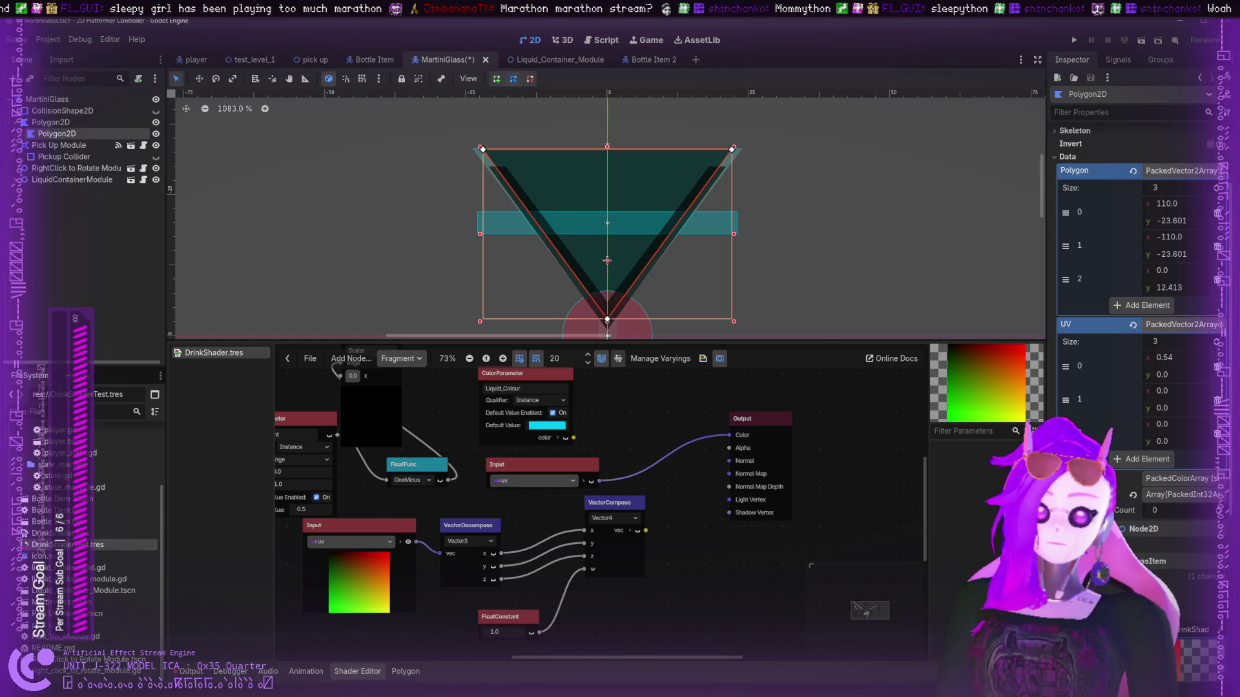
- Add four UV points and tweak their values, then clear the UV array to empty
{"action": "left_click", "coordinate": [1132, 324]}
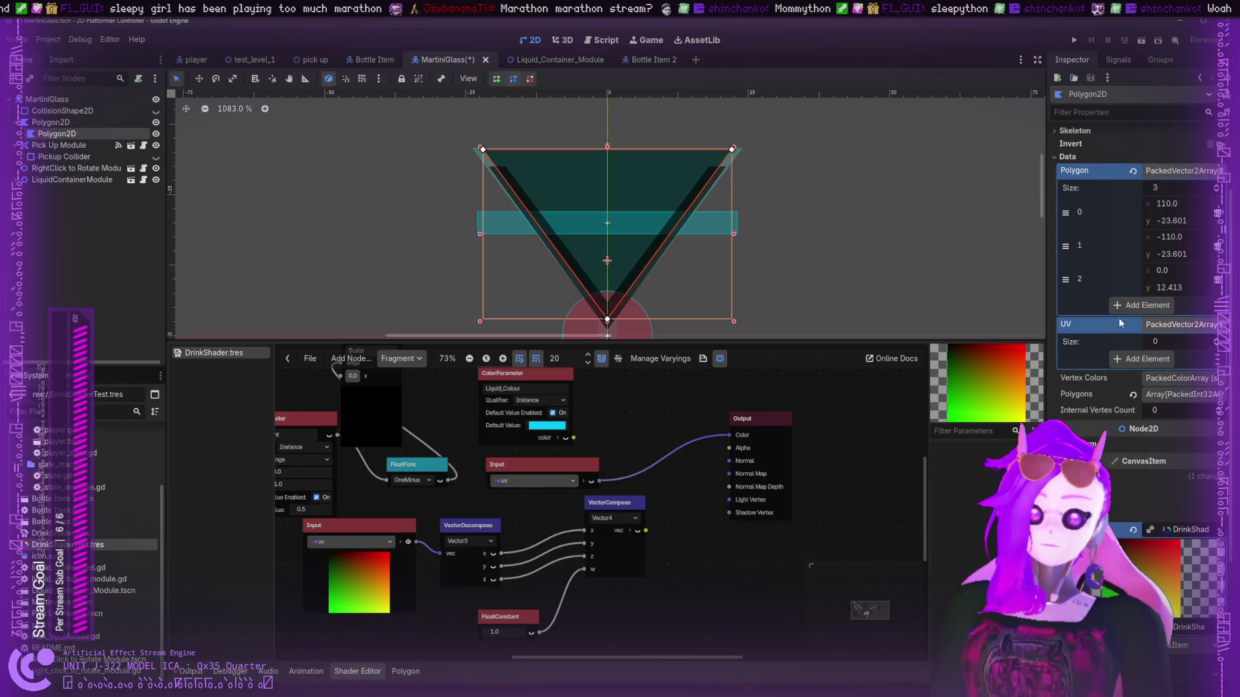
{"action": "left_click", "coordinate": [1144, 359]}
{"action": "left_click", "coordinate": [1135, 391]}
{"action": "left_click", "coordinate": [1124, 427]}
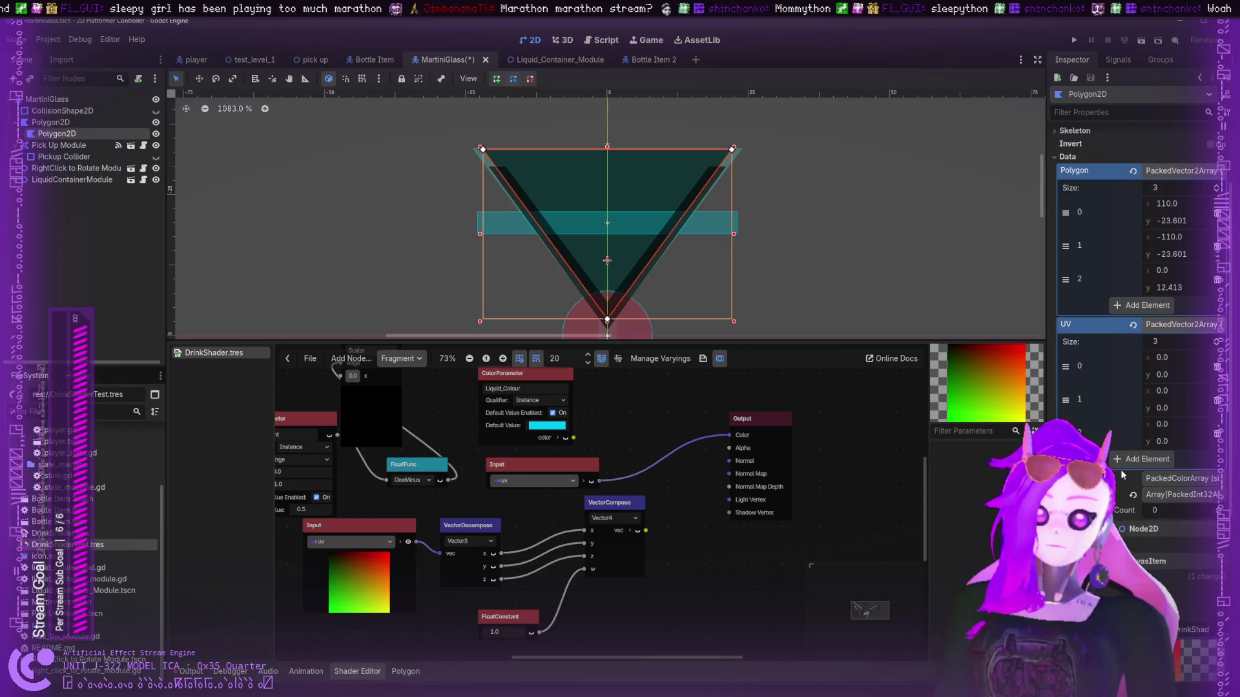
{"action": "left_click", "coordinate": [1122, 461]}
{"action": "left_click_drag", "start_coordinate": [1149, 358], "coordinate": [1104, 392]}
{"action": "mouse_move", "coordinate": [1142, 442]}
{"action": "left_mouse_down"}
{"action": "mouse_move", "coordinate": [1162, 442]}
{"action": "mouse_move", "coordinate": [1098, 475]}
{"action": "left_mouse_up"}
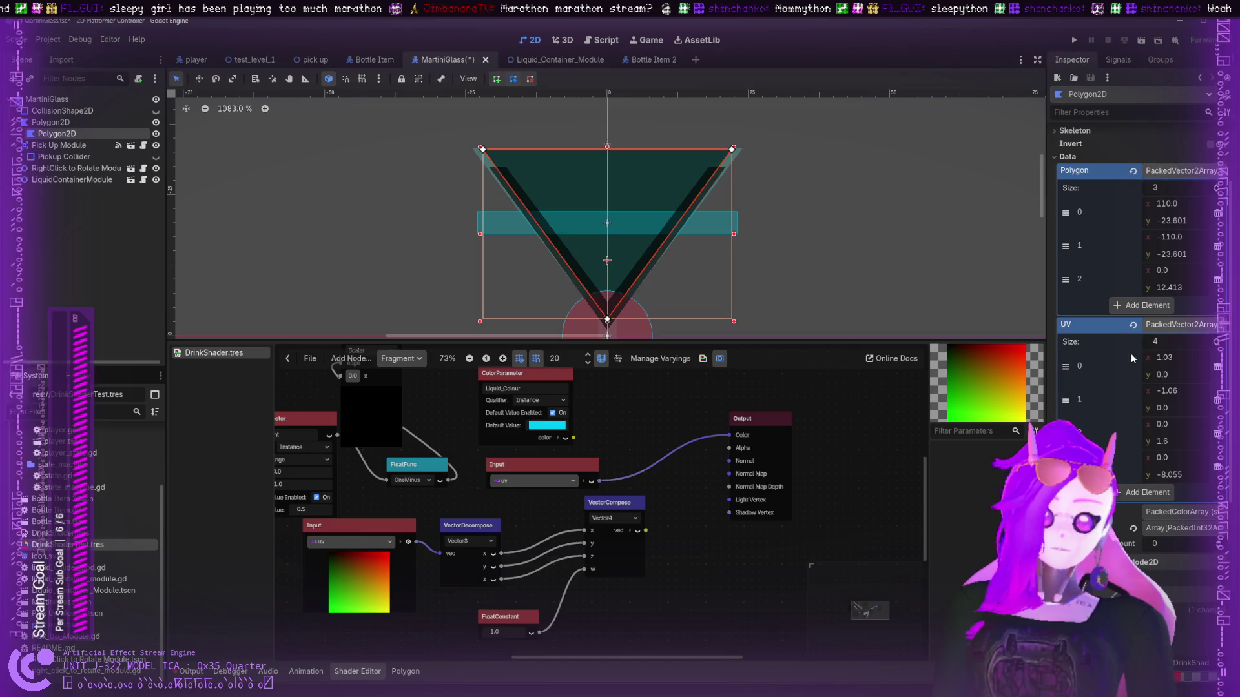
{"action": "left_click", "coordinate": [1218, 368]}
{"action": "left_click", "coordinate": [1218, 368]}
{"action": "left_click", "coordinate": [1218, 368]}
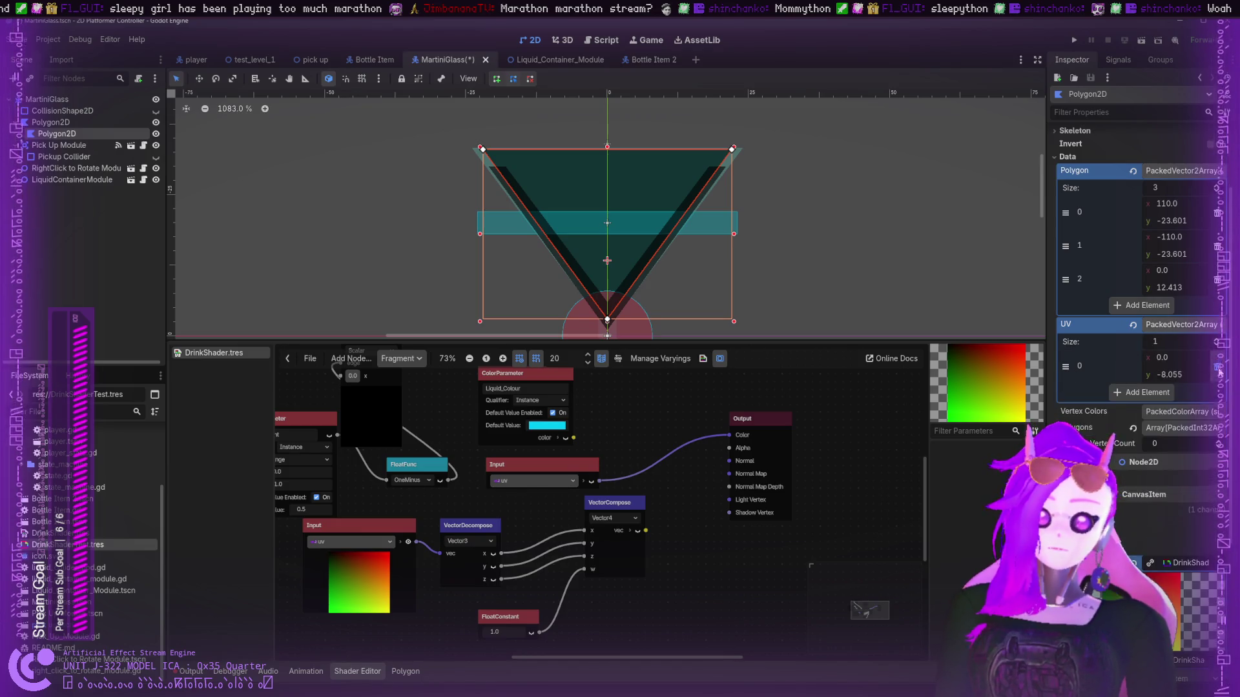
{"action": "left_click", "coordinate": [1218, 368]}
{"action": "left_click", "coordinate": [1109, 325]}
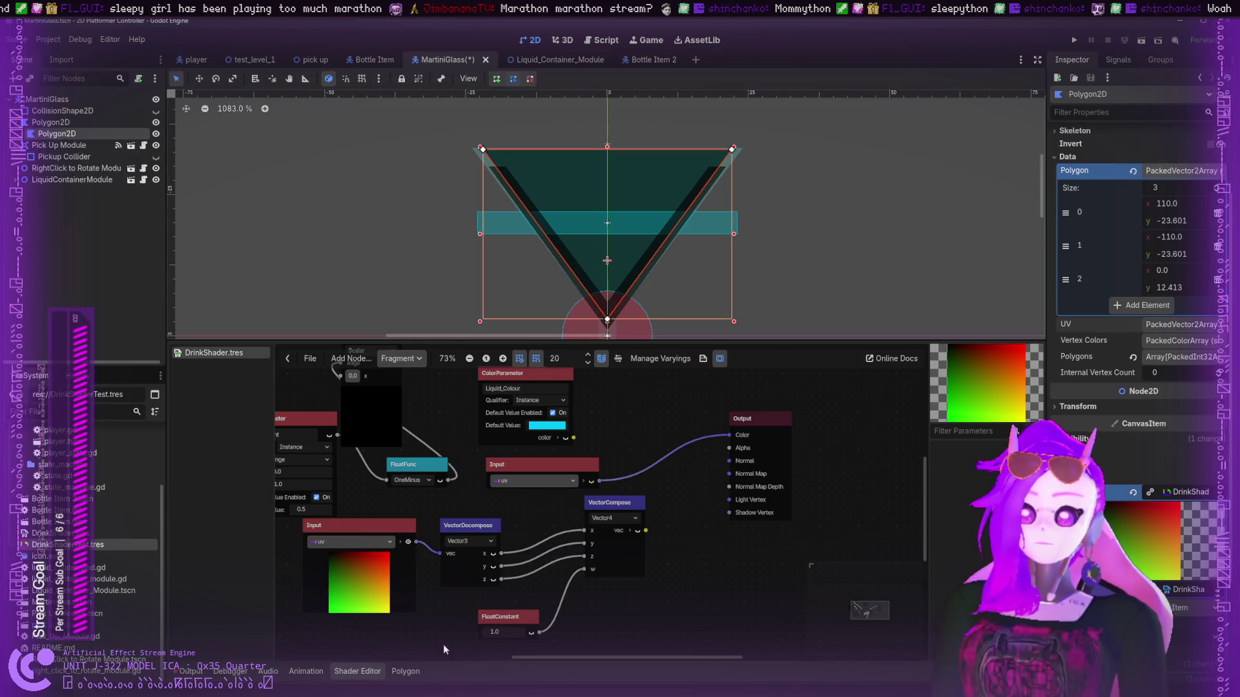
- Open the drink polygon's editor on its UV tab and review its current UV values
{"action": "left_click", "coordinate": [406, 672]}
{"action": "left_click", "coordinate": [184, 546]}
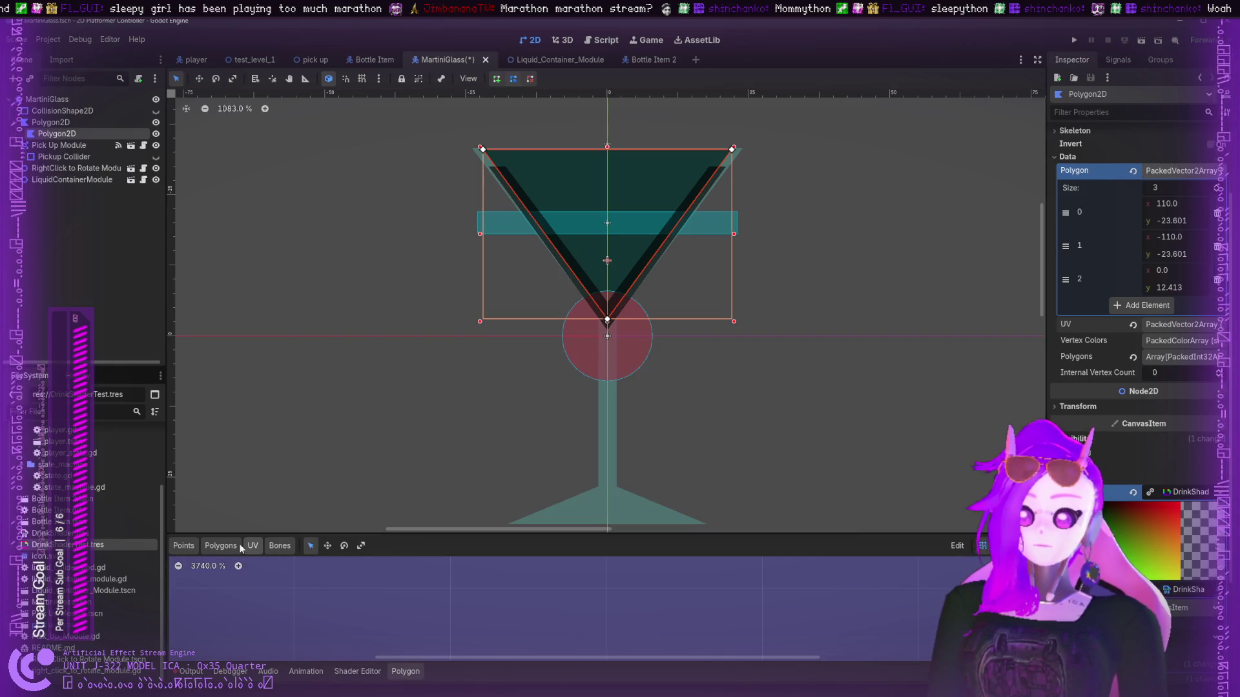
{"action": "scroll", "coordinate": [632, 603], "scroll_direction": "down", "scroll_amount": 15}
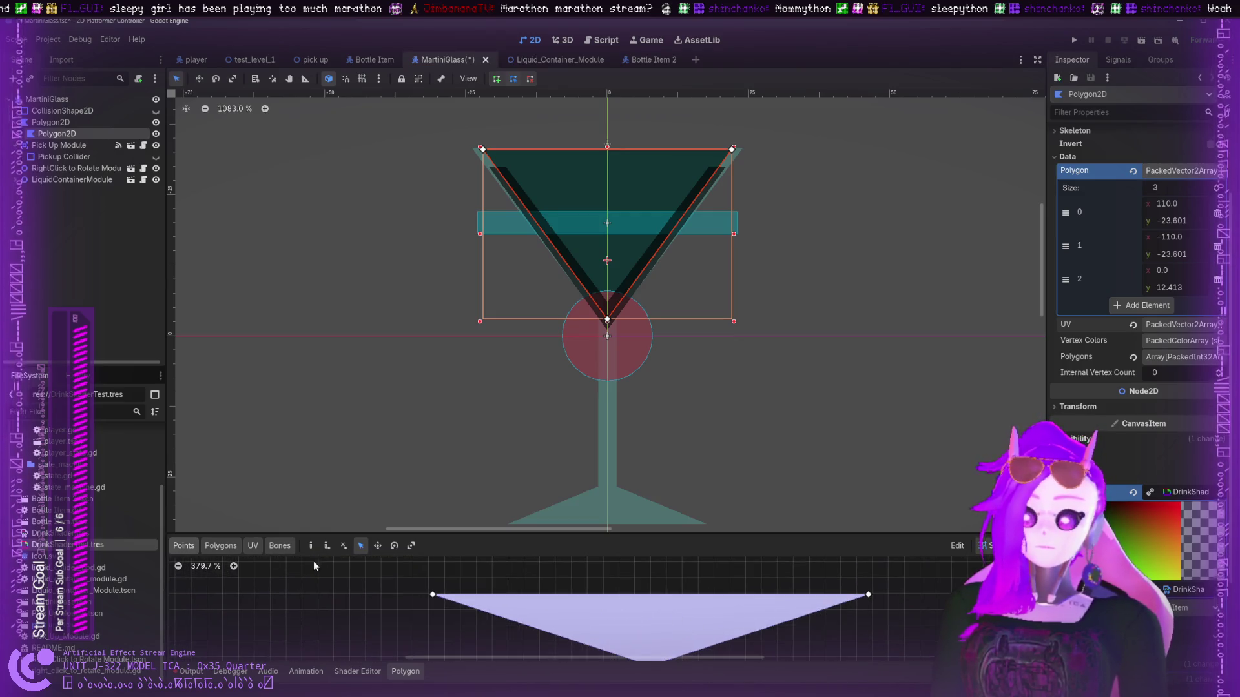
{"action": "left_click", "coordinate": [250, 549]}
{"action": "scroll", "coordinate": [613, 588], "scroll_direction": "down", "scroll_amount": 2}
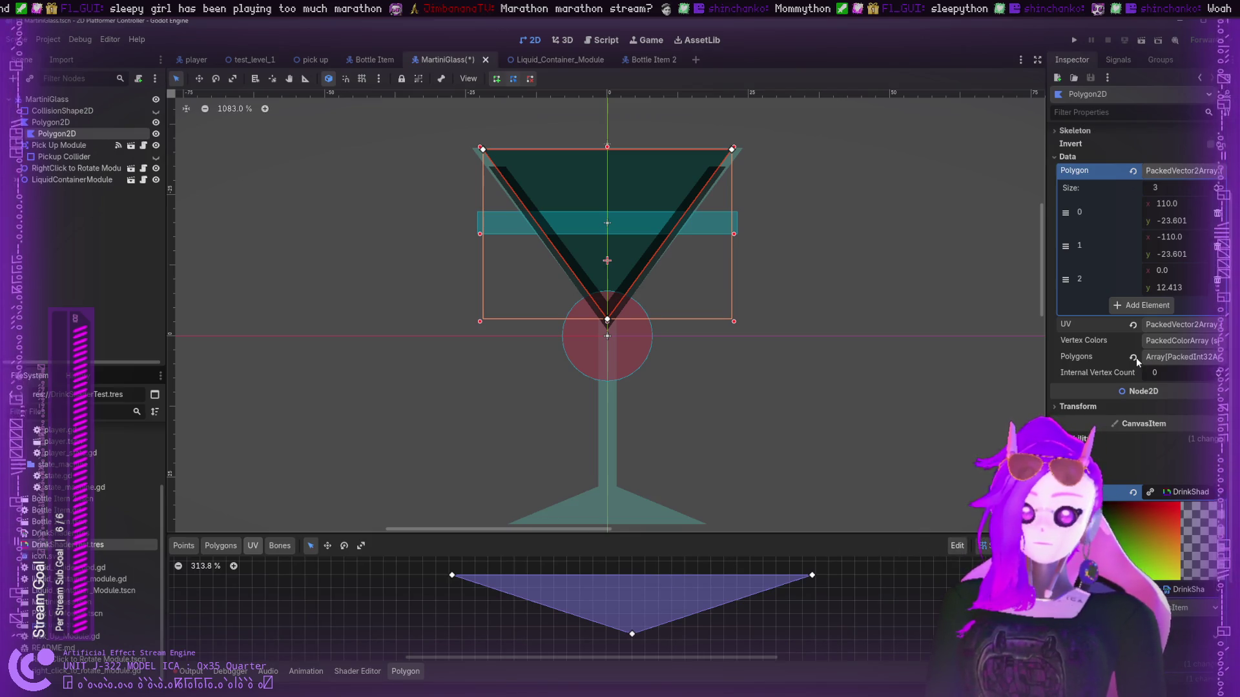
{"action": "left_click", "coordinate": [1153, 326]}
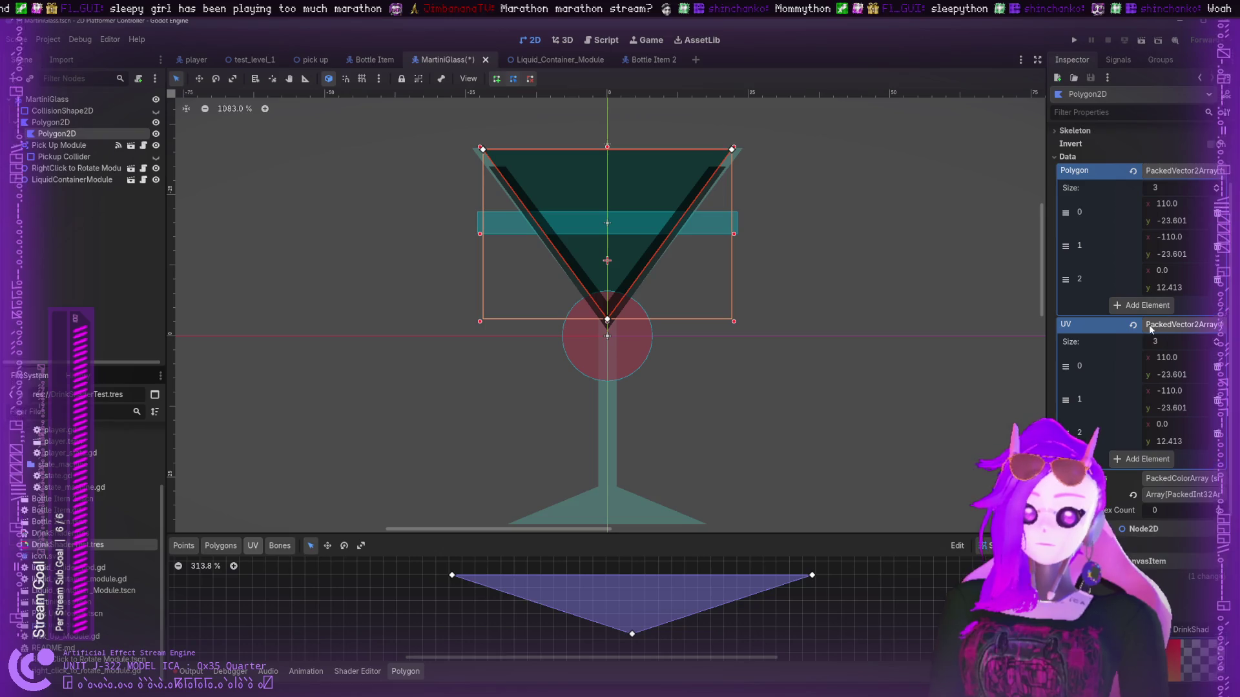
{"action": "left_click", "coordinate": [222, 546]}
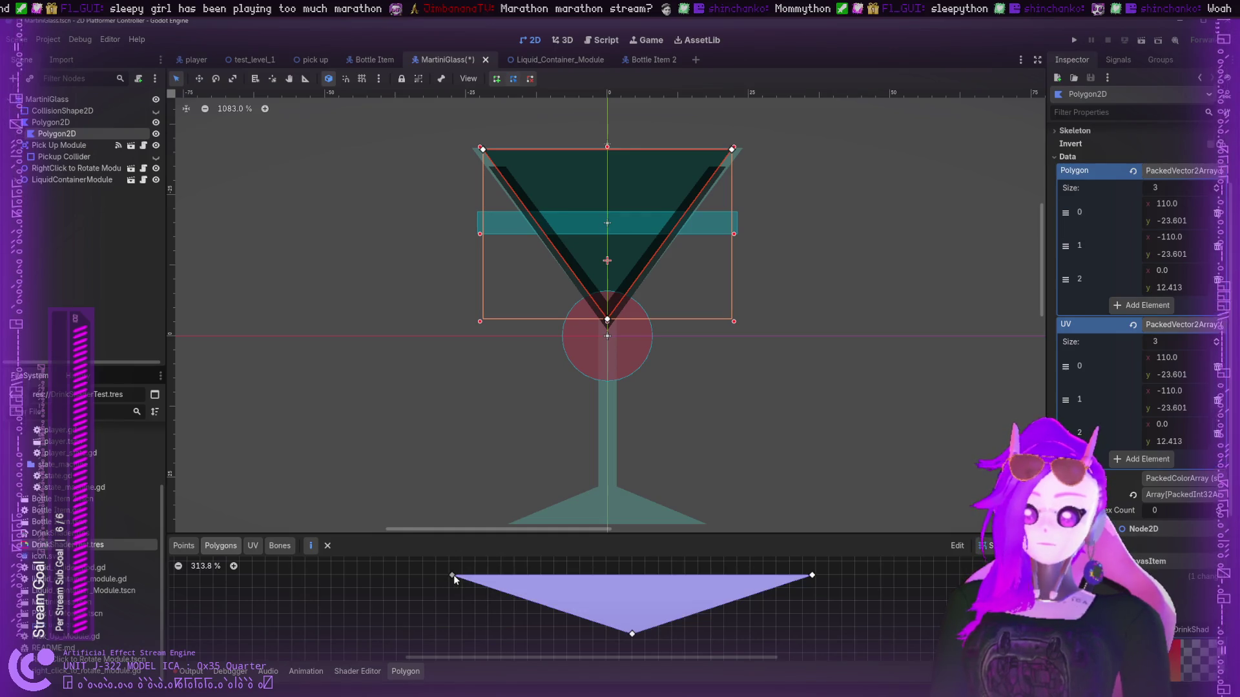
{"action": "left_click", "coordinate": [251, 546]}
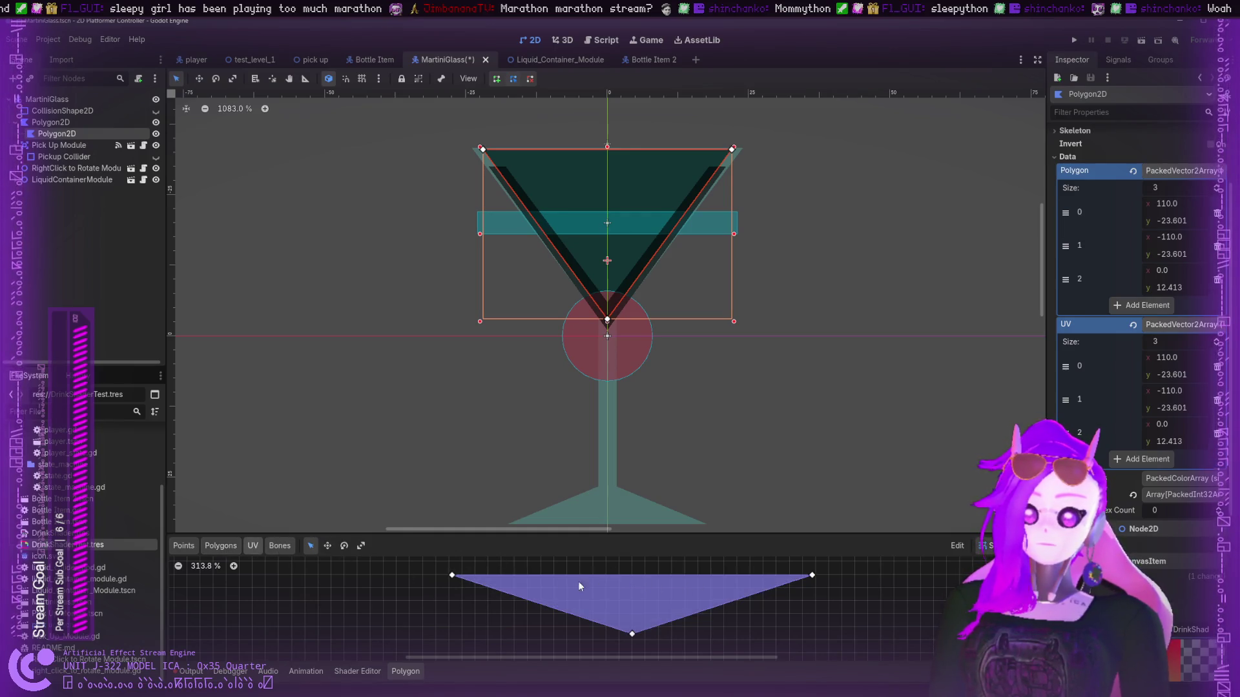
- Drag the UV triangle's vertices to (64,-24), (-72,-24) and (0,16)
{"action": "left_click_drag", "start_coordinate": [446, 578], "coordinate": [553, 579]}
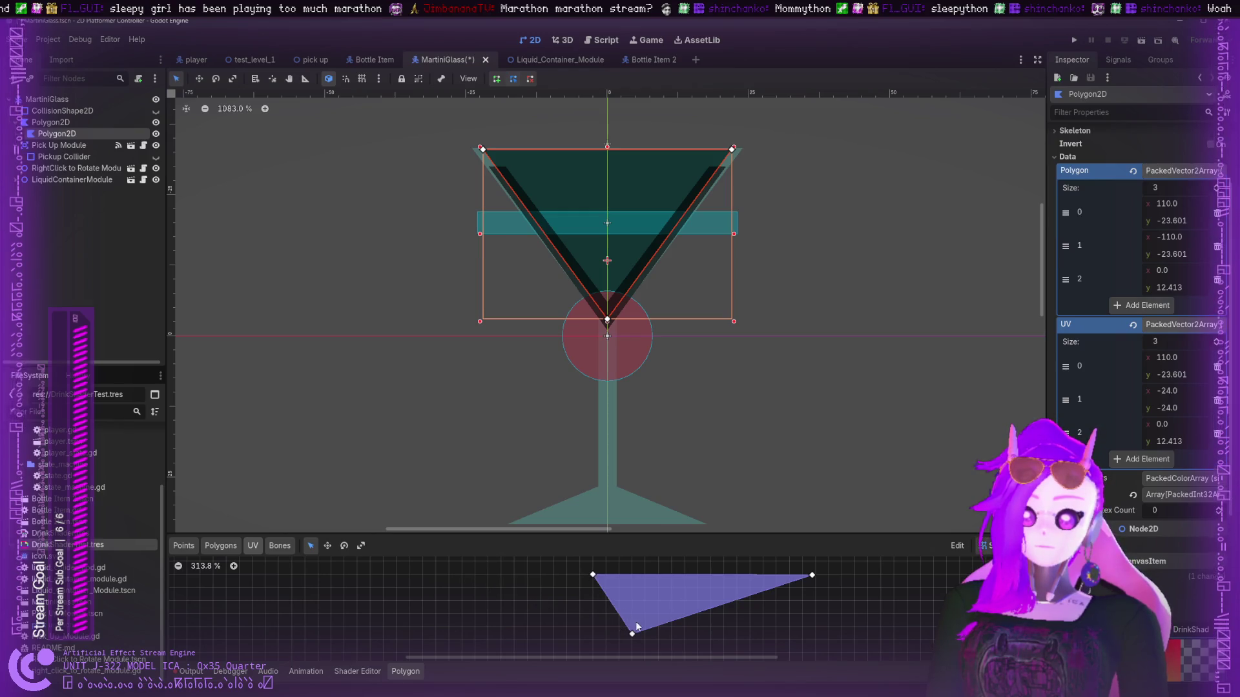
{"action": "left_click_drag", "start_coordinate": [633, 627], "coordinate": [632, 600]}
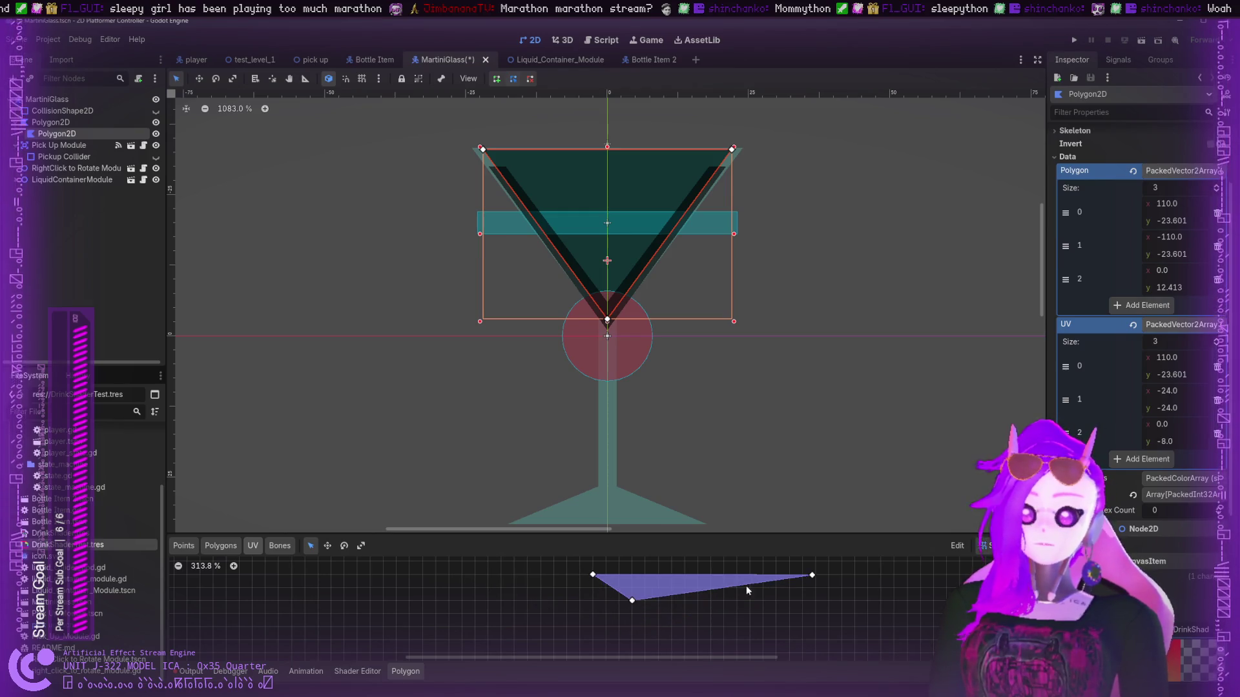
{"action": "mouse_move", "coordinate": [802, 574]}
{"action": "left_mouse_down"}
{"action": "mouse_move", "coordinate": [637, 574]}
{"action": "mouse_move", "coordinate": [839, 573]}
{"action": "mouse_move", "coordinate": [617, 573]}
{"action": "mouse_move", "coordinate": [672, 575]}
{"action": "left_mouse_up"}
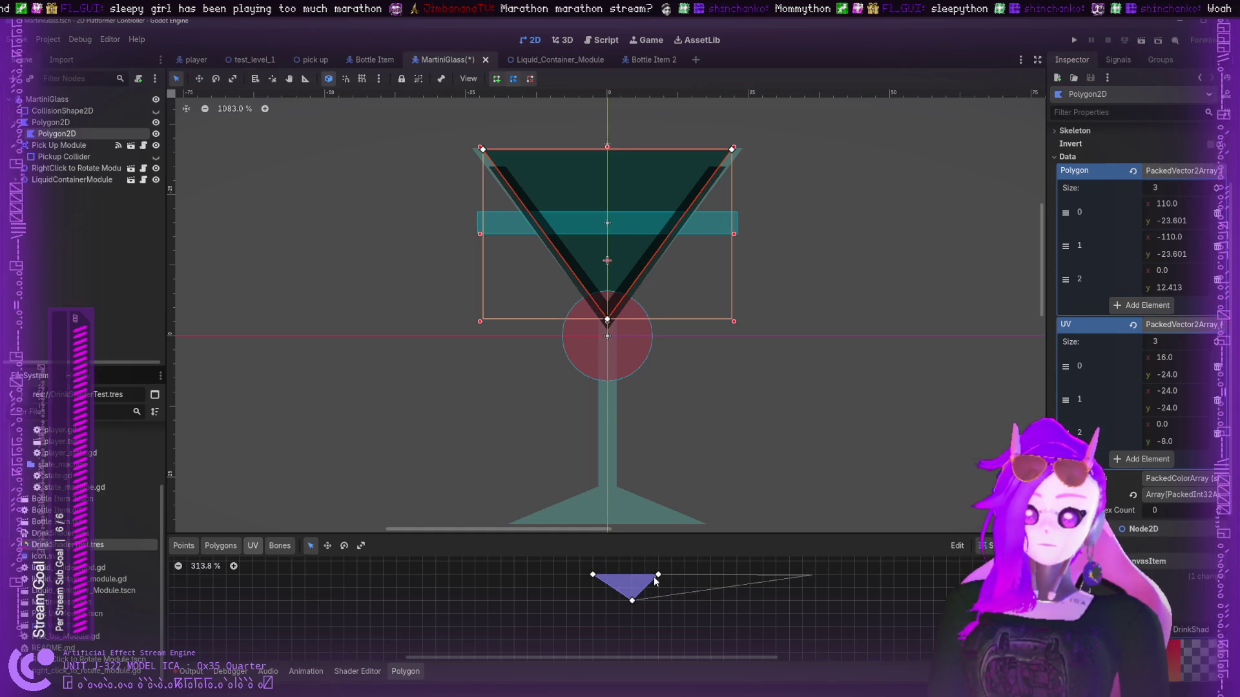
{"action": "left_click_drag", "start_coordinate": [592, 574], "coordinate": [618, 576]}
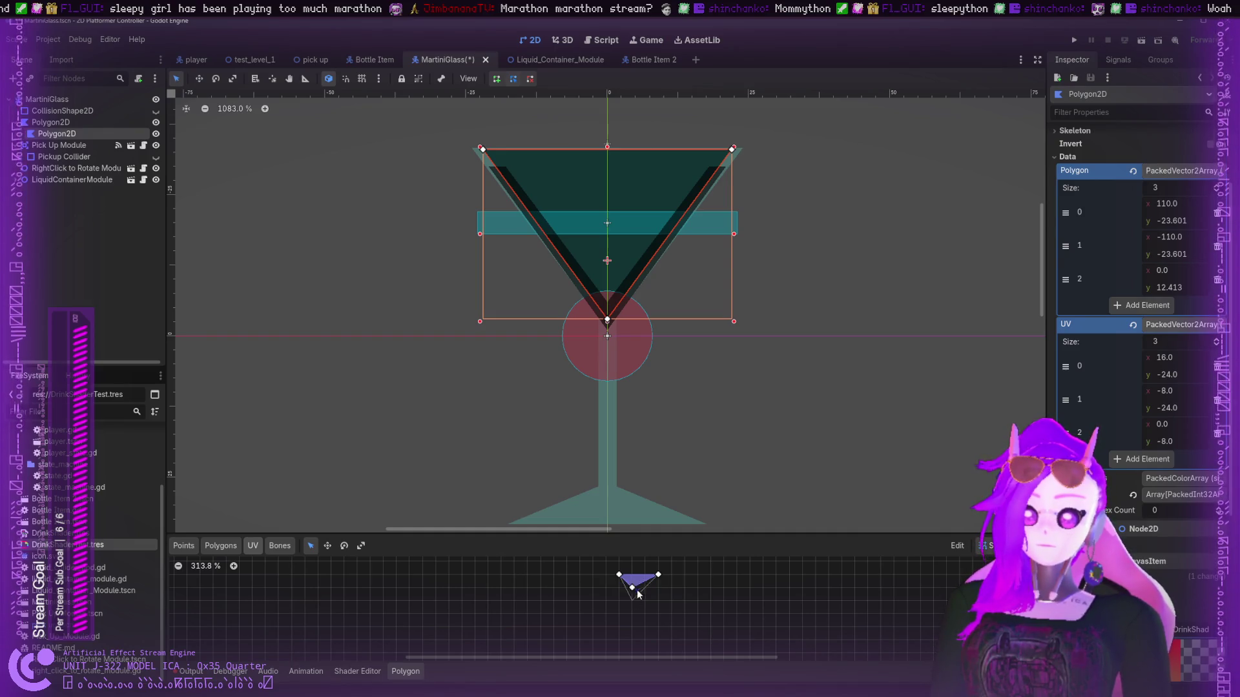
{"action": "left_click_drag", "start_coordinate": [633, 601], "coordinate": [631, 640]}
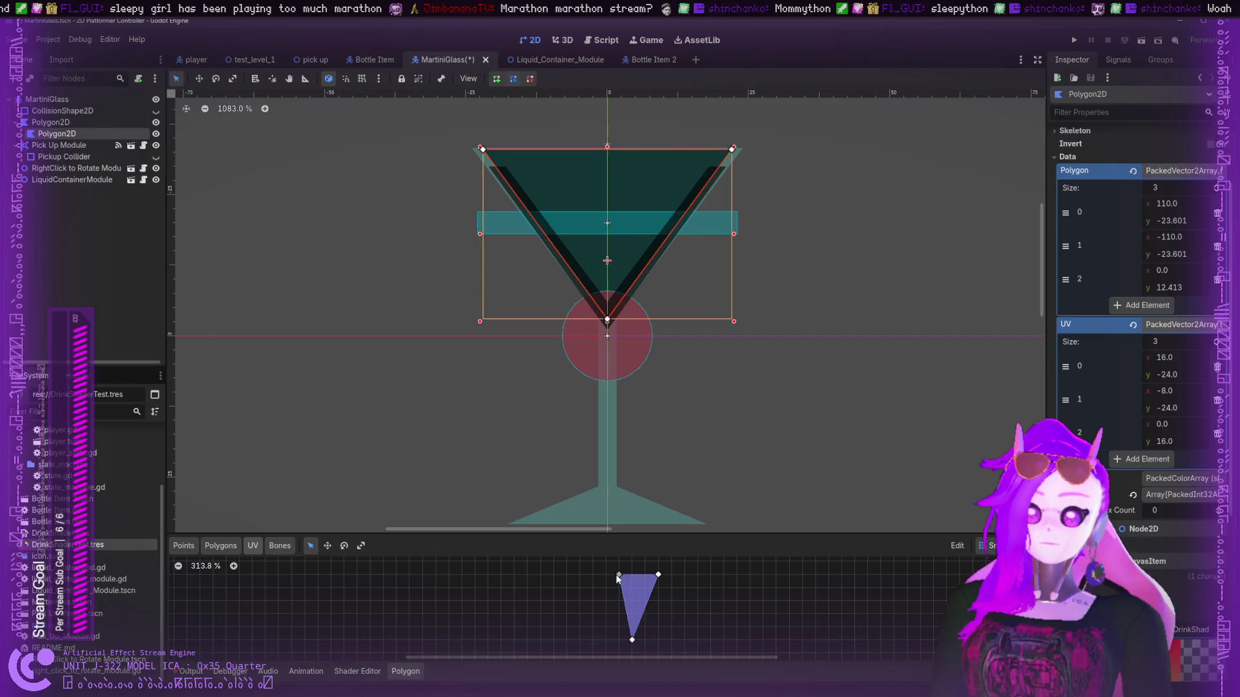
{"action": "left_click_drag", "start_coordinate": [619, 574], "coordinate": [512, 575]}
{"action": "mouse_move", "coordinate": [658, 574]}
{"action": "left_mouse_down"}
{"action": "mouse_move", "coordinate": [764, 575]}
{"action": "mouse_move", "coordinate": [740, 575]}
{"action": "left_mouse_up"}
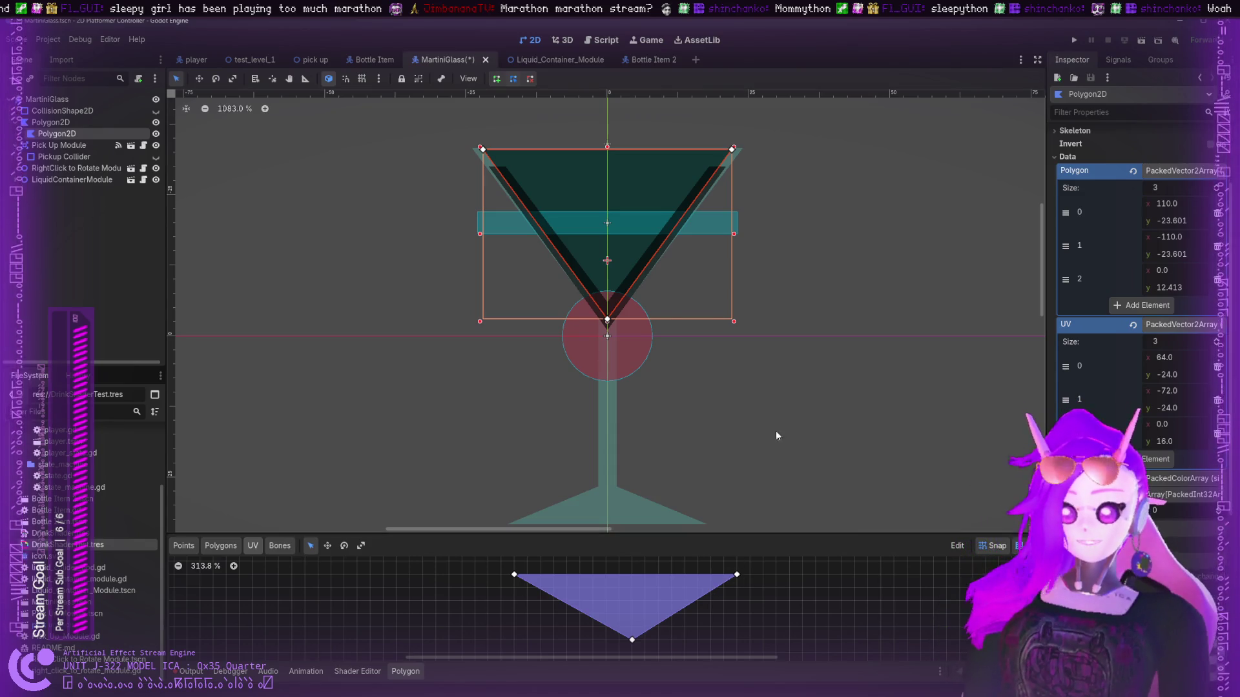
{"action": "scroll", "coordinate": [765, 328], "scroll_direction": "down", "scroll_amount": 2}
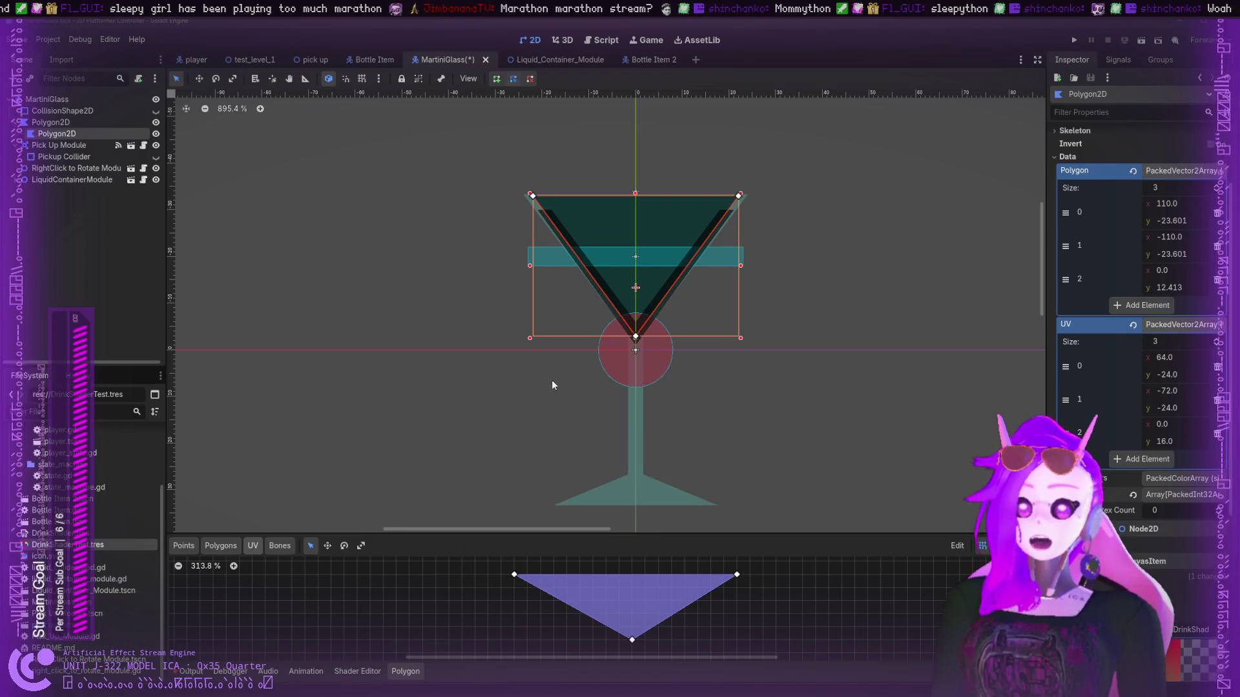
- Paste a new Sprite2D node as a child of the drink Polygon2D
{"action": "key", "text": "ctrl+v"}
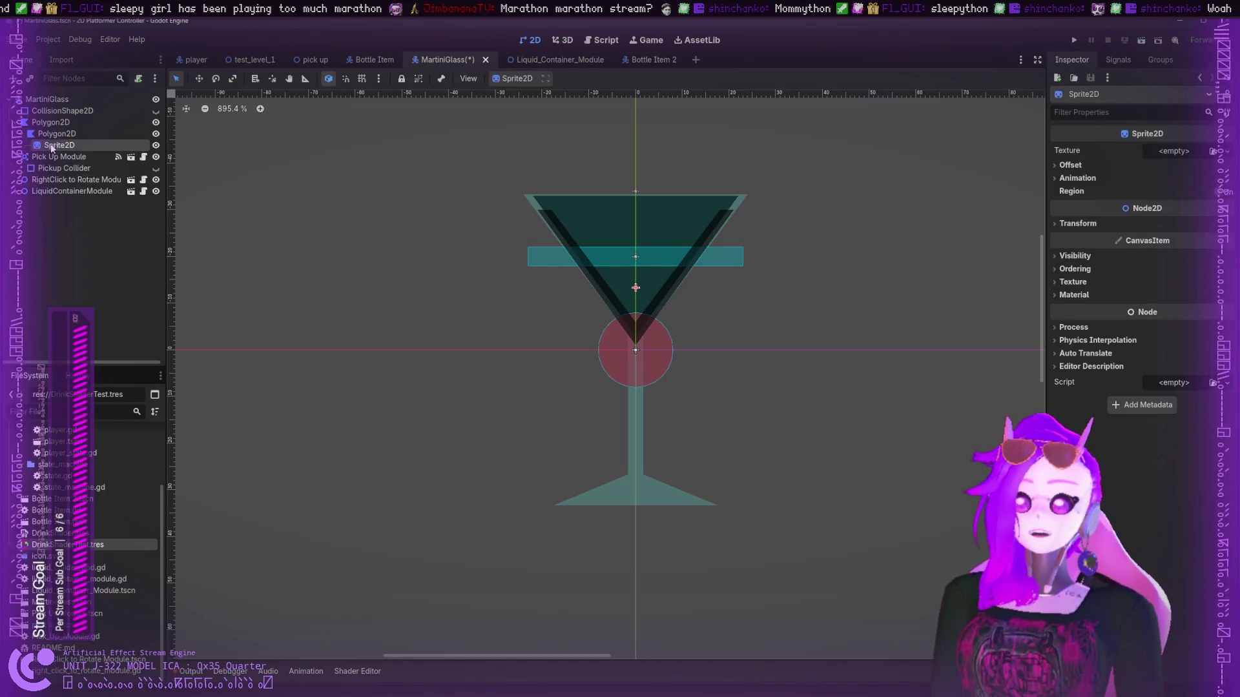
- Move the Sprite2D out to become a sibling above the glass Polygon2D
{"action": "left_click_drag", "start_coordinate": [67, 145], "coordinate": [50, 130]}
{"action": "left_click", "coordinate": [50, 146]}
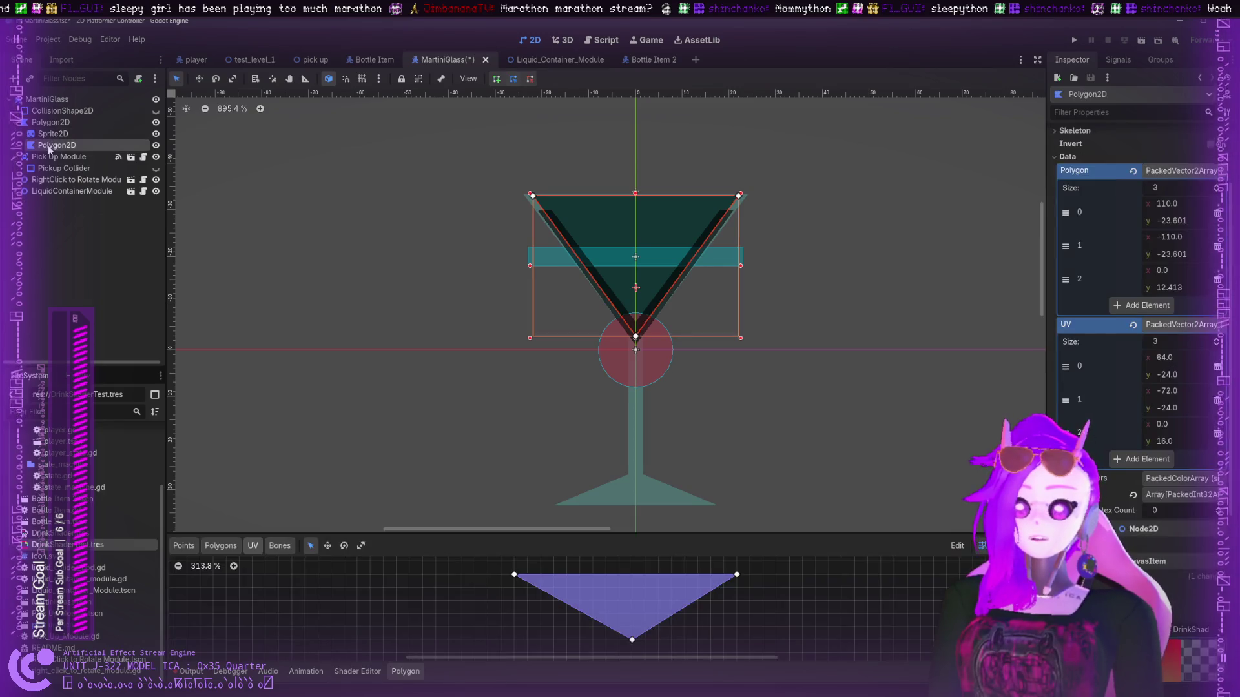
{"action": "left_click", "coordinate": [117, 134]}
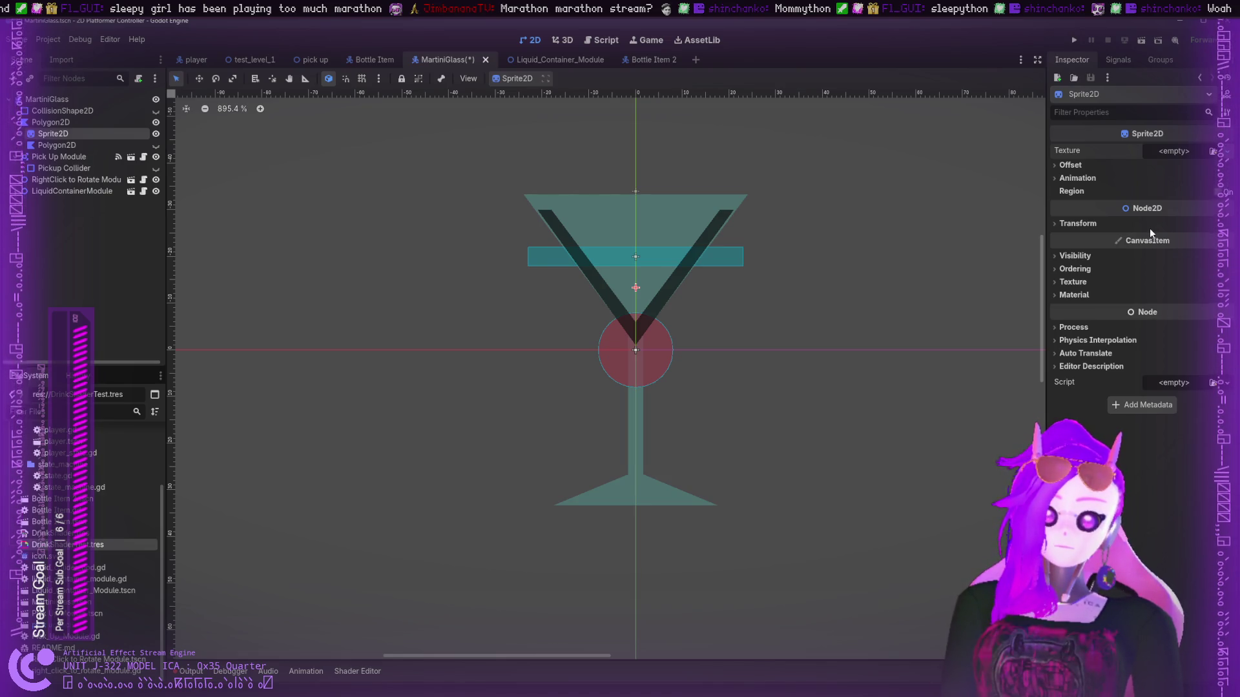
- Give the sprite an empty ImageTexture and the DrinkShader material, then expand its Texture
{"action": "key", "text": "ctrl+z"}
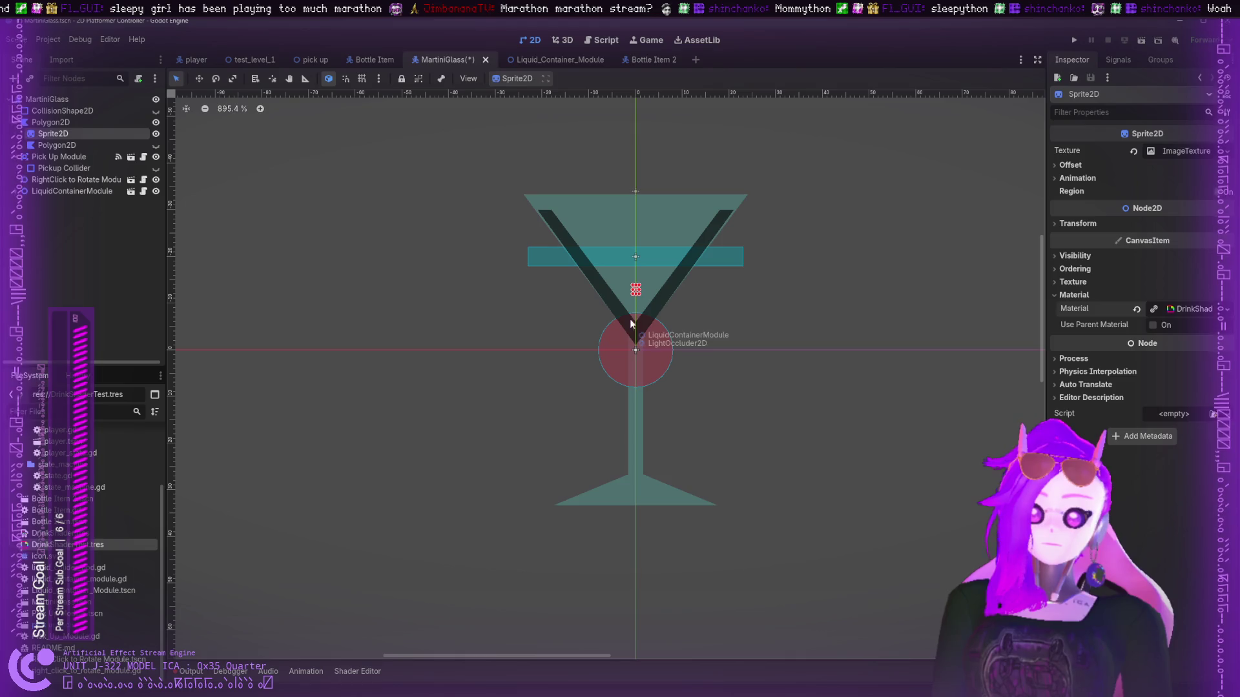
{"action": "left_click", "coordinate": [1208, 152]}
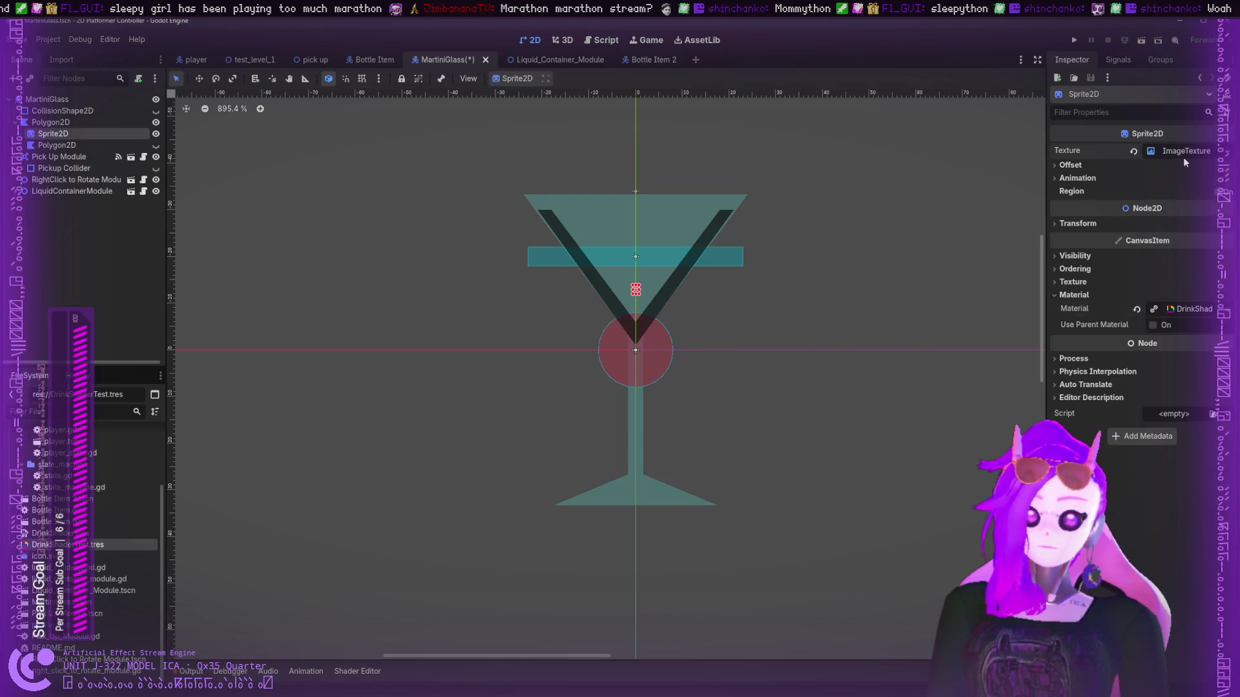
{"action": "left_click", "coordinate": [1208, 152]}
{"action": "left_click", "coordinate": [1201, 152]}
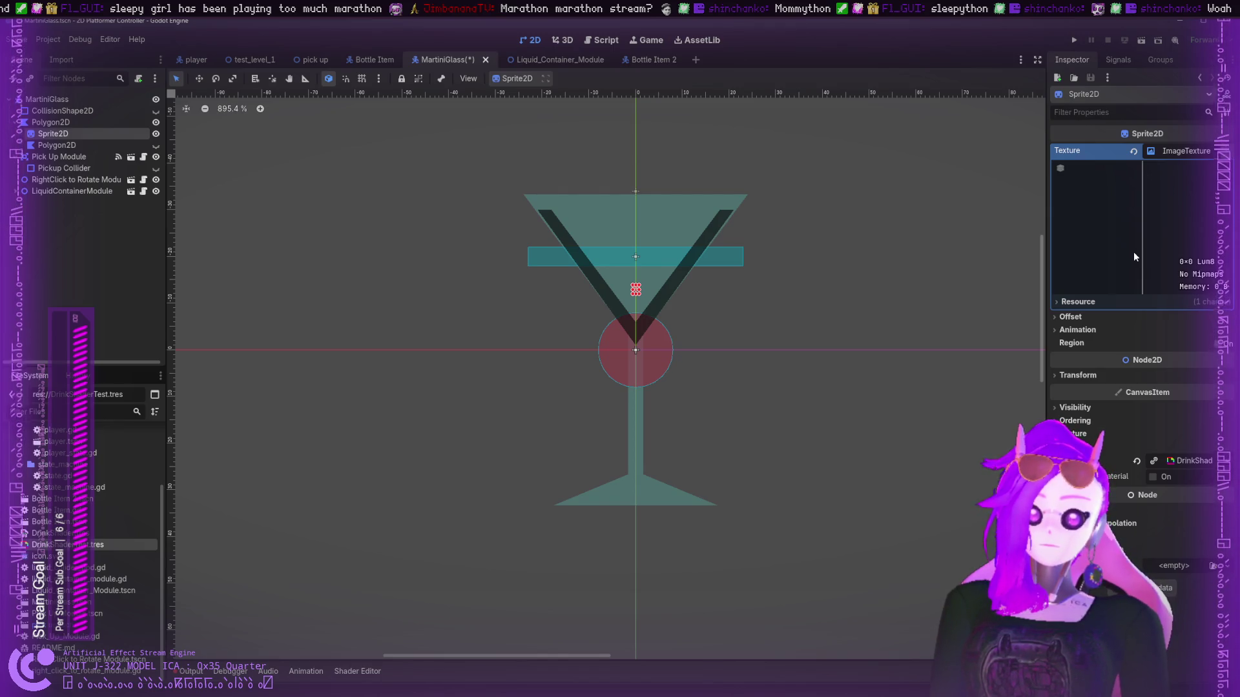
- Replace the texture with a 256-wide GradientTexture2D and fit the sprite over the glass bowl
{"action": "key", "text": "ctrl+z"}
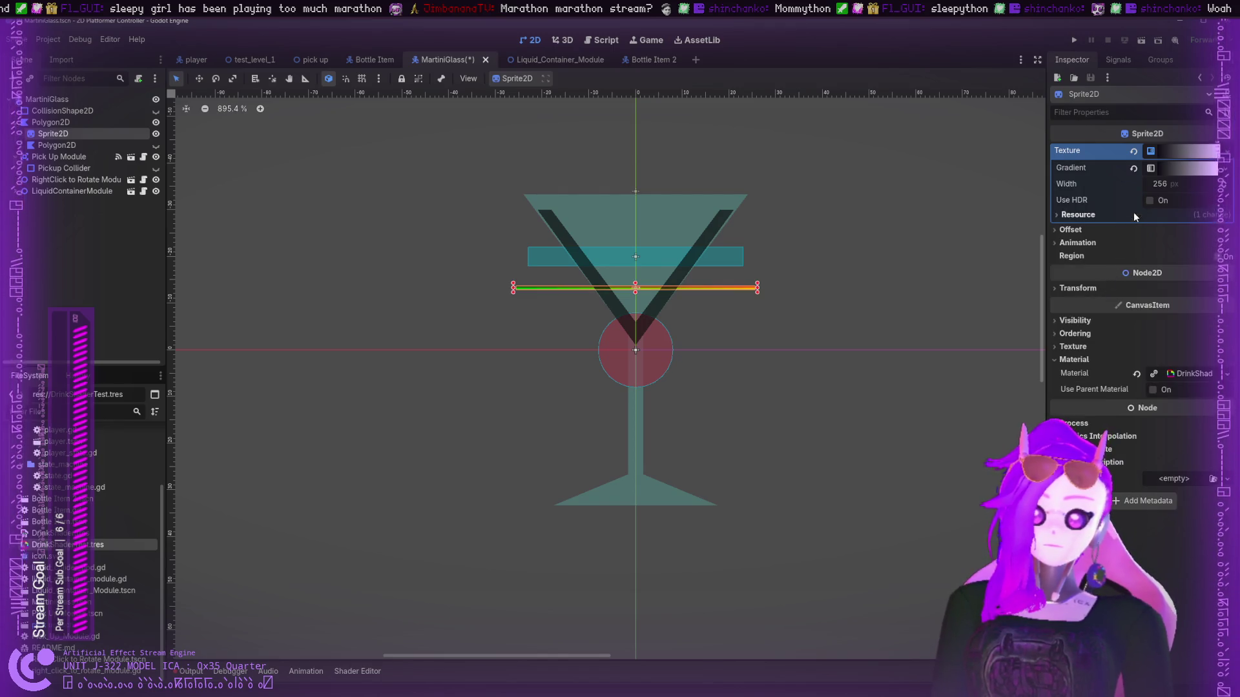
{"action": "left_click_drag", "start_coordinate": [635, 292], "coordinate": [646, 523]}
{"action": "left_click_drag", "start_coordinate": [673, 409], "coordinate": [699, 264]}
{"action": "mouse_move", "coordinate": [756, 142]}
{"action": "left_mouse_down"}
{"action": "mouse_move", "coordinate": [699, 194]}
{"action": "mouse_move", "coordinate": [705, 204]}
{"action": "mouse_move", "coordinate": [741, 194]}
{"action": "left_mouse_up"}
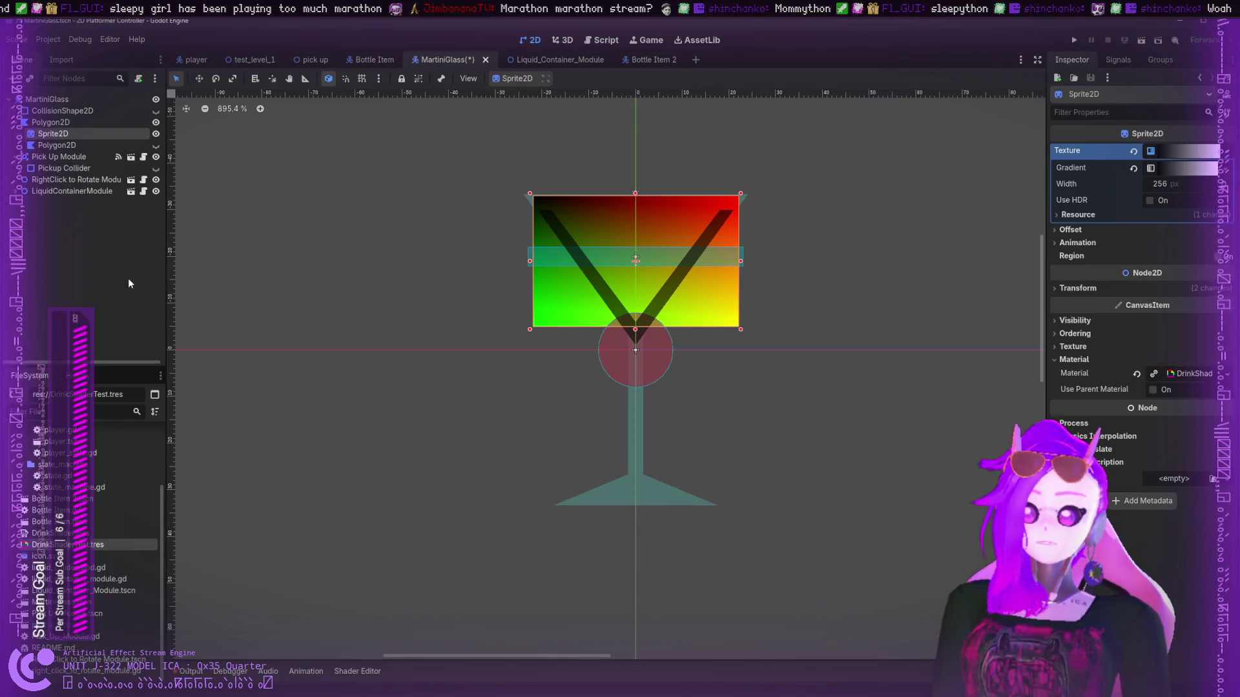
- Enable Visibility > Show Behind Parent so the gradient draws behind the glass polygon
{"action": "left_click", "coordinate": [1074, 321]}
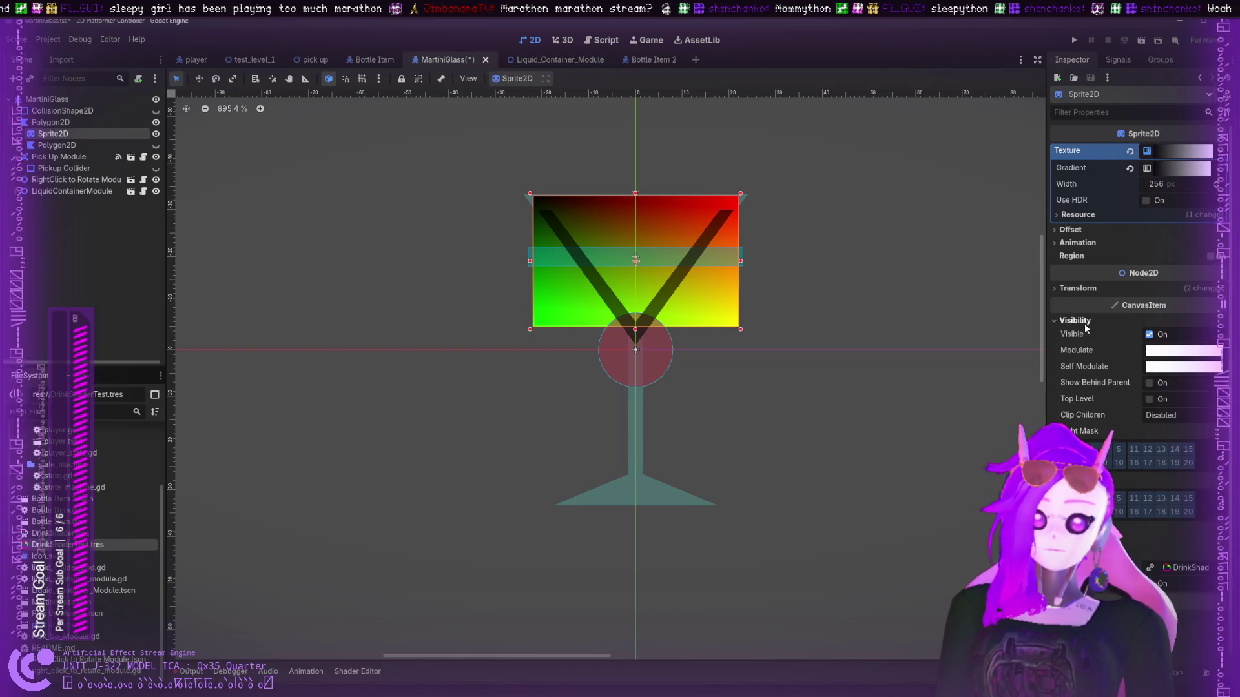
{"action": "left_click", "coordinate": [1149, 384]}
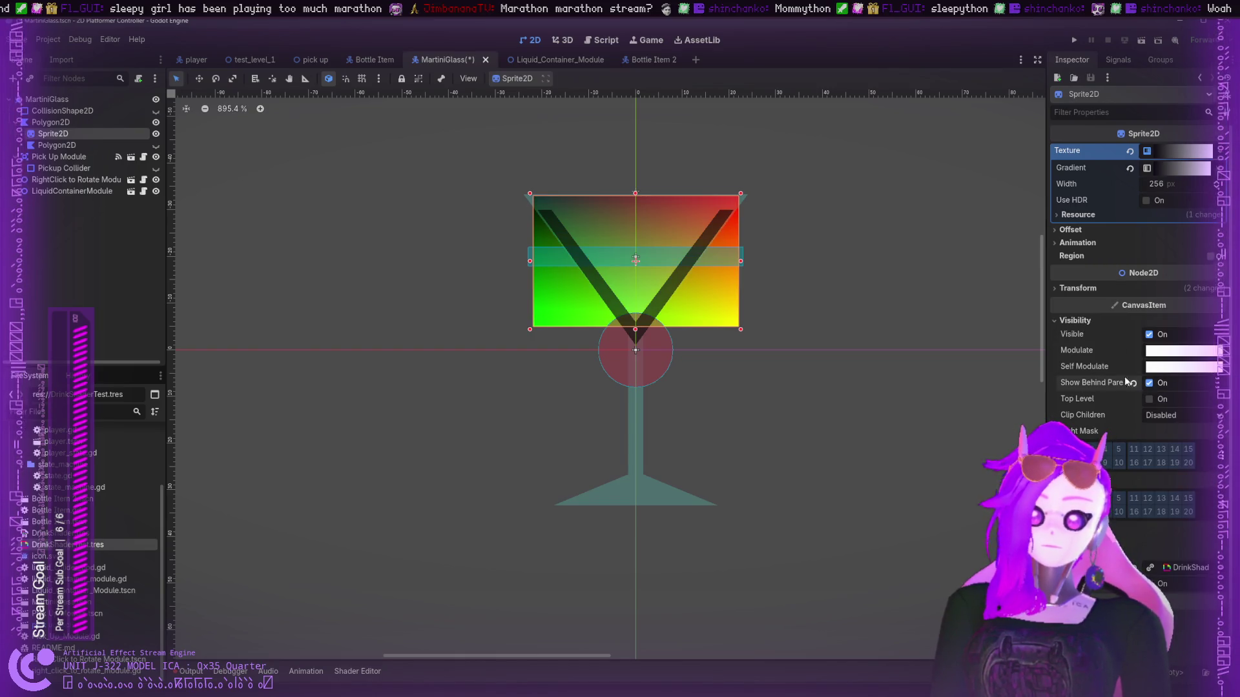
{"action": "left_click", "coordinate": [872, 305]}
{"action": "left_click", "coordinate": [720, 297]}
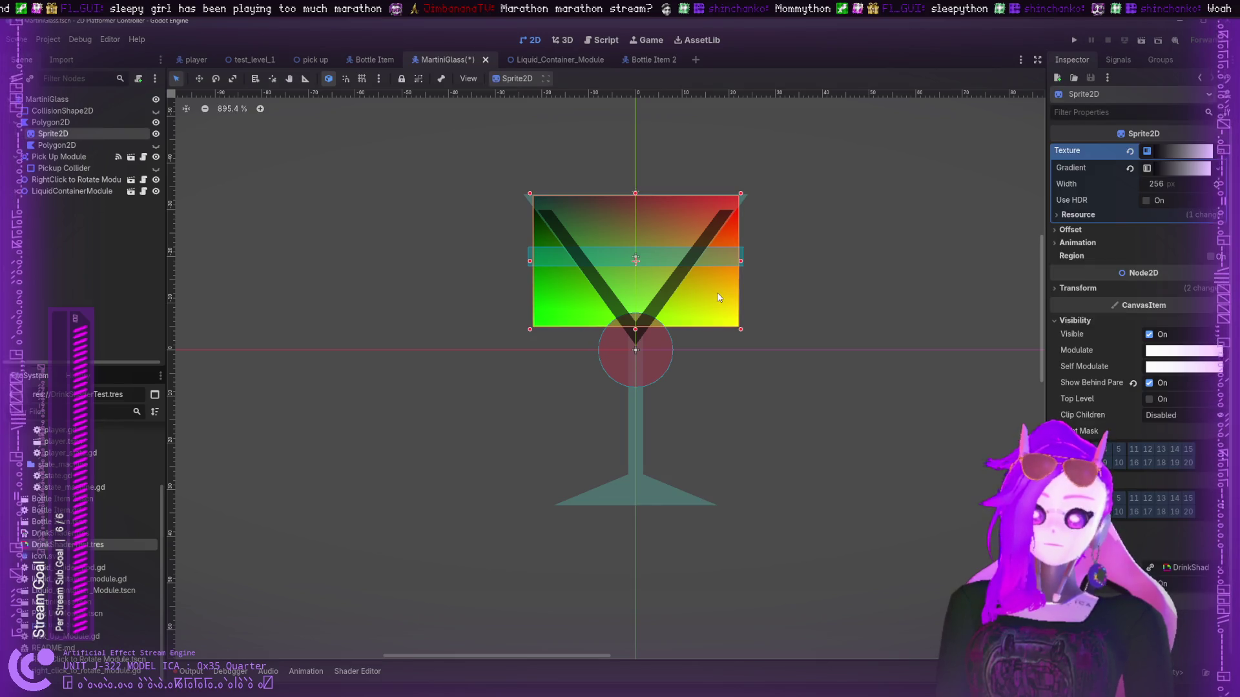
{"action": "left_click", "coordinate": [292, 672]}
{"action": "left_click", "coordinate": [293, 672]}
- Bring up DrinkShader's visual shader graph, showing the uv Input wired to Output Color
{"action": "left_click", "coordinate": [340, 674]}
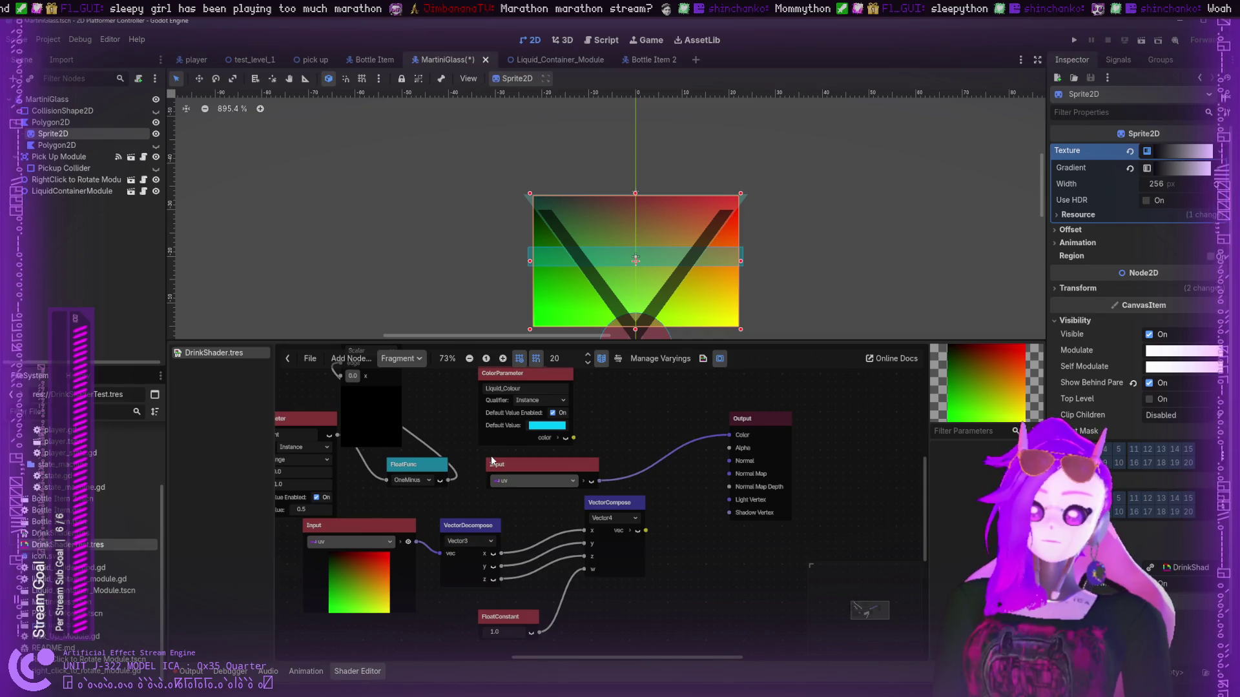
{"action": "left_click_drag", "start_coordinate": [646, 530], "coordinate": [730, 437]}
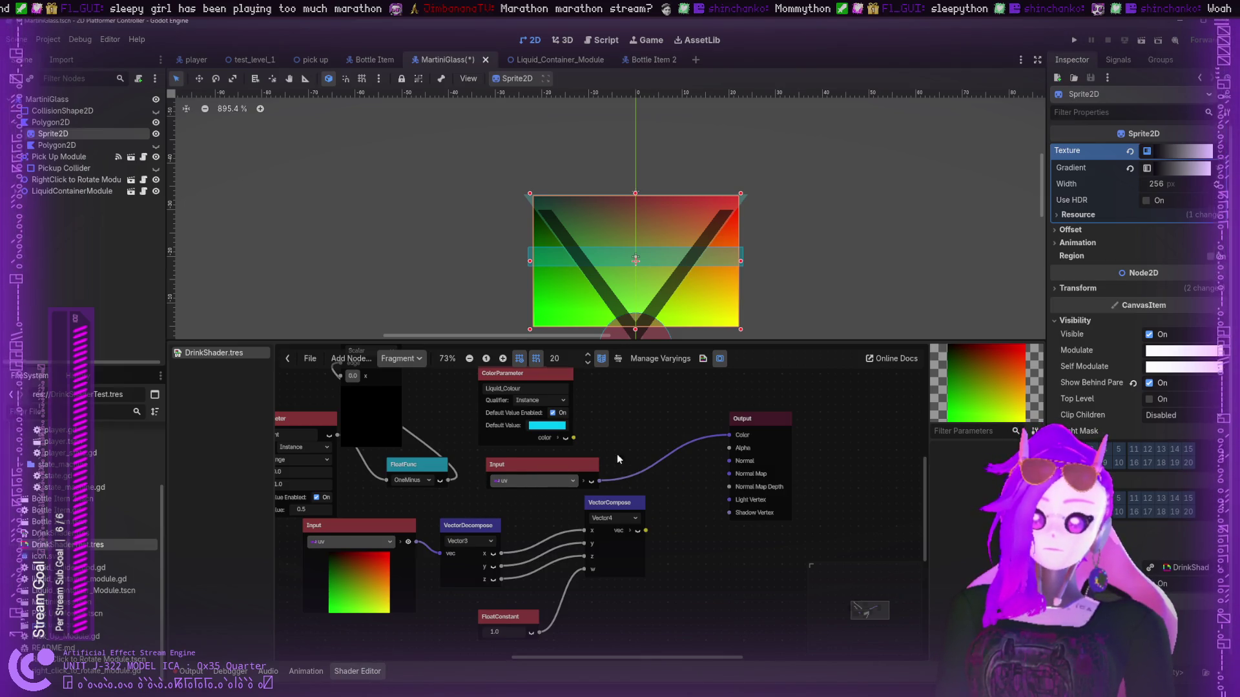
{"action": "scroll", "coordinate": [735, 421], "scroll_direction": "down", "scroll_amount": 3}
{"action": "scroll", "coordinate": [673, 483], "scroll_direction": "up", "scroll_amount": 1}
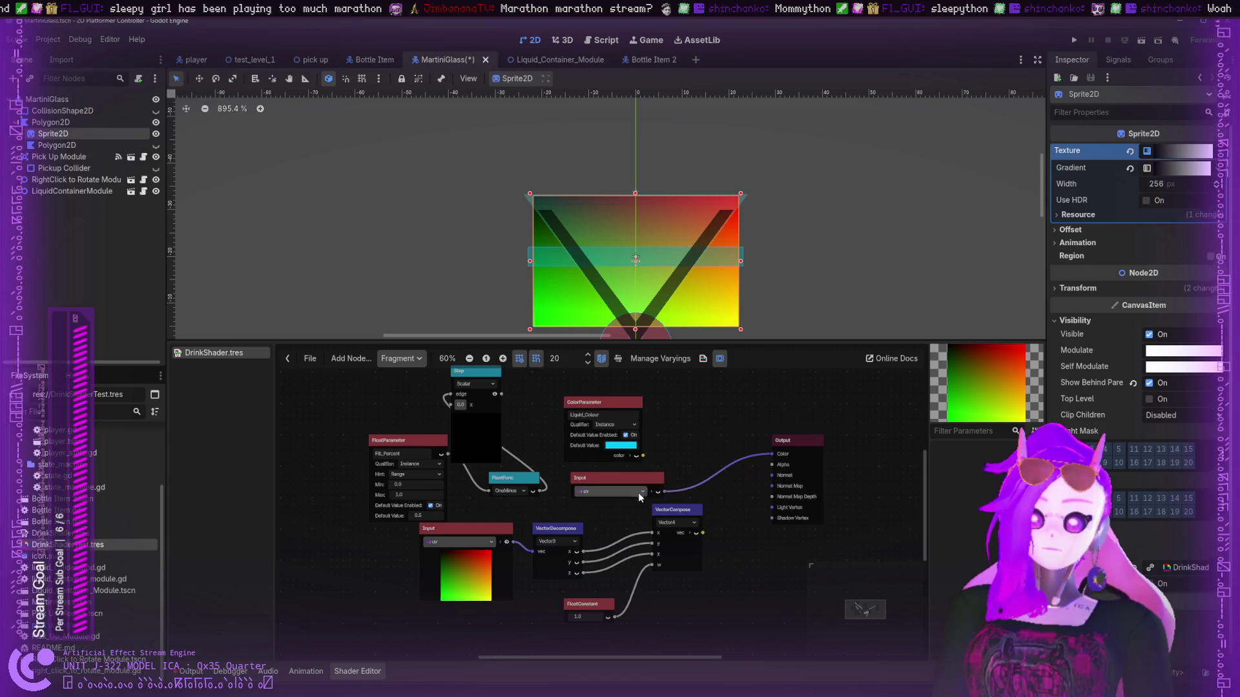